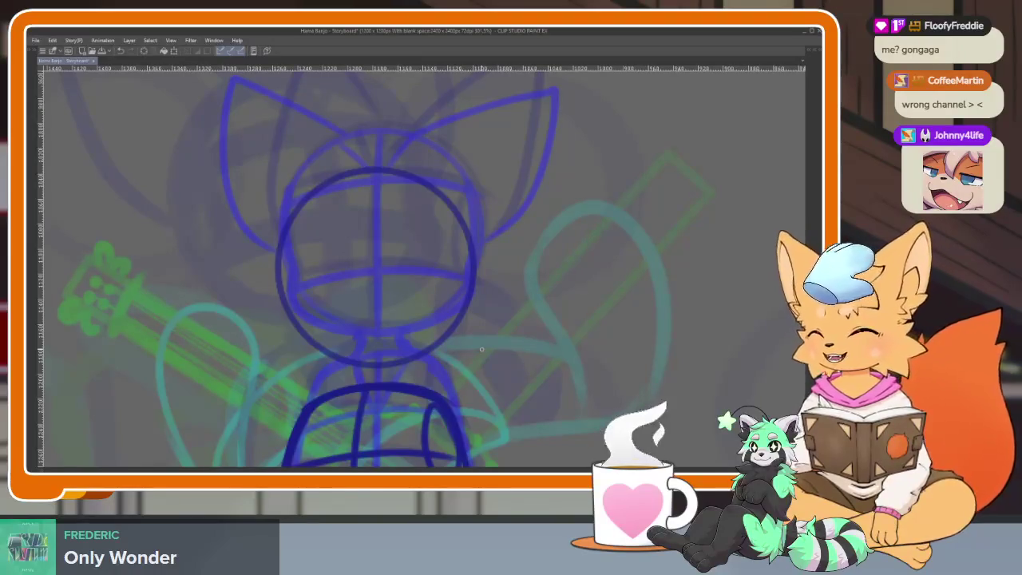
Draw the V-shaped torso lines and the left and right neck lines in darker blue.
{"action": "left_click_drag", "start_coordinate": [504, 367], "coordinate": [545, 313]}
{"action": "key", "text": "ctrl+z"}
{"action": "scroll", "coordinate": [356, 304], "scroll_direction": "up", "scroll_amount": 3}
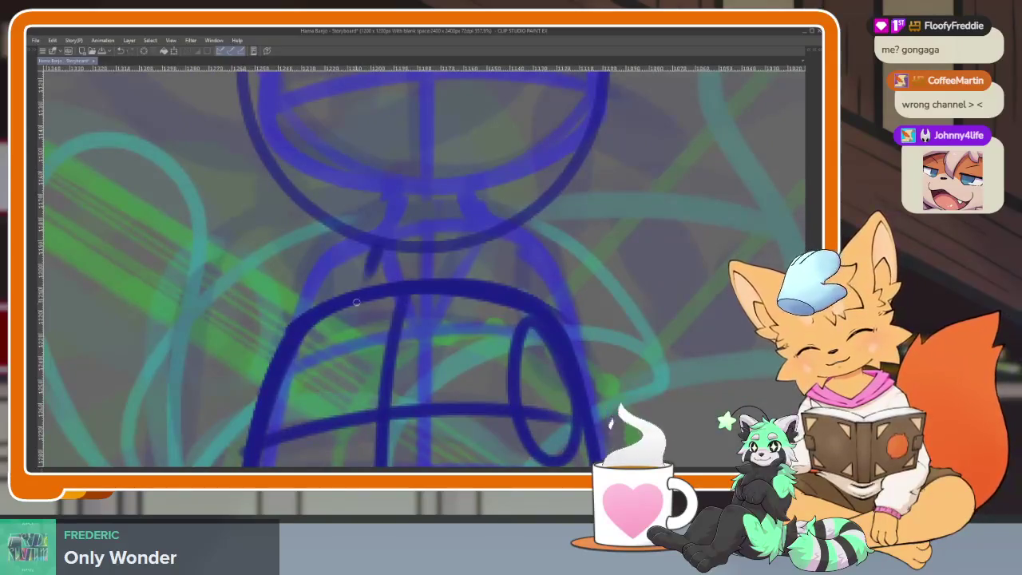
{"action": "left_click_drag", "start_coordinate": [379, 254], "coordinate": [368, 406]}
{"action": "left_click_drag", "start_coordinate": [455, 298], "coordinate": [383, 411]}
{"action": "mouse_move", "coordinate": [461, 246]}
{"action": "left_mouse_down"}
{"action": "mouse_move", "coordinate": [473, 278]}
{"action": "mouse_move", "coordinate": [568, 315]}
{"action": "left_mouse_up"}
{"action": "left_click_drag", "start_coordinate": [372, 255], "coordinate": [338, 296]}
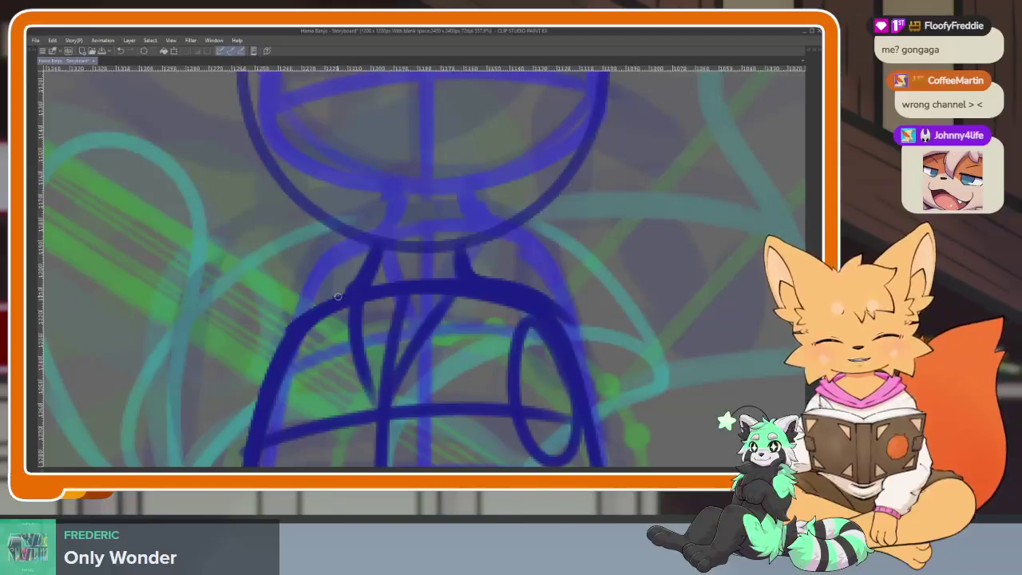
Draw the head's vertical centre line, horizontal and curved guidelines, outline and a small muzzle ellipse.
{"action": "scroll", "coordinate": [468, 381], "scroll_direction": "down", "scroll_amount": 5}
{"action": "scroll", "coordinate": [447, 365], "scroll_direction": "up", "scroll_amount": 1}
{"action": "scroll", "coordinate": [461, 375], "scroll_direction": "up", "scroll_amount": 2}
{"action": "scroll", "coordinate": [461, 375], "scroll_direction": "up", "scroll_amount": 1}
{"action": "left_click_drag", "start_coordinate": [410, 157], "coordinate": [393, 403]}
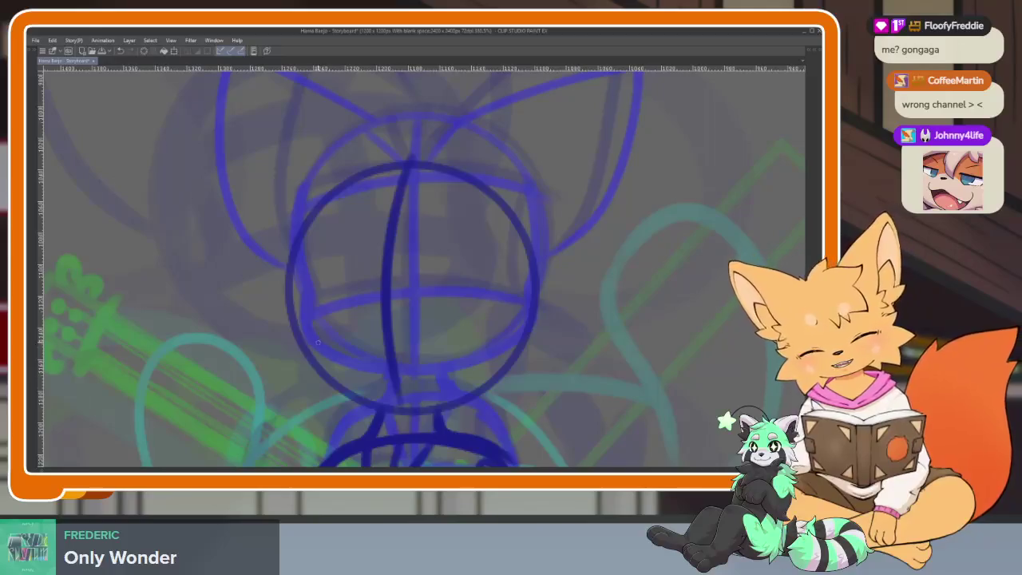
{"action": "left_click_drag", "start_coordinate": [289, 334], "coordinate": [533, 306]}
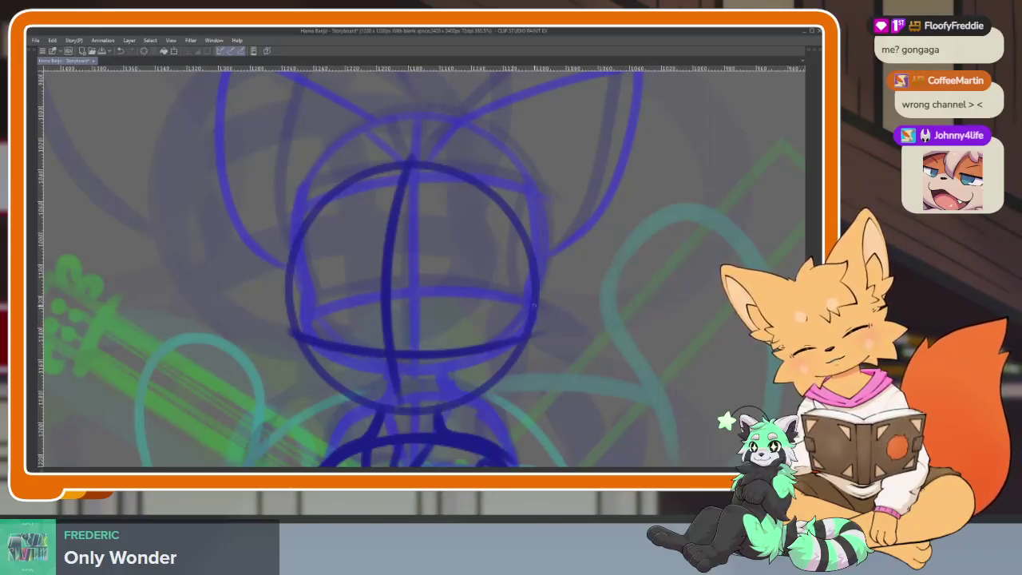
{"action": "left_click_drag", "start_coordinate": [288, 244], "coordinate": [570, 241]}
{"action": "mouse_move", "coordinate": [296, 246]}
{"action": "left_mouse_down"}
{"action": "mouse_move", "coordinate": [305, 347]}
{"action": "mouse_move", "coordinate": [296, 375]}
{"action": "mouse_move", "coordinate": [374, 413]}
{"action": "mouse_move", "coordinate": [428, 415]}
{"action": "left_mouse_up"}
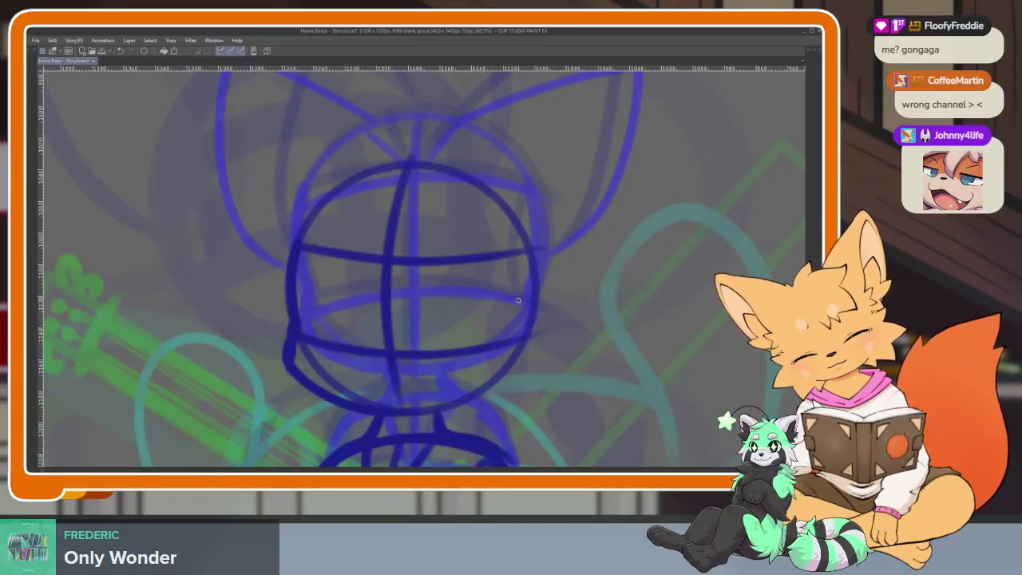
{"action": "key", "text": "ctrl+z"}
{"action": "key", "text": "ctrl+z"}
{"action": "left_click_drag", "start_coordinate": [289, 340], "coordinate": [526, 317]}
{"action": "mouse_move", "coordinate": [511, 246]}
{"action": "left_mouse_down"}
{"action": "mouse_move", "coordinate": [499, 347]}
{"action": "mouse_move", "coordinate": [527, 256]}
{"action": "left_mouse_up"}
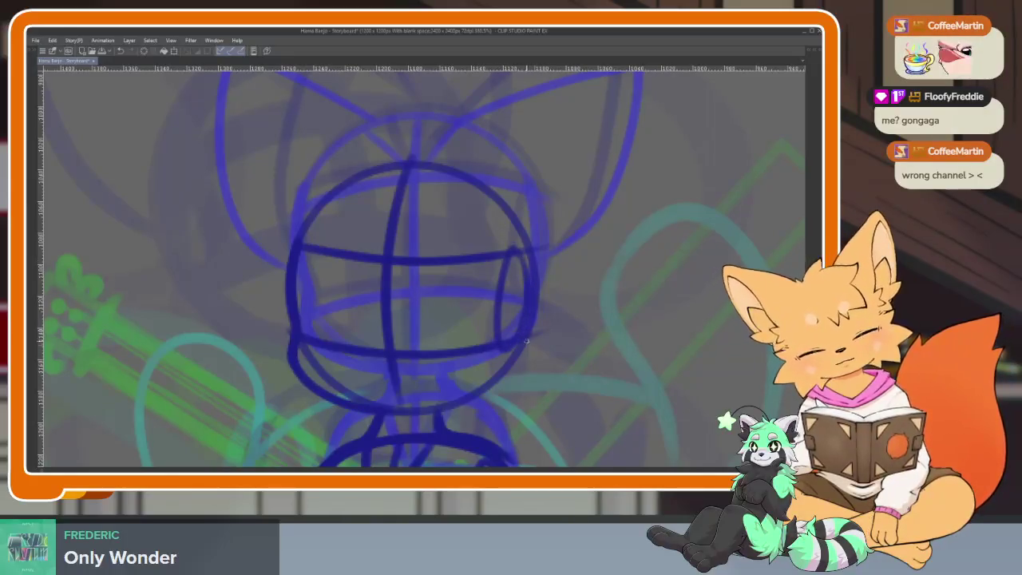
Draw the fox's right ear line down to the head.
{"action": "scroll", "coordinate": [527, 367], "scroll_direction": "up", "scroll_amount": 2}
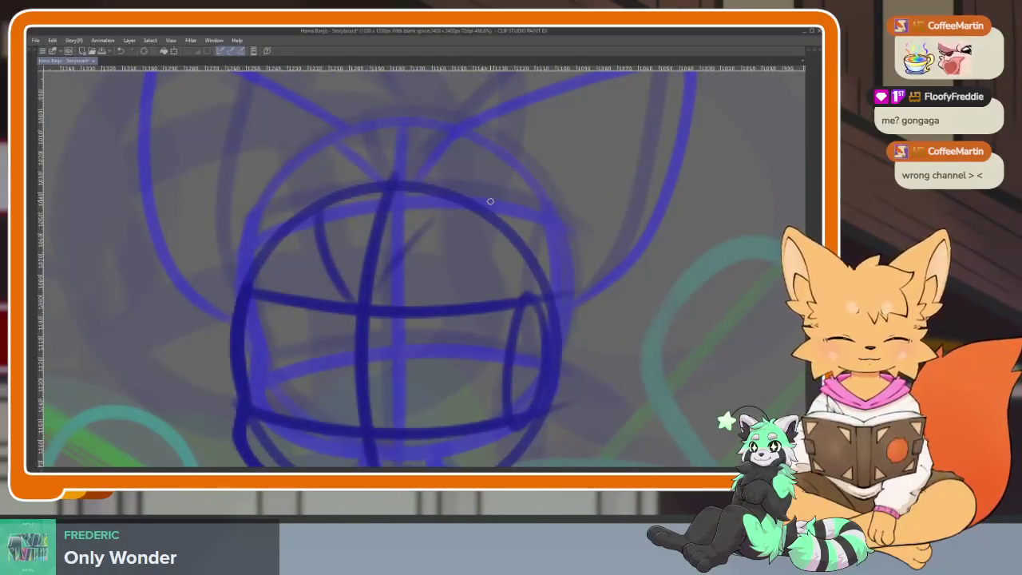
{"action": "scroll", "coordinate": [479, 239], "scroll_direction": "down", "scroll_amount": 2}
{"action": "mouse_move", "coordinate": [409, 307]}
{"action": "left_mouse_down"}
{"action": "mouse_move", "coordinate": [455, 222]}
{"action": "mouse_move", "coordinate": [511, 171]}
{"action": "mouse_move", "coordinate": [539, 179]}
{"action": "mouse_move", "coordinate": [495, 407]}
{"action": "left_mouse_up"}
{"action": "key", "text": "ctrl+z"}
{"action": "key", "text": "ctrl+z"}
{"action": "key", "text": "ctrl+y"}
{"action": "mouse_move", "coordinate": [525, 174]}
{"action": "left_mouse_down"}
{"action": "mouse_move", "coordinate": [540, 206]}
{"action": "mouse_move", "coordinate": [497, 411]}
{"action": "left_mouse_up"}
{"action": "mouse_move", "coordinate": [366, 283]}
{"action": "left_mouse_down"}
{"action": "mouse_move", "coordinate": [480, 211]}
{"action": "mouse_move", "coordinate": [489, 256]}
{"action": "mouse_move", "coordinate": [383, 155]}
{"action": "mouse_move", "coordinate": [340, 264]}
{"action": "mouse_move", "coordinate": [353, 385]}
{"action": "left_mouse_up"}
{"action": "scroll", "coordinate": [571, 352], "scroll_direction": "down", "scroll_amount": 3}
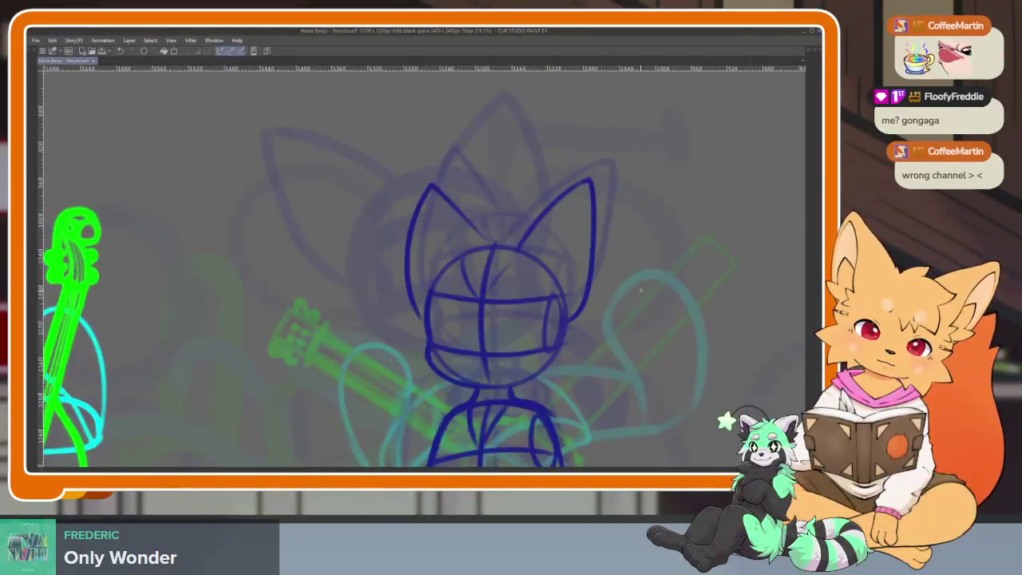
{"action": "scroll", "coordinate": [566, 308], "scroll_direction": "down", "scroll_amount": 5}
{"action": "scroll", "coordinate": [609, 322], "scroll_direction": "down", "scroll_amount": 2}
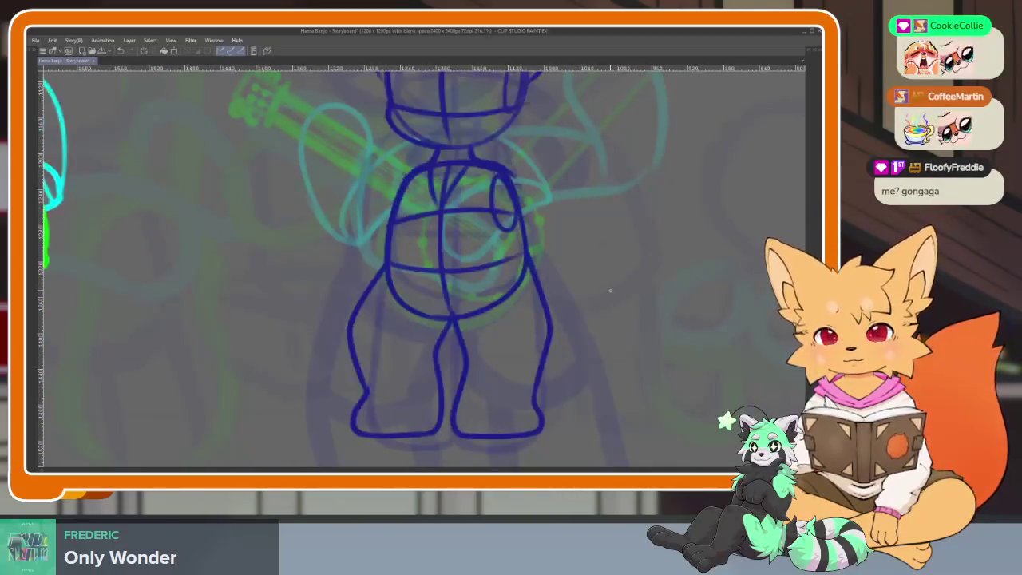
{"action": "scroll", "coordinate": [591, 343], "scroll_direction": "up", "scroll_amount": 2}
{"action": "scroll", "coordinate": [590, 342], "scroll_direction": "up", "scroll_amount": 1}
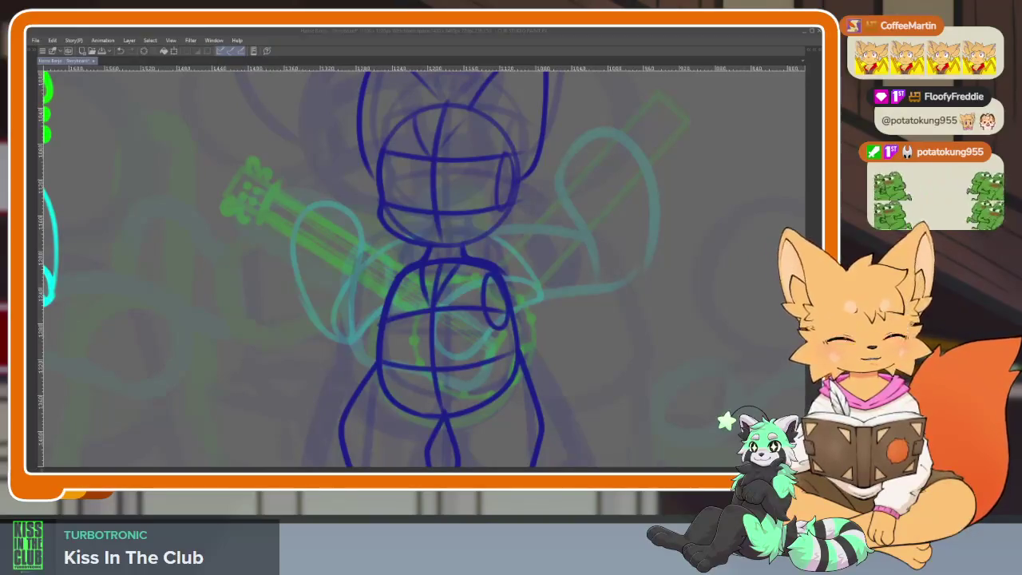
{"action": "left_click", "coordinate": [470, 34]}
{"action": "key", "text": "Tab"}
{"action": "key", "text": "Tab"}
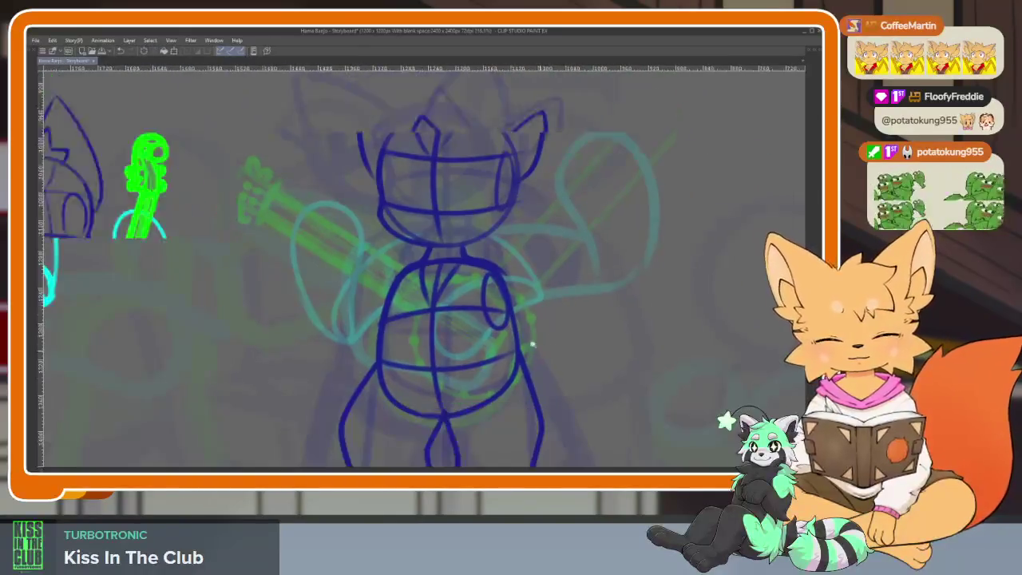
{"action": "scroll", "coordinate": [533, 349], "scroll_direction": "down", "scroll_amount": 3}
{"action": "scroll", "coordinate": [535, 349], "scroll_direction": "up", "scroll_amount": 1}
{"action": "scroll", "coordinate": [535, 349], "scroll_direction": "down", "scroll_amount": 2}
{"action": "scroll", "coordinate": [537, 343], "scroll_direction": "down", "scroll_amount": 1}
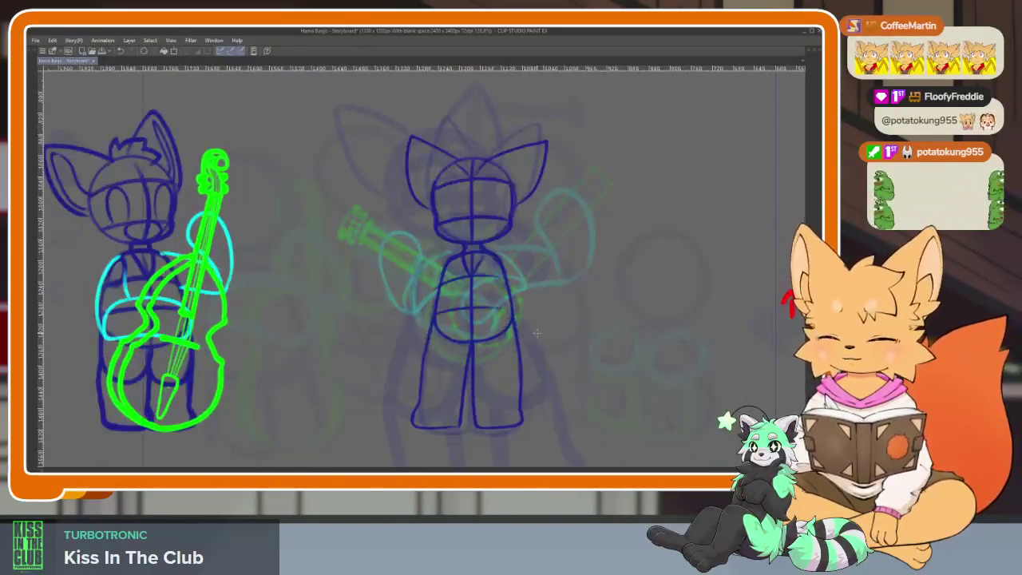
{"action": "scroll", "coordinate": [537, 333], "scroll_direction": "down", "scroll_amount": 1}
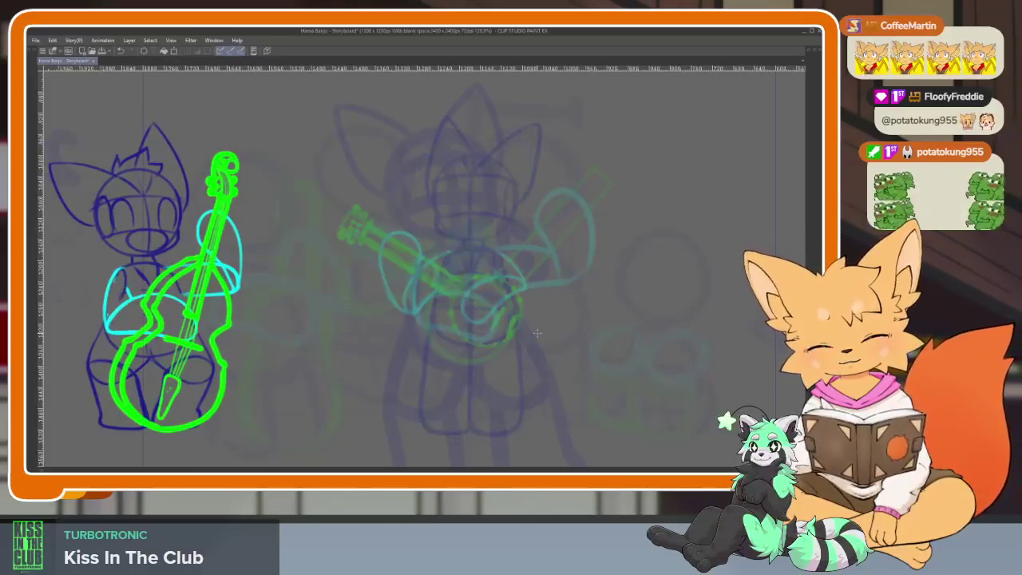
{"action": "key", "text": "Tab"}
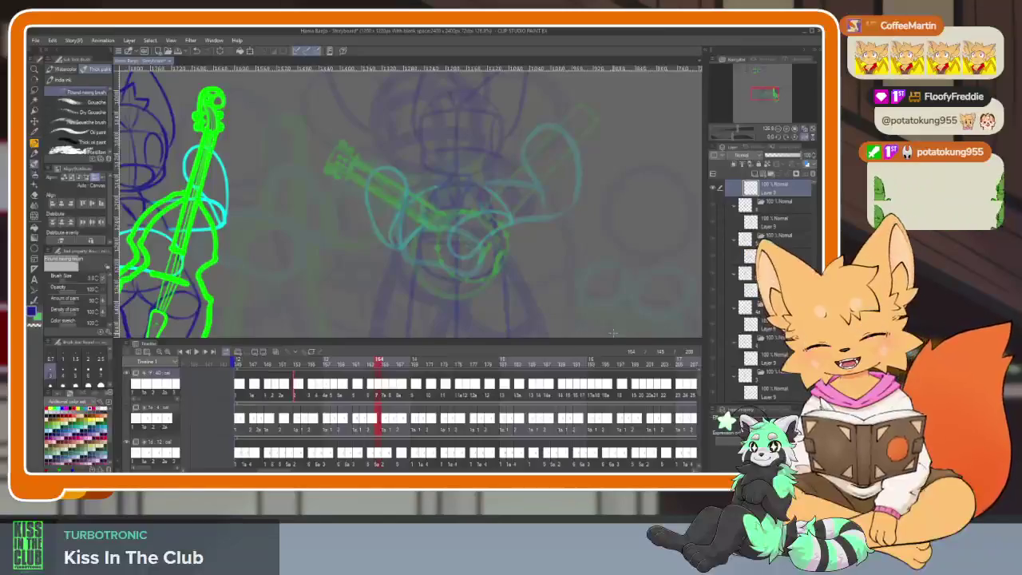
{"action": "key", "text": "Tab"}
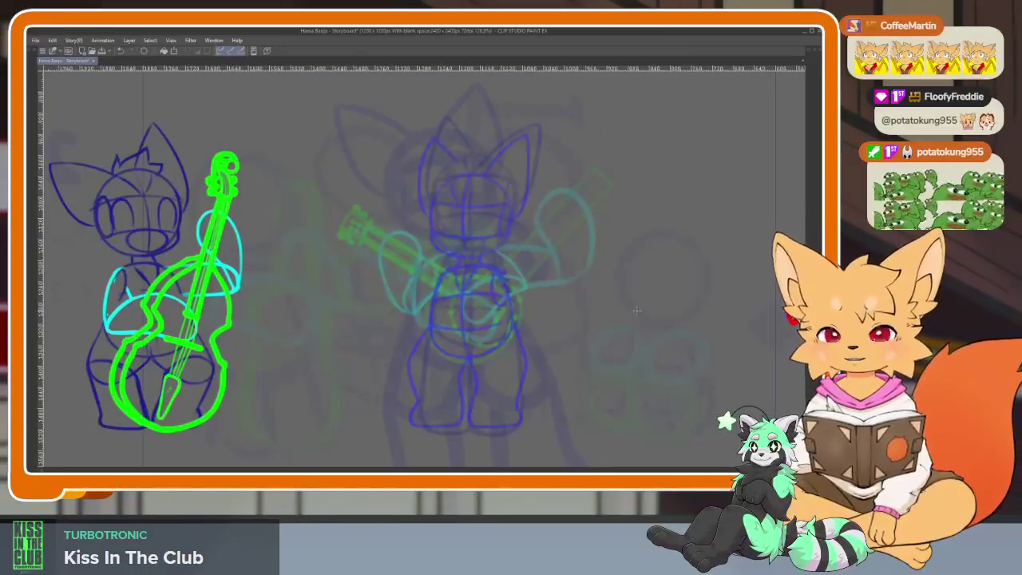
{"action": "scroll", "coordinate": [482, 339], "scroll_direction": "up", "scroll_amount": 4}
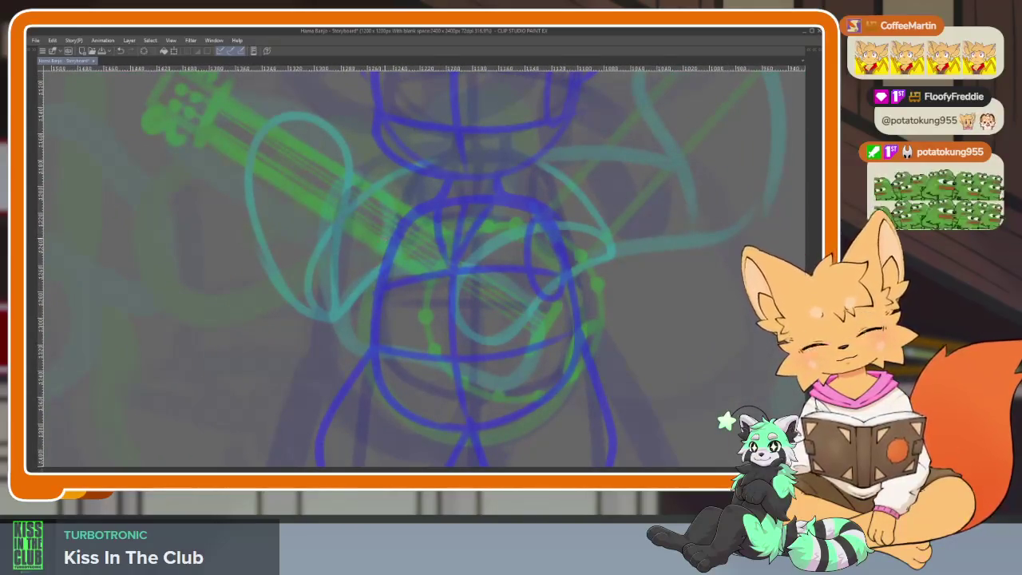
Outline the banjo body with a top arc, a left side and a right side closing it.
{"action": "left_click_drag", "start_coordinate": [404, 228], "coordinate": [543, 217]}
{"action": "scroll", "coordinate": [521, 206], "scroll_direction": "down", "scroll_amount": 1}
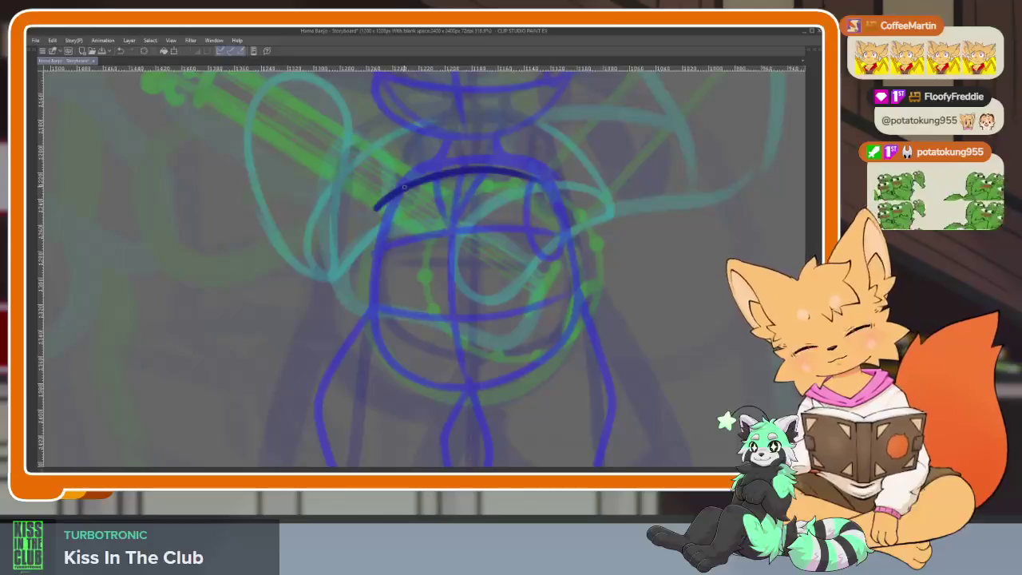
{"action": "left_click_drag", "start_coordinate": [374, 212], "coordinate": [369, 310]}
{"action": "mouse_move", "coordinate": [380, 205]}
{"action": "left_mouse_down"}
{"action": "mouse_move", "coordinate": [368, 301]}
{"action": "mouse_move", "coordinate": [557, 350]}
{"action": "left_mouse_up"}
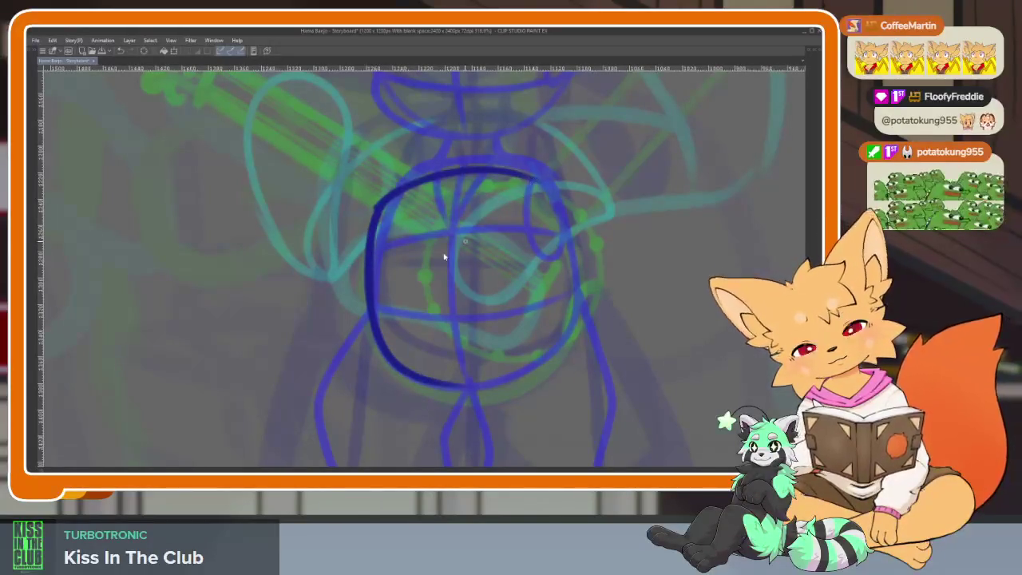
{"action": "key", "text": "ctrl+z"}
{"action": "mouse_move", "coordinate": [371, 230]}
{"action": "left_mouse_down"}
{"action": "mouse_move", "coordinate": [377, 350]}
{"action": "mouse_move", "coordinate": [467, 397]}
{"action": "left_mouse_up"}
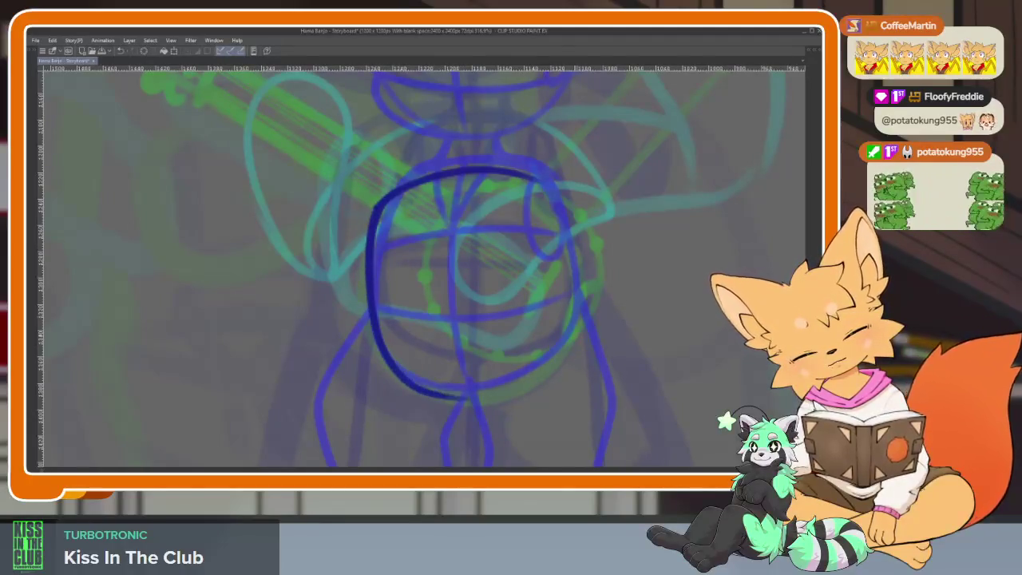
{"action": "mouse_move", "coordinate": [538, 187]}
{"action": "left_mouse_down"}
{"action": "mouse_move", "coordinate": [568, 271]}
{"action": "mouse_move", "coordinate": [542, 351]}
{"action": "mouse_move", "coordinate": [441, 391]}
{"action": "left_mouse_up"}
{"action": "key", "text": "ctrl+z"}
{"action": "mouse_move", "coordinate": [567, 265]}
{"action": "left_mouse_down"}
{"action": "mouse_move", "coordinate": [568, 338]}
{"action": "mouse_move", "coordinate": [435, 393]}
{"action": "left_mouse_up"}
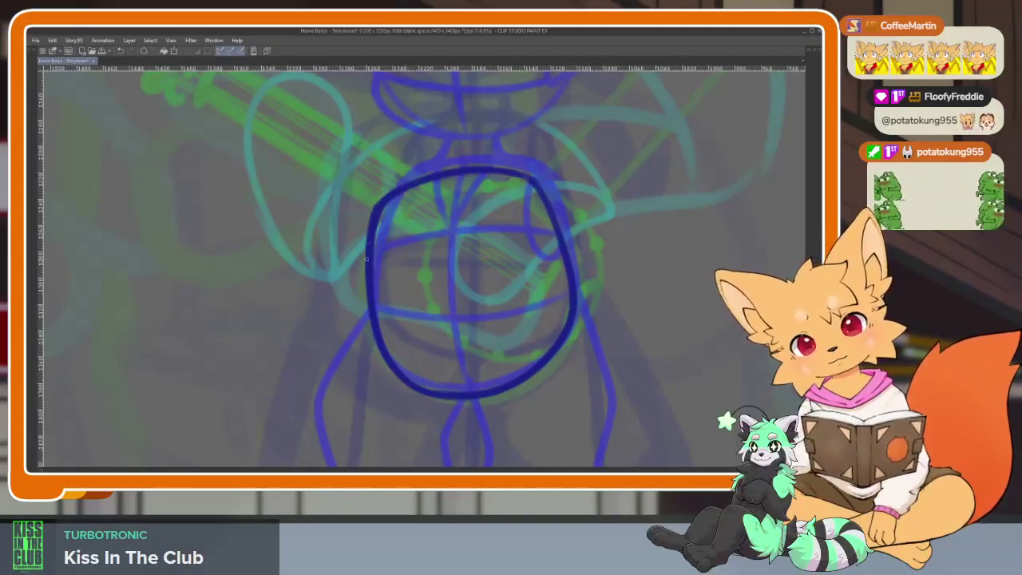
Add a vertical band, two curved horizontal bands and a small sound hole on the right.
{"action": "left_click_drag", "start_coordinate": [444, 176], "coordinate": [463, 383]}
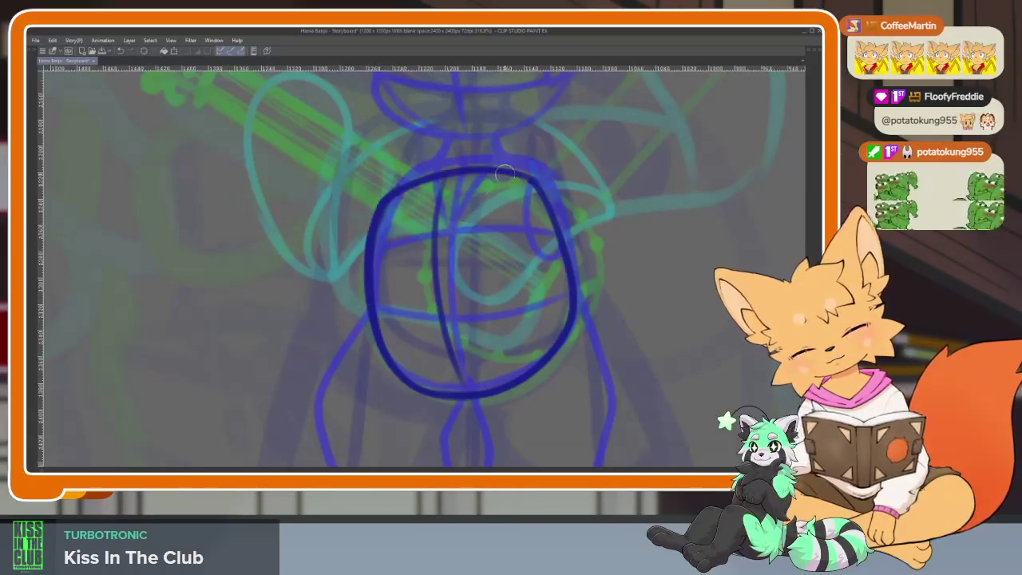
{"action": "left_click_drag", "start_coordinate": [367, 271], "coordinate": [555, 249]}
{"action": "key", "text": "ctrl+z"}
{"action": "mouse_move", "coordinate": [361, 271]}
{"action": "left_mouse_down"}
{"action": "mouse_move", "coordinate": [501, 281]}
{"action": "mouse_move", "coordinate": [550, 238]}
{"action": "left_mouse_up"}
{"action": "mouse_move", "coordinate": [369, 325]}
{"action": "left_mouse_down"}
{"action": "mouse_move", "coordinate": [441, 356]}
{"action": "mouse_move", "coordinate": [567, 271]}
{"action": "left_mouse_up"}
{"action": "left_click_drag", "start_coordinate": [527, 188], "coordinate": [549, 260]}
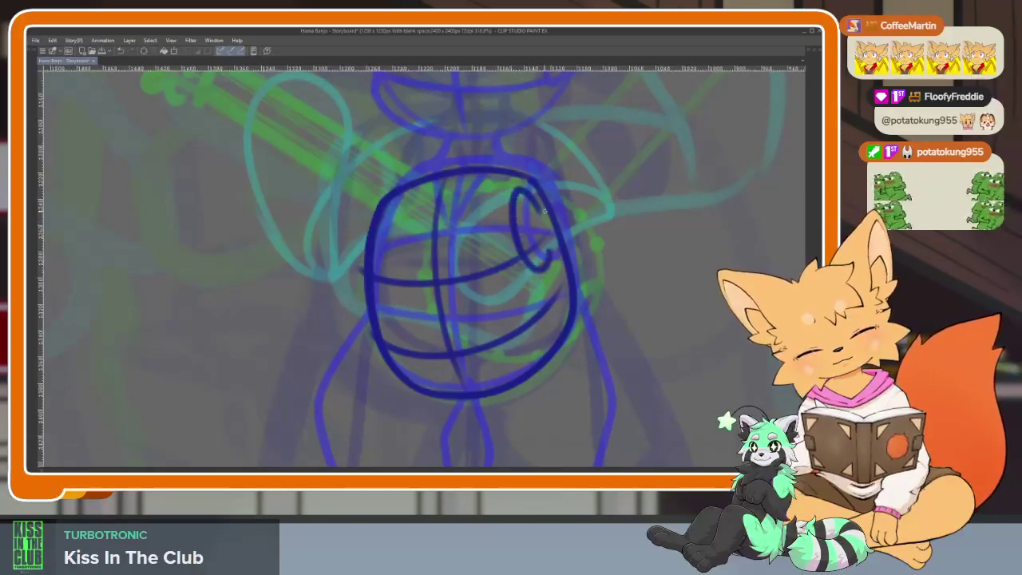
{"action": "scroll", "coordinate": [612, 290], "scroll_direction": "down", "scroll_amount": 3}
{"action": "scroll", "coordinate": [593, 282], "scroll_direction": "up", "scroll_amount": 3}
Rework the banjo's left edge and thicken its lower-right and top-right edges.
{"action": "key", "text": "Tab"}
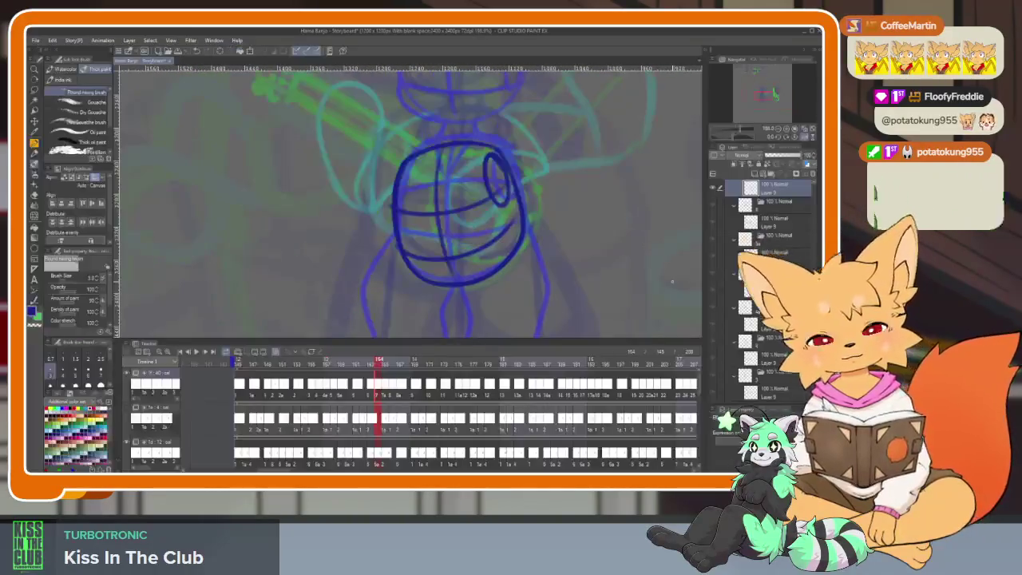
{"action": "key", "text": "Tab"}
{"action": "scroll", "coordinate": [481, 301], "scroll_direction": "up", "scroll_amount": 2}
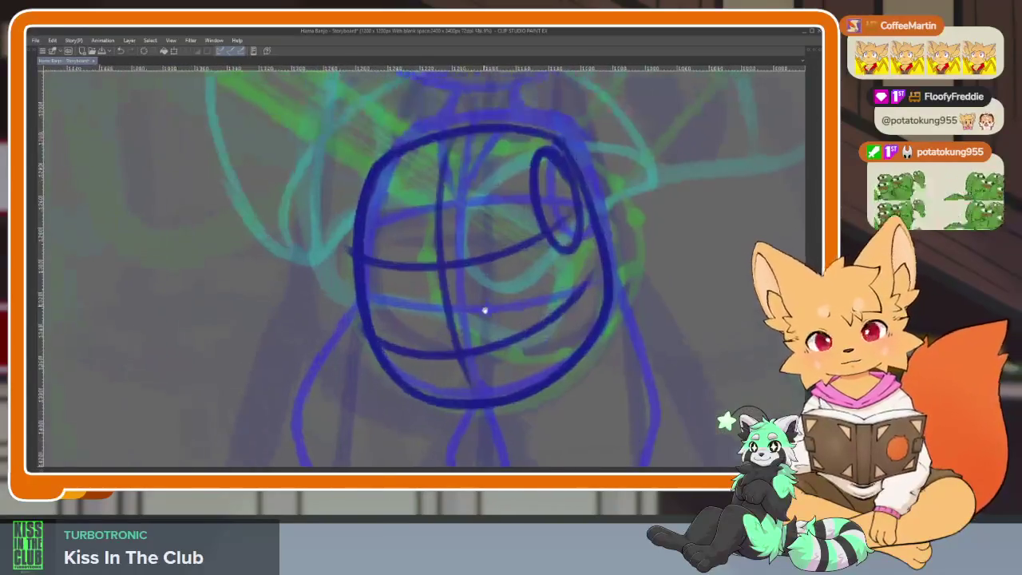
{"action": "scroll", "coordinate": [479, 303], "scroll_direction": "up", "scroll_amount": 1}
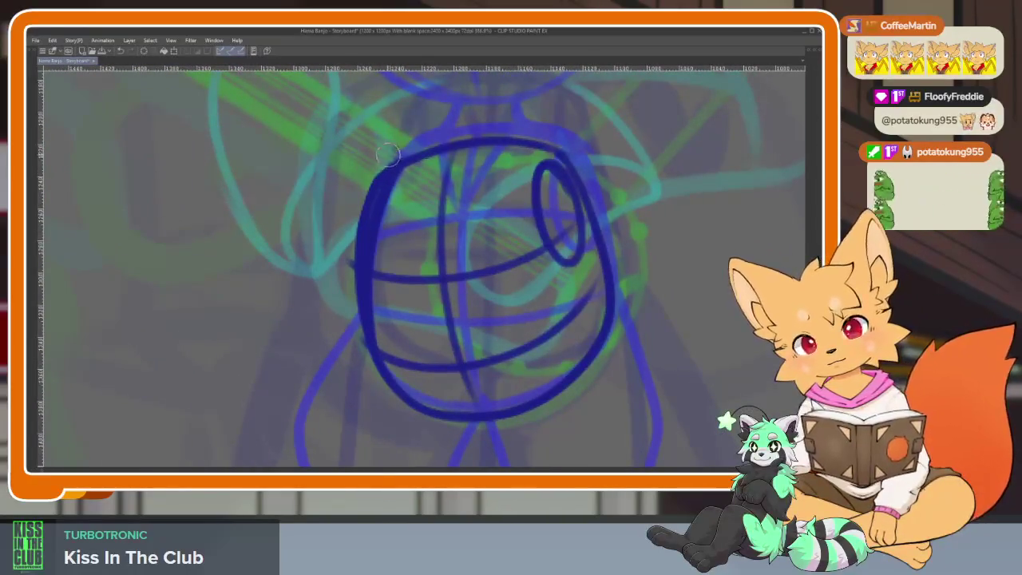
{"action": "key", "text": "ctrl+z"}
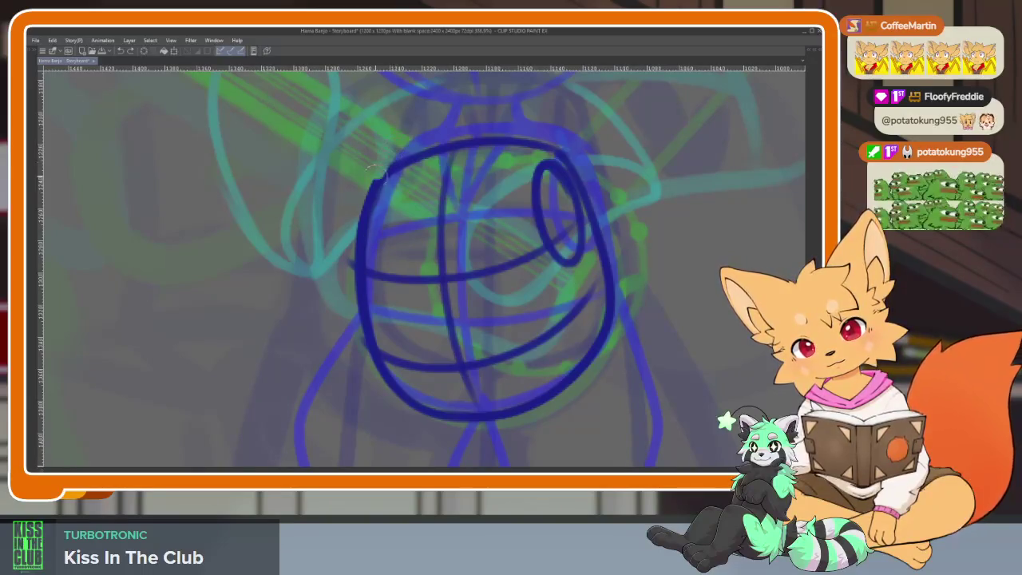
{"action": "left_click_drag", "start_coordinate": [375, 167], "coordinate": [355, 290]}
{"action": "mouse_move", "coordinate": [399, 162]}
{"action": "left_mouse_down"}
{"action": "mouse_move", "coordinate": [366, 317]}
{"action": "mouse_move", "coordinate": [365, 277]}
{"action": "left_mouse_up"}
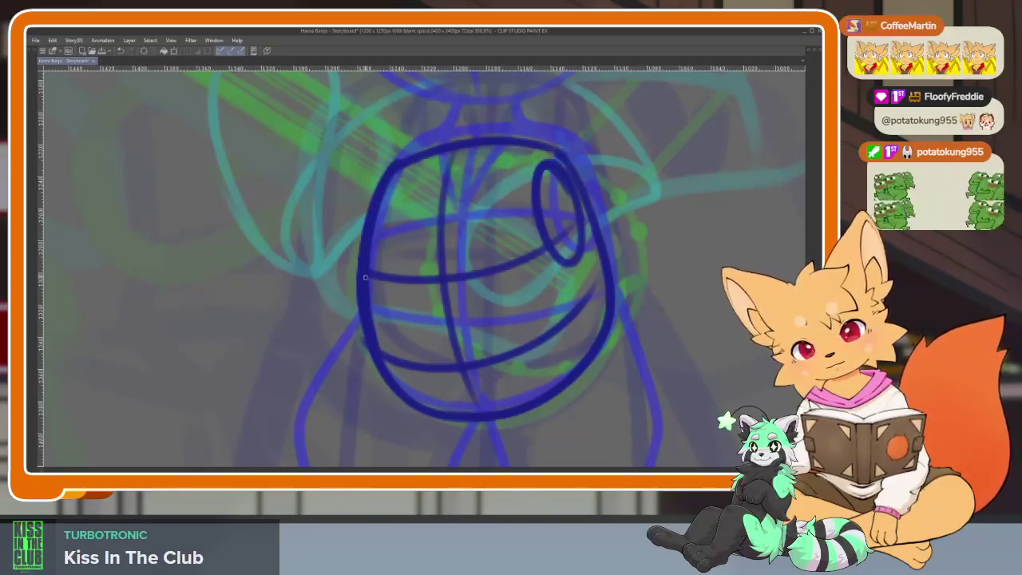
{"action": "left_click_drag", "start_coordinate": [408, 393], "coordinate": [479, 415]}
{"action": "key", "text": "ctrl+z"}
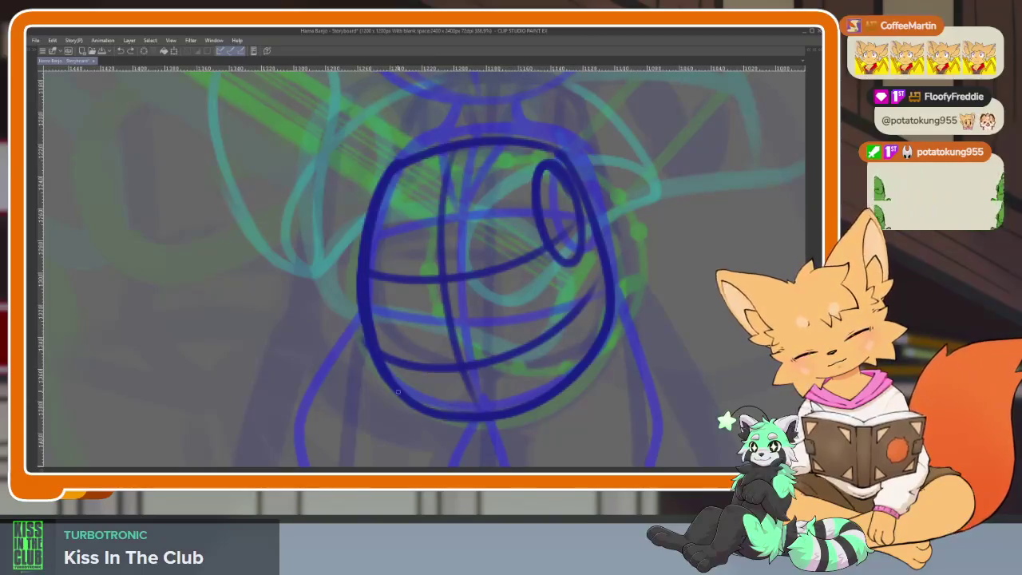
{"action": "left_click_drag", "start_coordinate": [540, 396], "coordinate": [612, 274]}
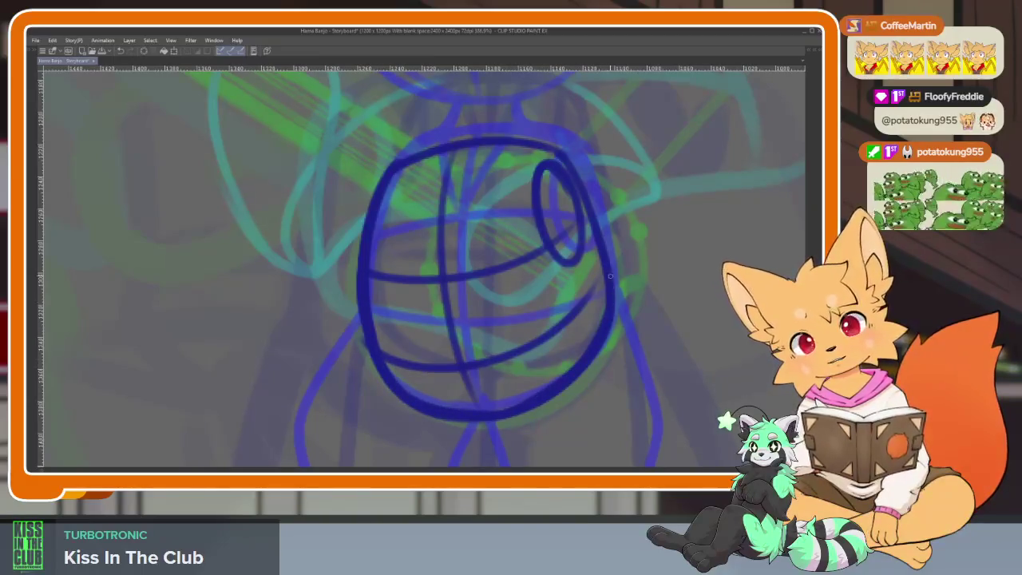
{"action": "left_click_drag", "start_coordinate": [492, 129], "coordinate": [573, 157]}
Rotate the canvas upright and zoom in to frame the fox's legs.
{"action": "scroll", "coordinate": [634, 326], "scroll_direction": "down", "scroll_amount": 3}
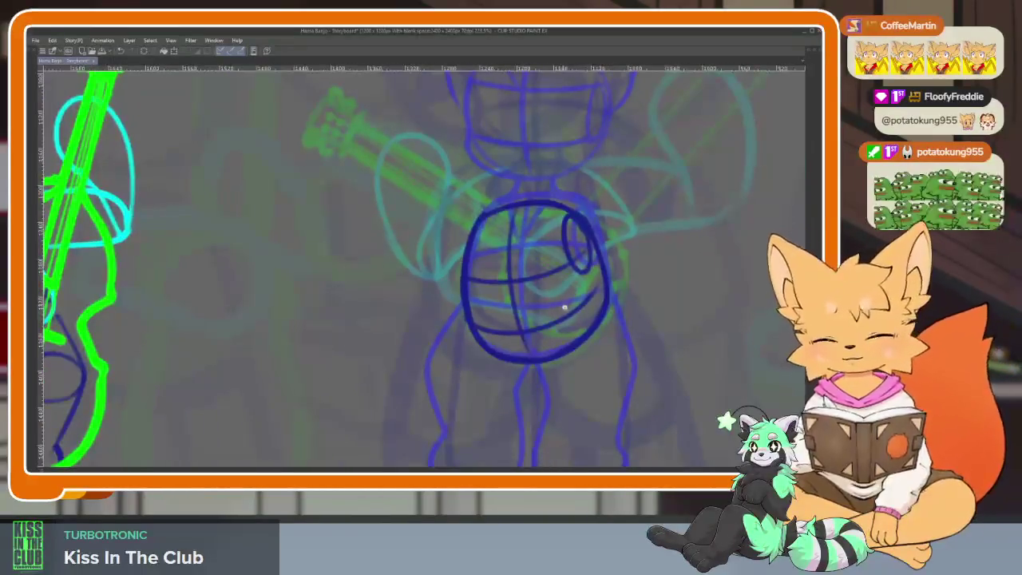
{"action": "scroll", "coordinate": [562, 303], "scroll_direction": "up", "scroll_amount": 2}
{"action": "scroll", "coordinate": [566, 343], "scroll_direction": "up", "scroll_amount": 1}
{"action": "mouse_move", "coordinate": [532, 325]}
{"action": "left_mouse_down"}
{"action": "mouse_move", "coordinate": [434, 221]}
{"action": "mouse_move", "coordinate": [513, 274]}
{"action": "mouse_move", "coordinate": [486, 276]}
{"action": "mouse_move", "coordinate": [416, 228]}
{"action": "left_mouse_up"}
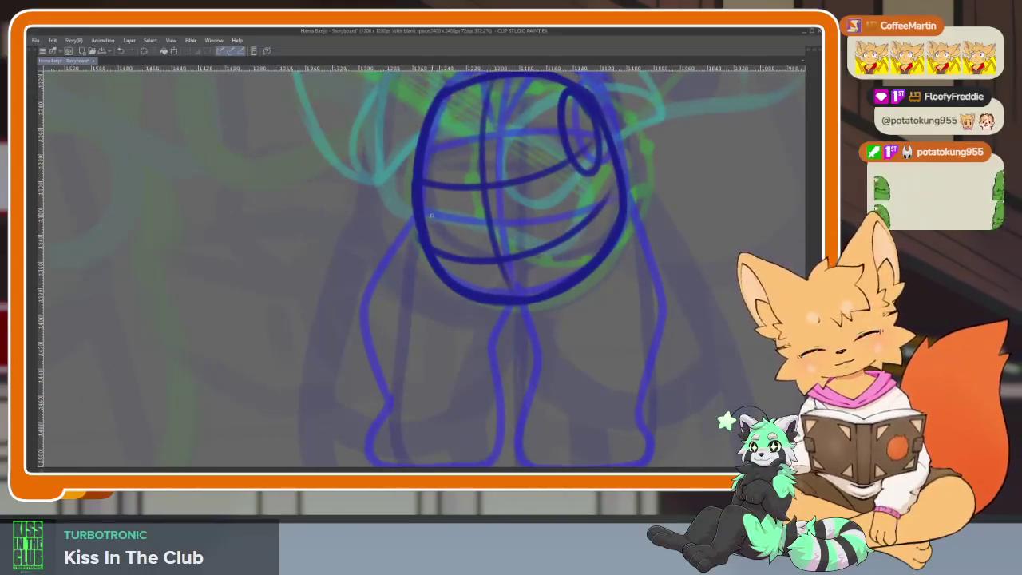
{"action": "mouse_move", "coordinate": [577, 218]}
{"action": "left_mouse_down"}
{"action": "mouse_move", "coordinate": [519, 313]}
{"action": "mouse_move", "coordinate": [588, 304]}
{"action": "left_mouse_up"}
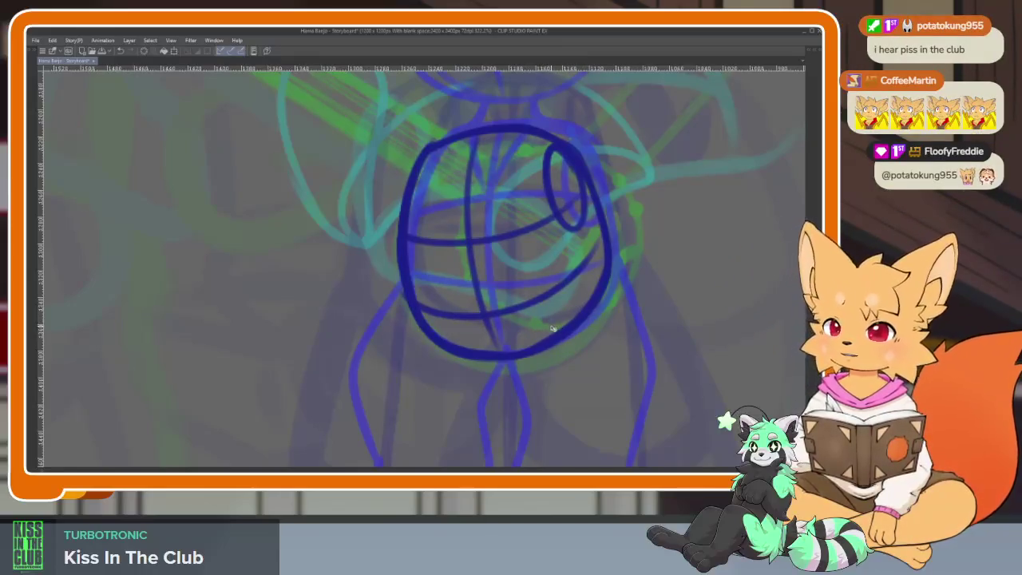
{"action": "mouse_move", "coordinate": [529, 342]}
{"action": "left_mouse_down"}
{"action": "mouse_move", "coordinate": [500, 390]}
{"action": "mouse_move", "coordinate": [472, 406]}
{"action": "mouse_move", "coordinate": [485, 376]}
{"action": "mouse_move", "coordinate": [471, 406]}
{"action": "mouse_move", "coordinate": [461, 388]}
{"action": "left_mouse_up"}
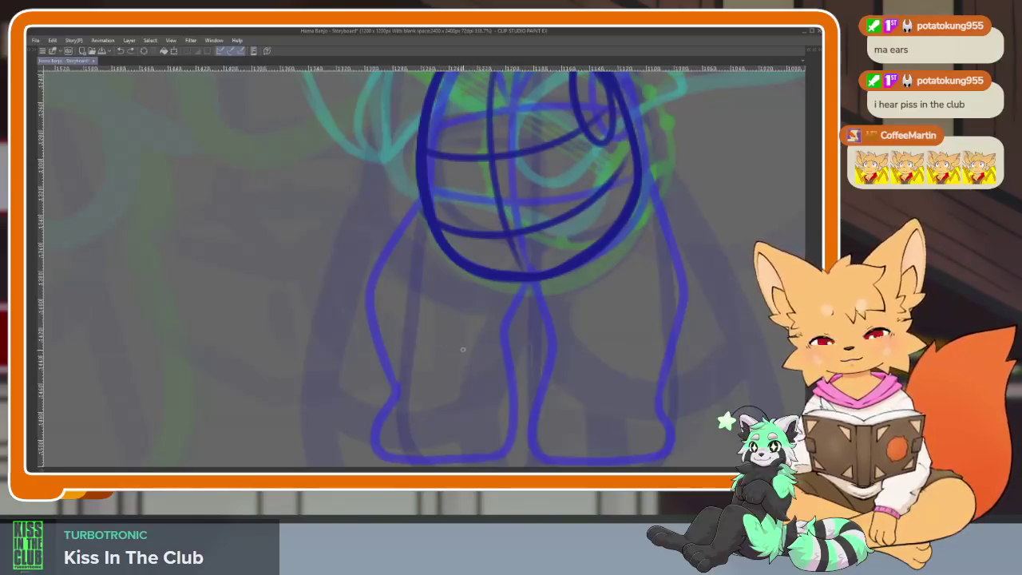
{"action": "scroll", "coordinate": [452, 330], "scroll_direction": "up", "scroll_amount": 2}
Draw the left leg's outer edge down to the foot and along the foot's bottom.
{"action": "mouse_move", "coordinate": [420, 170]}
{"action": "left_mouse_down"}
{"action": "mouse_move", "coordinate": [369, 240]}
{"action": "mouse_move", "coordinate": [343, 315]}
{"action": "left_mouse_up"}
{"action": "key", "text": "ctrl+z"}
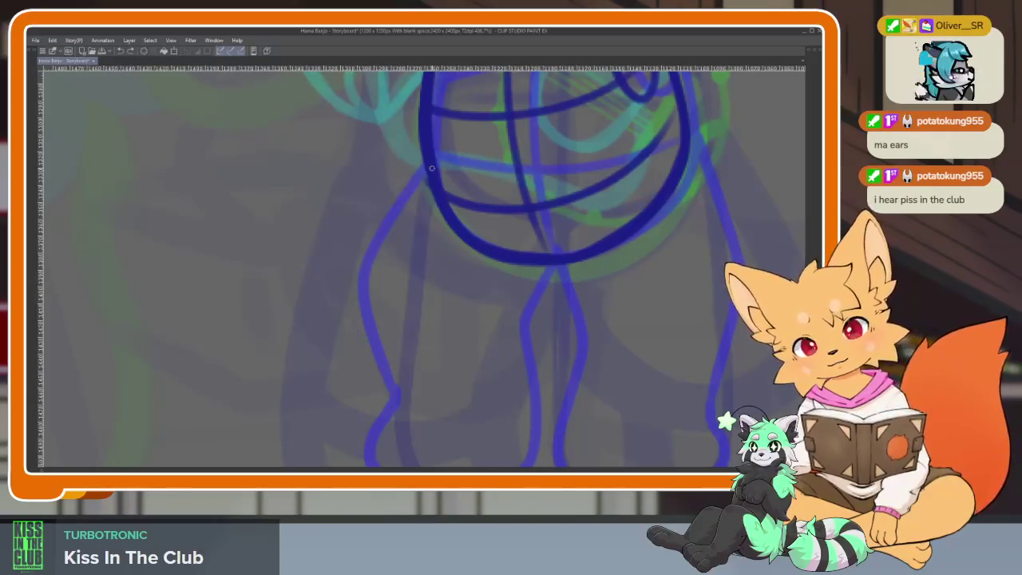
{"action": "mouse_move", "coordinate": [411, 191]}
{"action": "left_mouse_down"}
{"action": "mouse_move", "coordinate": [341, 292]}
{"action": "mouse_move", "coordinate": [387, 404]}
{"action": "left_mouse_up"}
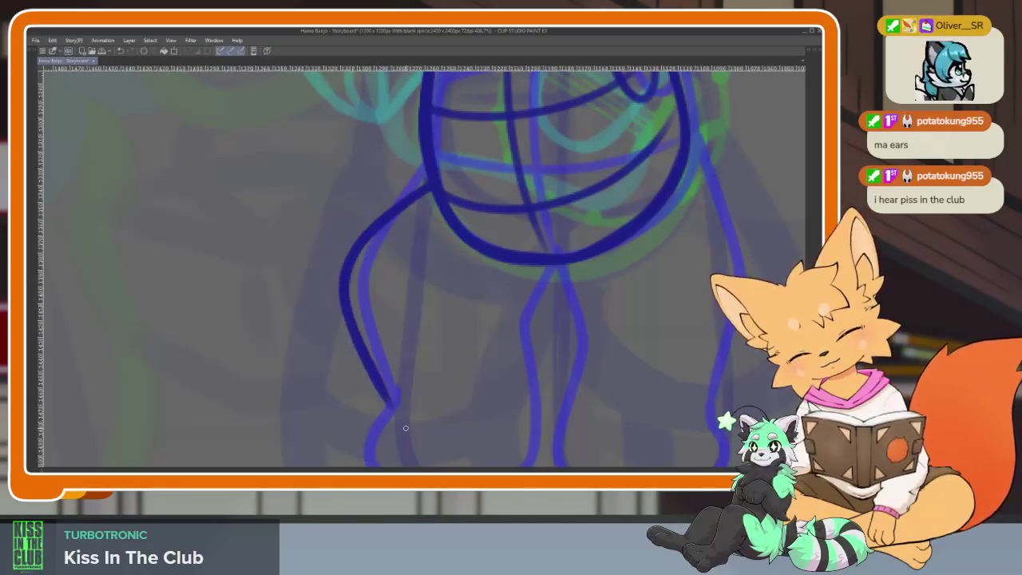
{"action": "scroll", "coordinate": [399, 359], "scroll_direction": "down", "scroll_amount": 2}
{"action": "mouse_move", "coordinate": [375, 321]}
{"action": "left_mouse_down"}
{"action": "mouse_move", "coordinate": [364, 359]}
{"action": "mouse_move", "coordinate": [375, 391]}
{"action": "mouse_move", "coordinate": [444, 396]}
{"action": "left_mouse_up"}
{"action": "mouse_move", "coordinate": [600, 291]}
{"action": "left_mouse_down"}
{"action": "mouse_move", "coordinate": [533, 308]}
{"action": "mouse_move", "coordinate": [536, 365]}
{"action": "left_mouse_up"}
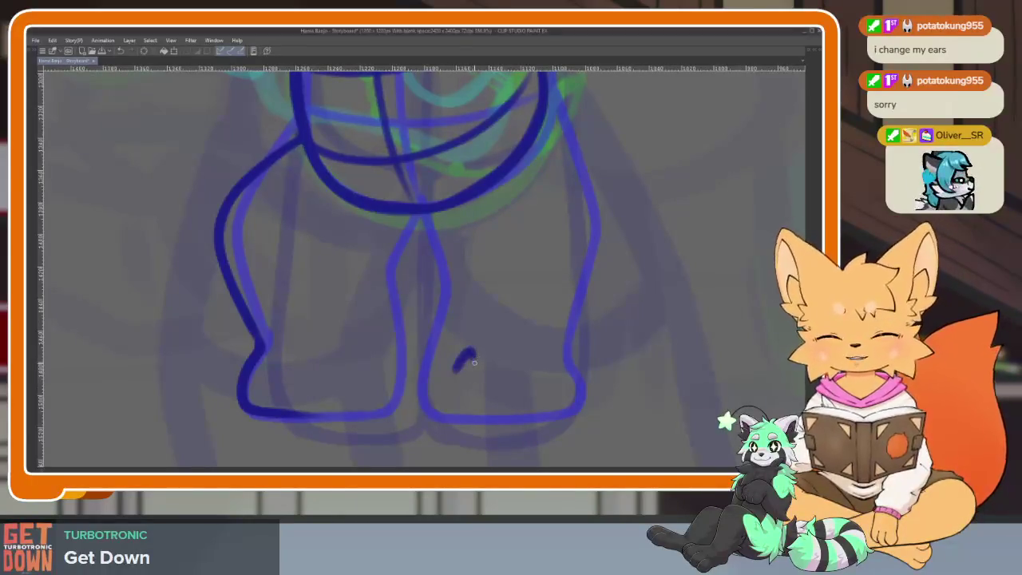
Draw the right leg's outer edge, both inner leg lines and the left foot's bottom line.
{"action": "scroll", "coordinate": [495, 376], "scroll_direction": "down", "scroll_amount": 2}
{"action": "scroll", "coordinate": [471, 390], "scroll_direction": "down", "scroll_amount": 2}
{"action": "scroll", "coordinate": [459, 391], "scroll_direction": "up", "scroll_amount": 1}
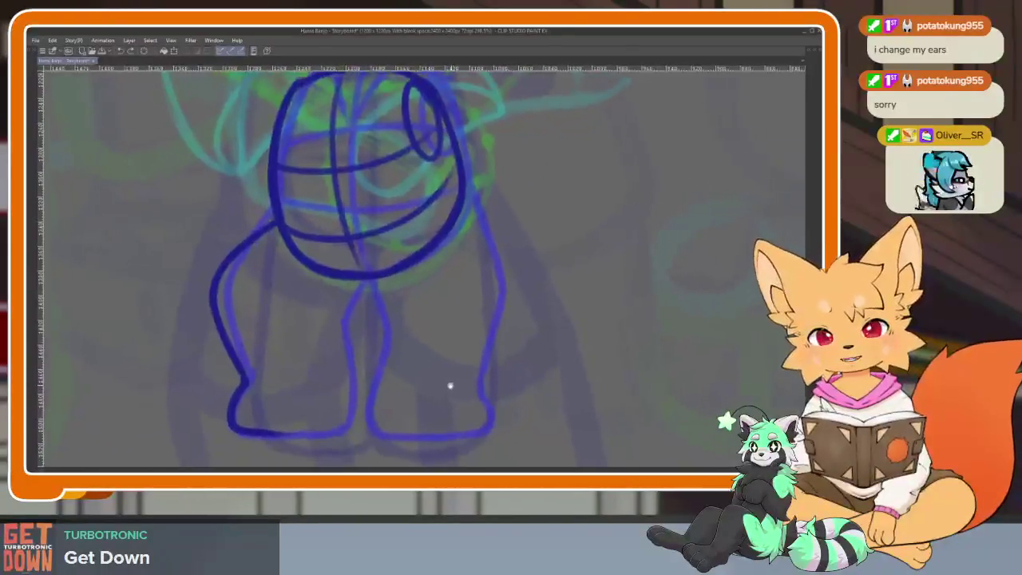
{"action": "scroll", "coordinate": [452, 383], "scroll_direction": "up", "scroll_amount": 1}
{"action": "mouse_move", "coordinate": [467, 169]}
{"action": "left_mouse_down"}
{"action": "mouse_move", "coordinate": [506, 239]}
{"action": "mouse_move", "coordinate": [521, 305]}
{"action": "mouse_move", "coordinate": [486, 395]}
{"action": "left_mouse_up"}
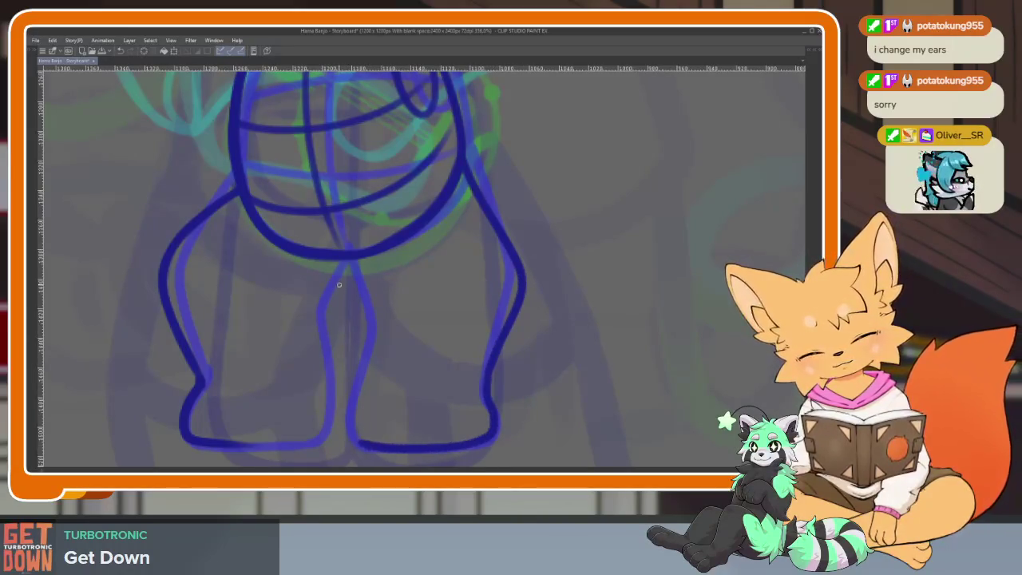
{"action": "mouse_move", "coordinate": [341, 254]}
{"action": "left_mouse_down"}
{"action": "mouse_move", "coordinate": [320, 297]}
{"action": "mouse_move", "coordinate": [318, 366]}
{"action": "left_mouse_up"}
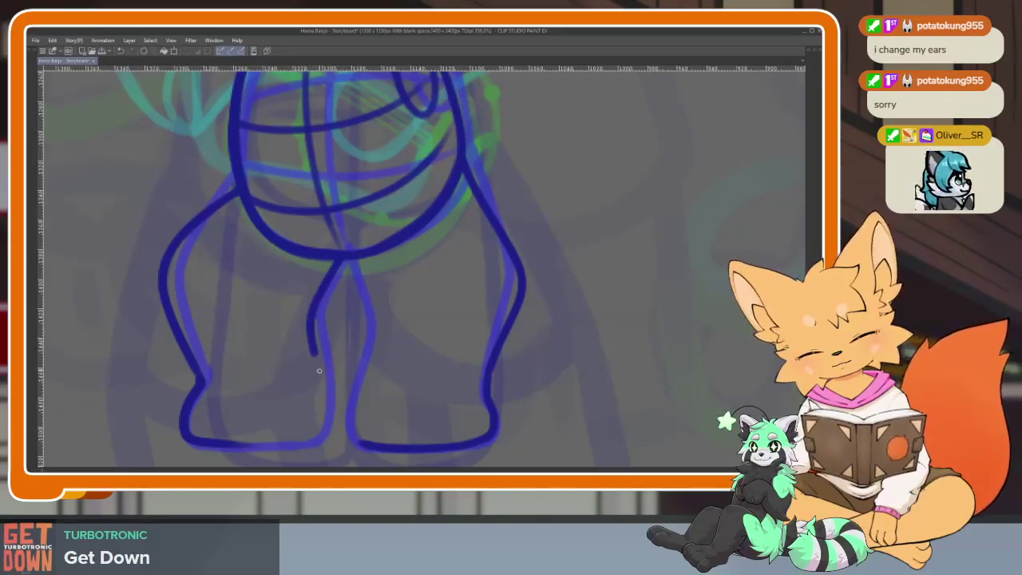
{"action": "left_click_drag", "start_coordinate": [266, 448], "coordinate": [248, 446]}
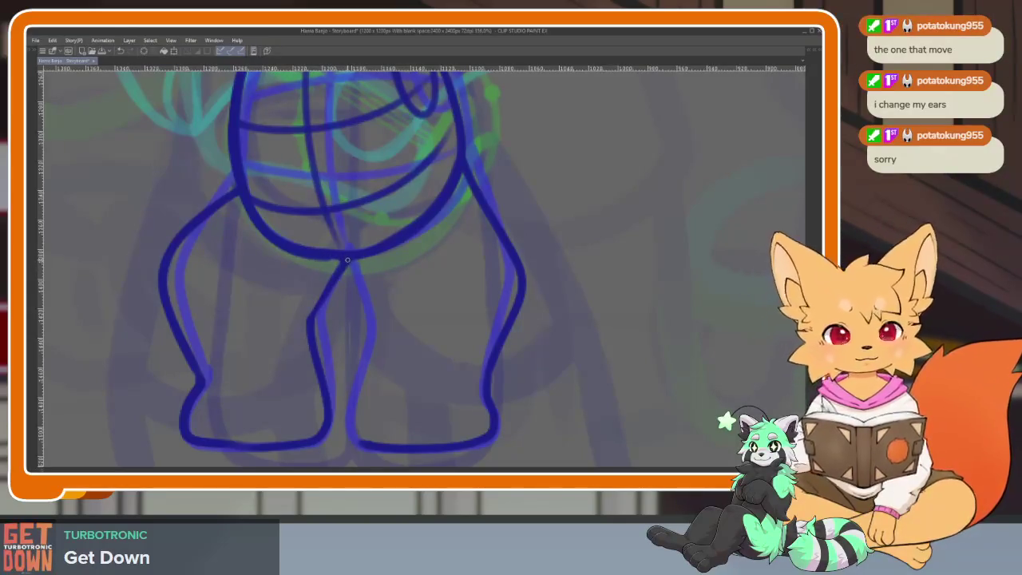
{"action": "left_click_drag", "start_coordinate": [361, 265], "coordinate": [348, 428]}
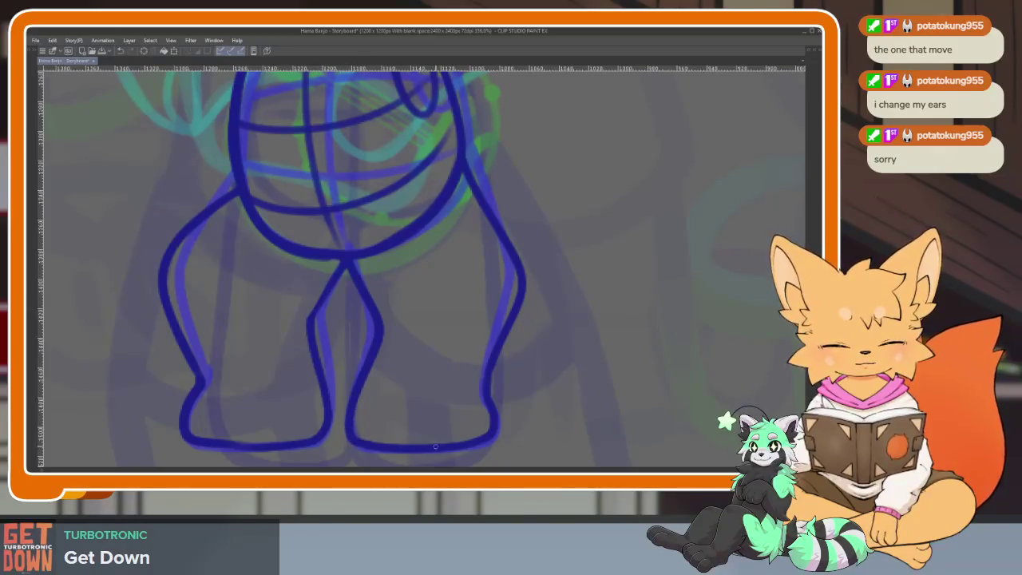
{"action": "scroll", "coordinate": [550, 383], "scroll_direction": "down", "scroll_amount": 5}
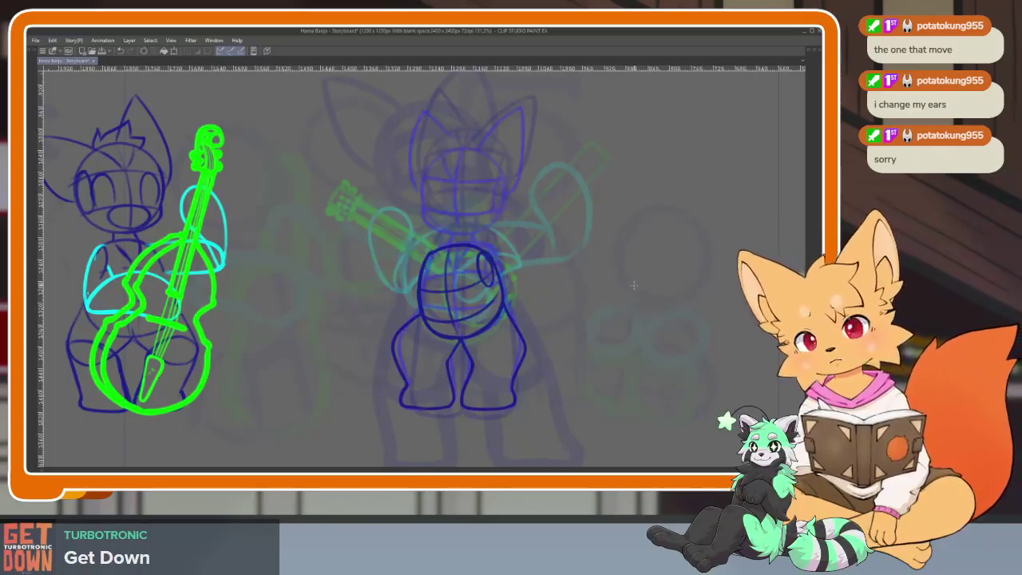
{"action": "scroll", "coordinate": [465, 359], "scroll_direction": "up", "scroll_amount": 5}
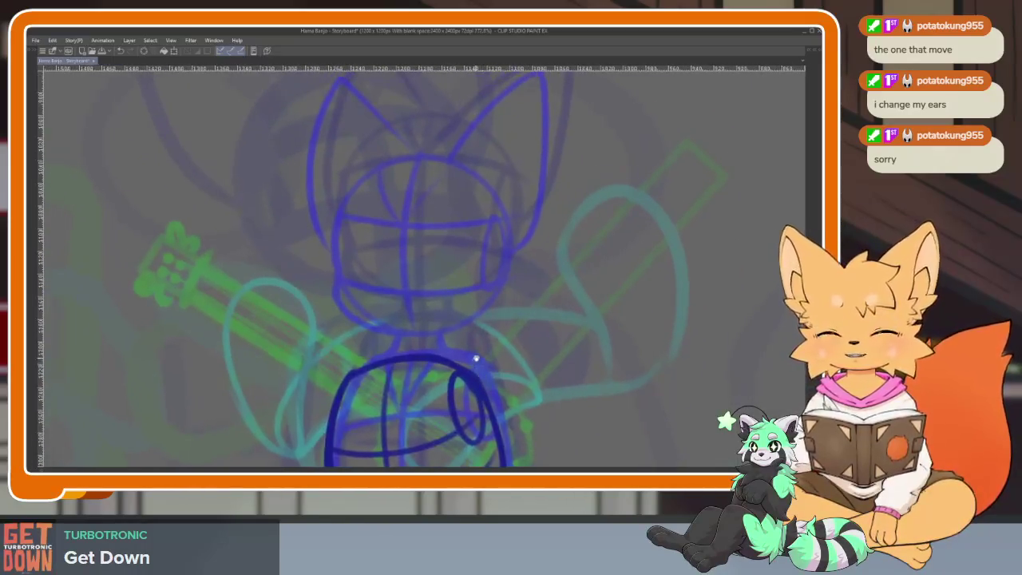
{"action": "scroll", "coordinate": [474, 360], "scroll_direction": "down", "scroll_amount": 1}
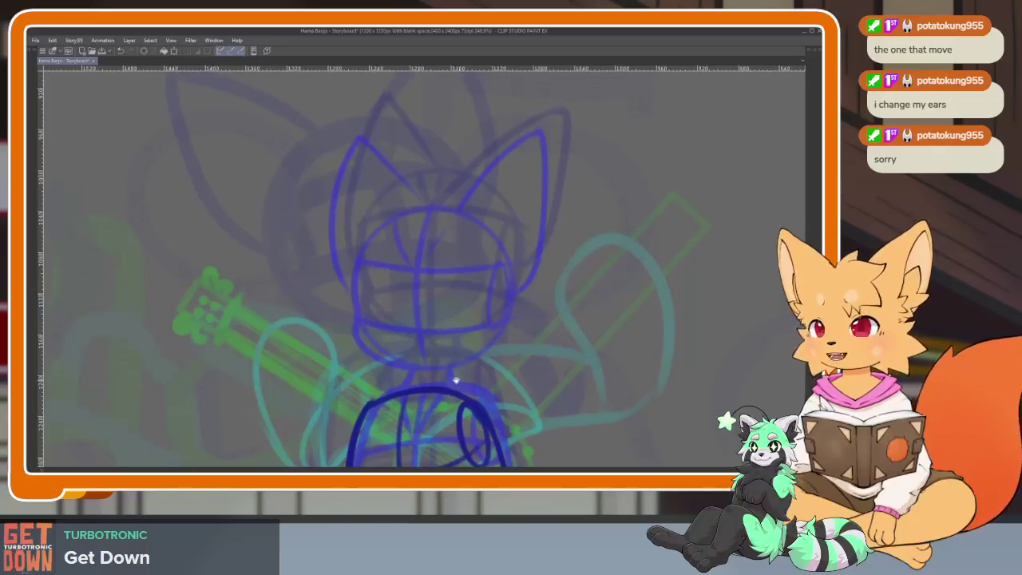
{"action": "scroll", "coordinate": [461, 371], "scroll_direction": "up", "scroll_amount": 2}
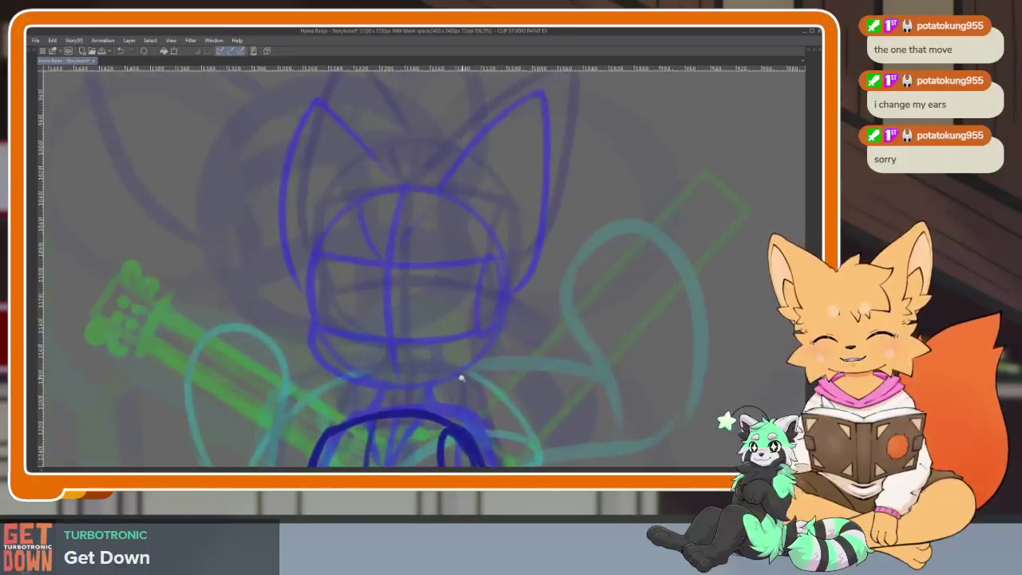
Try circles over the rough head sketch, undoing two attempts that didn't fit.
{"action": "scroll", "coordinate": [456, 374], "scroll_direction": "up", "scroll_amount": 1}
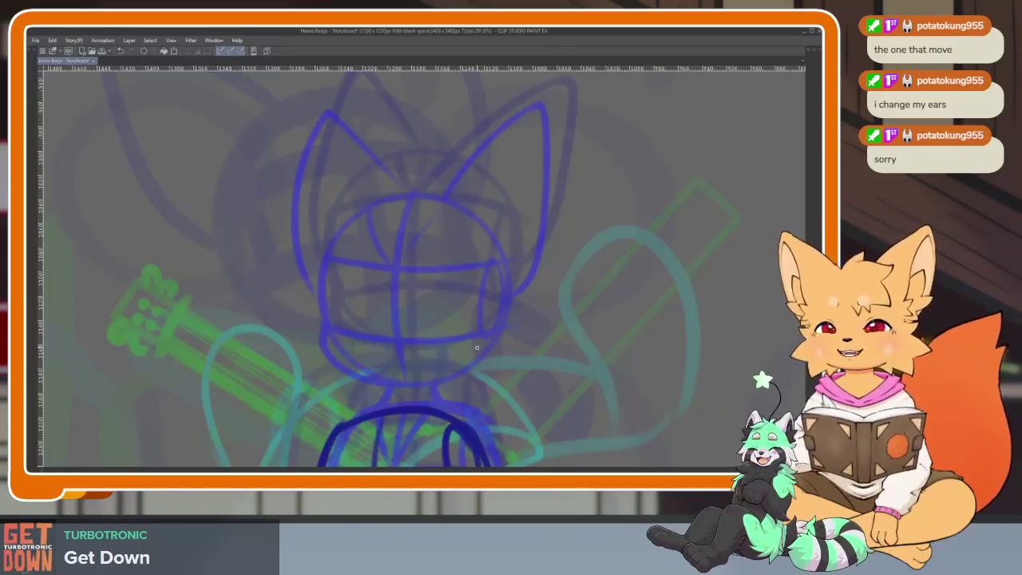
{"action": "key", "text": "Tab"}
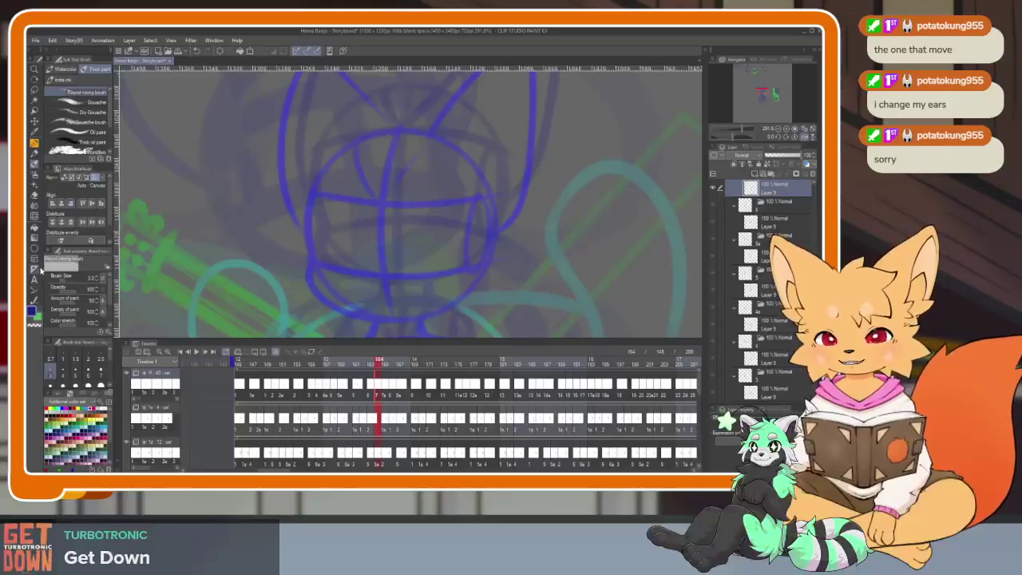
{"action": "key", "text": "Tab"}
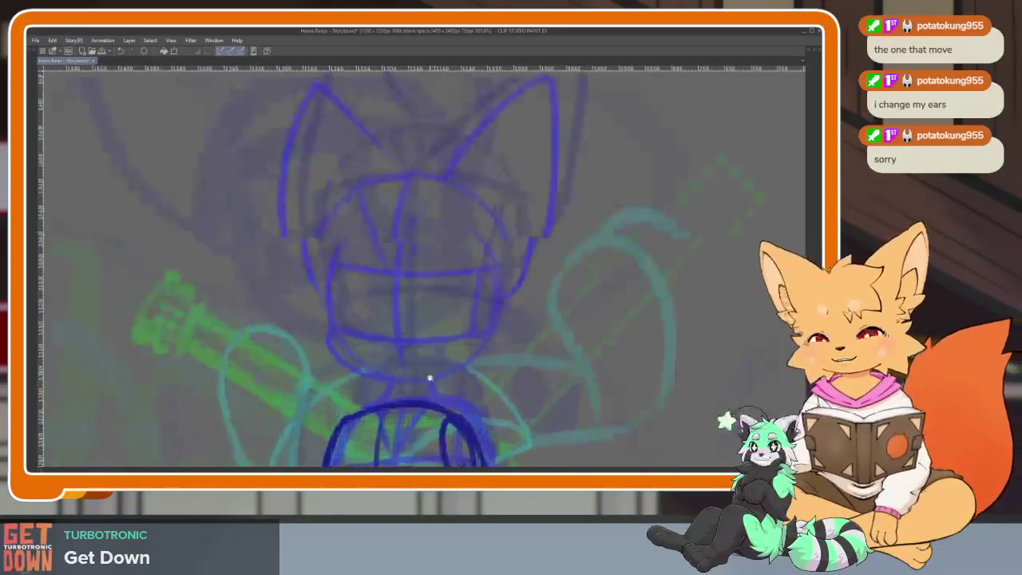
{"action": "scroll", "coordinate": [431, 378], "scroll_direction": "up", "scroll_amount": 1}
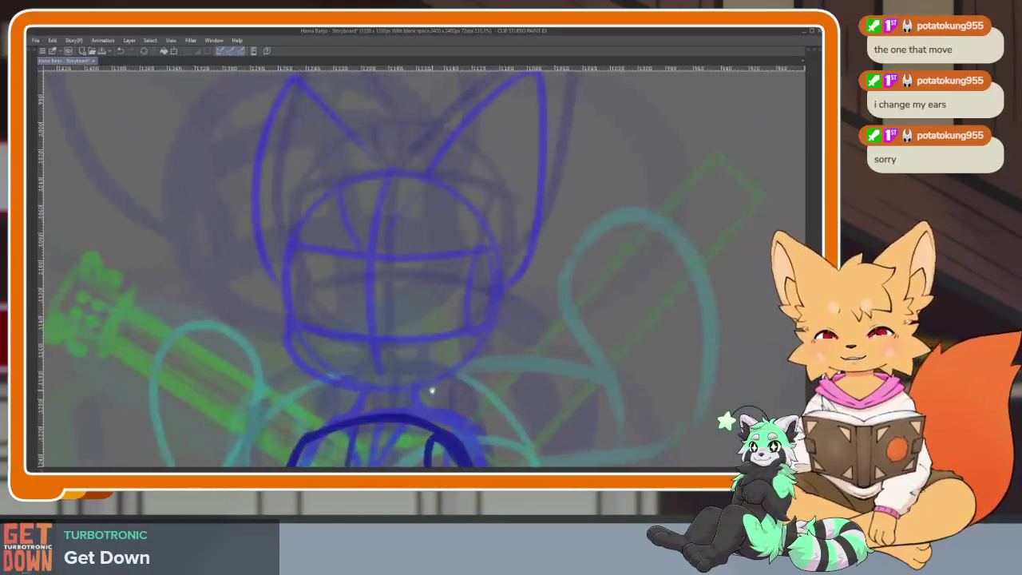
{"action": "left_click_drag", "start_coordinate": [253, 201], "coordinate": [460, 408]}
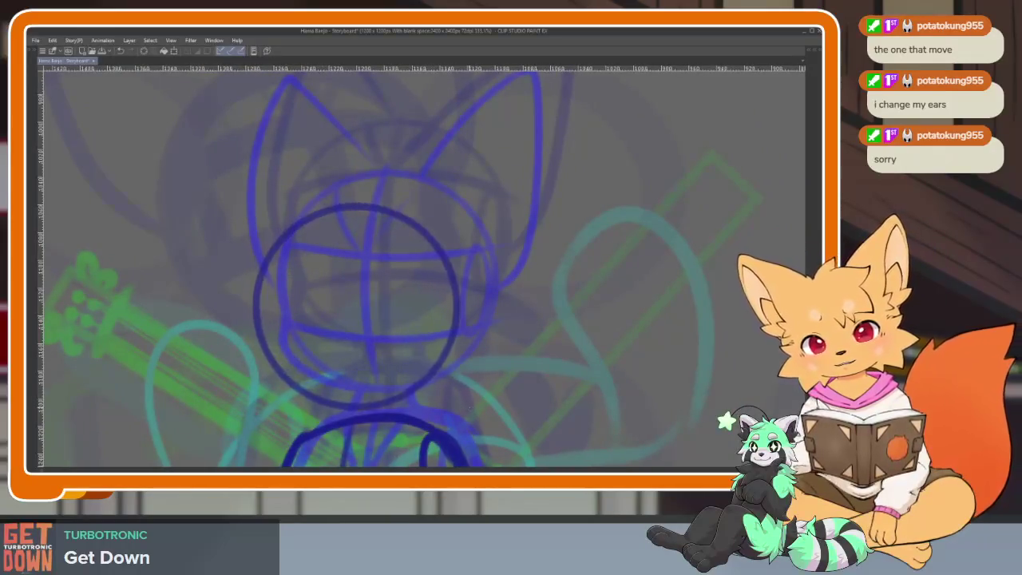
{"action": "scroll", "coordinate": [480, 375], "scroll_direction": "down", "scroll_amount": 1}
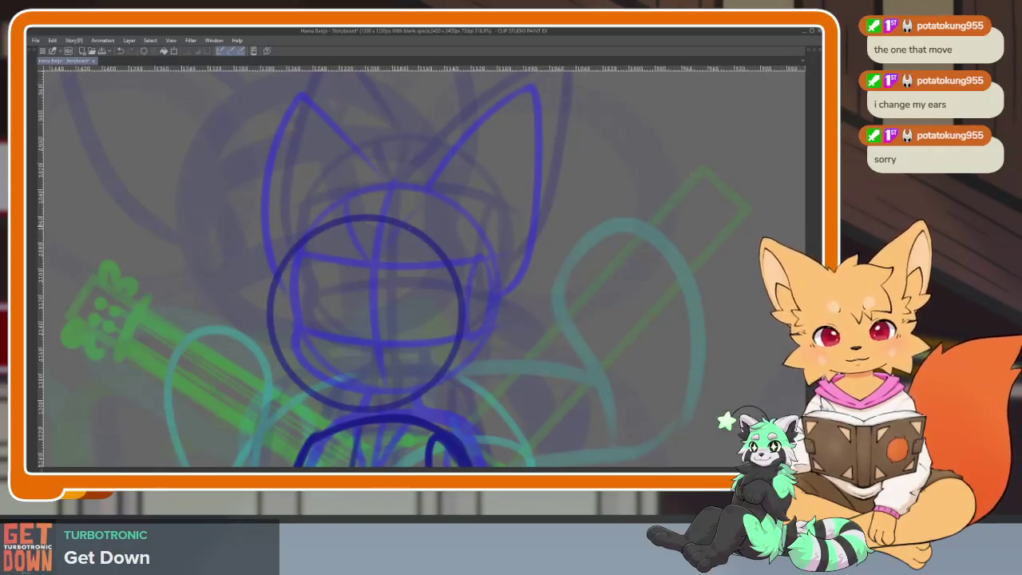
{"action": "key", "text": "ctrl+z"}
{"action": "left_click_drag", "start_coordinate": [277, 186], "coordinate": [484, 395]}
{"action": "scroll", "coordinate": [496, 393], "scroll_direction": "down", "scroll_amount": 1}
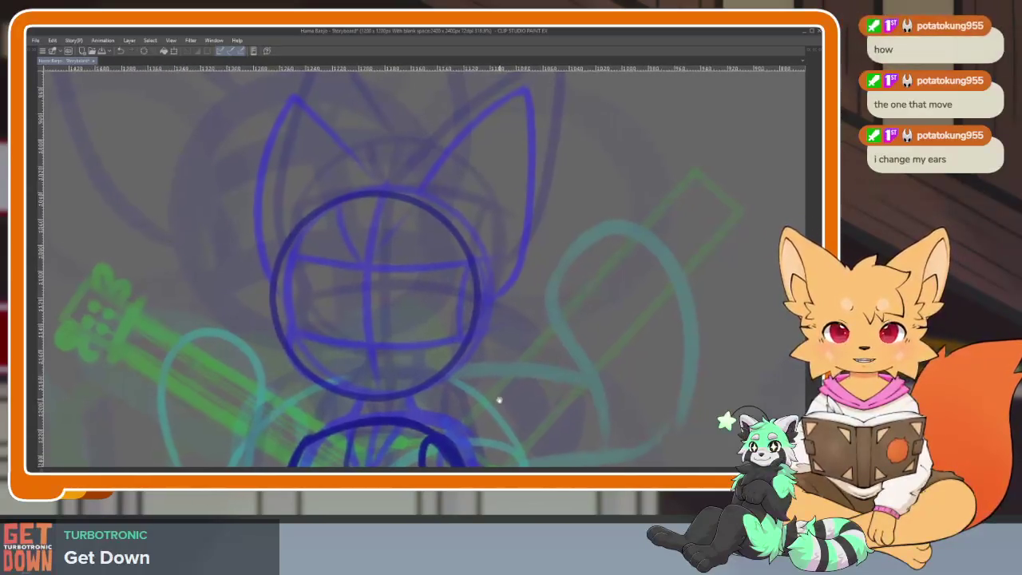
{"action": "key", "text": "ctrl+z"}
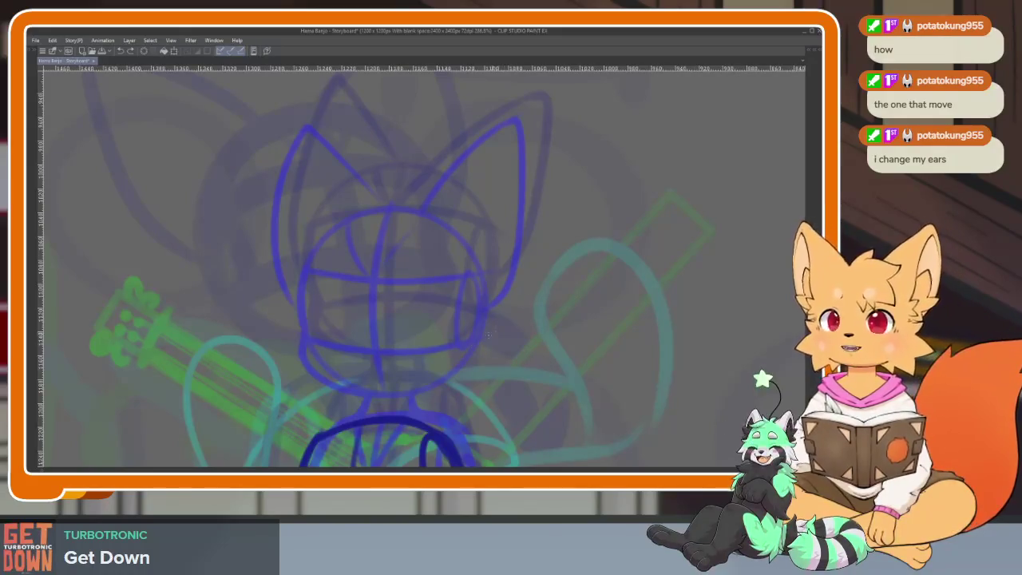
{"action": "scroll", "coordinate": [439, 381], "scroll_direction": "up", "scroll_amount": 1}
{"action": "scroll", "coordinate": [439, 381], "scroll_direction": "up", "scroll_amount": 3}
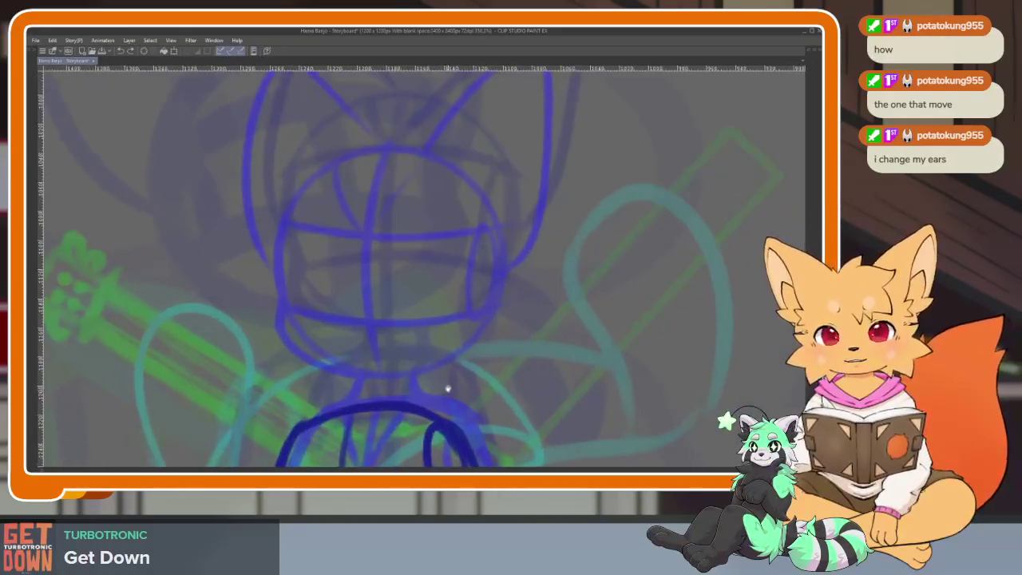
{"action": "scroll", "coordinate": [446, 384], "scroll_direction": "down", "scroll_amount": 2}
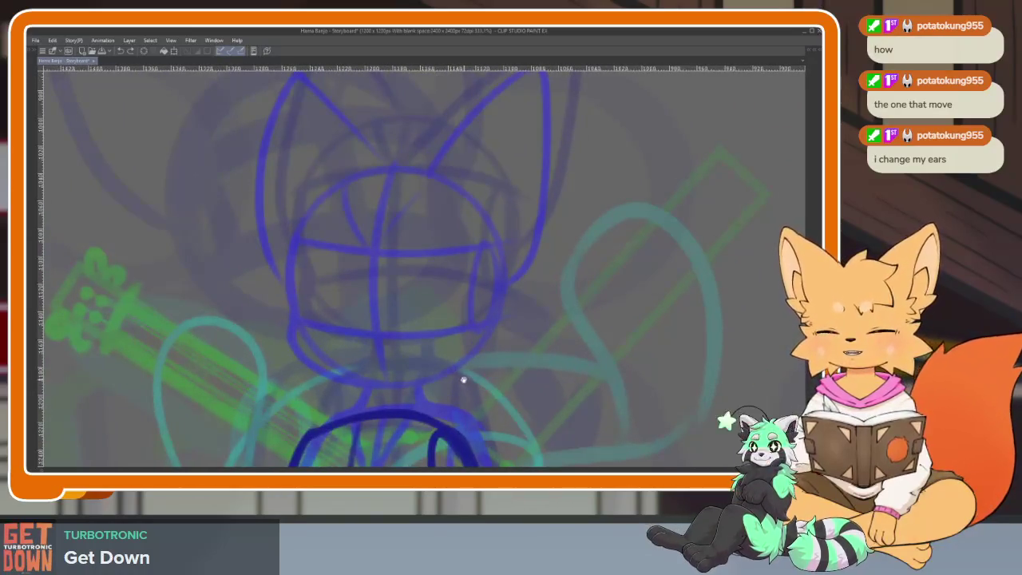
{"action": "scroll", "coordinate": [460, 380], "scroll_direction": "down", "scroll_amount": 2}
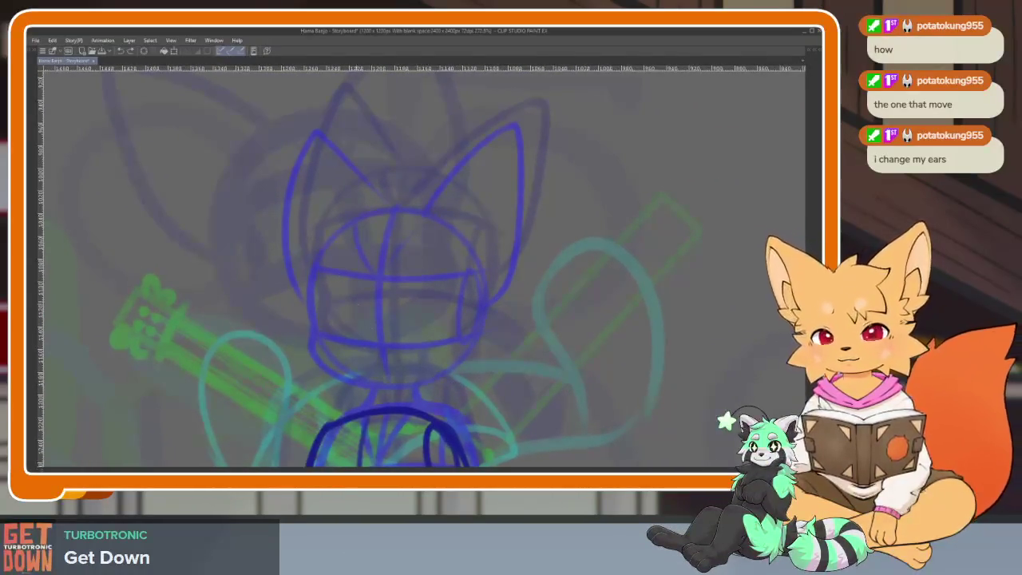
Adjust the brush size, draw the darker head circle and a small shoulder ellipse.
{"action": "left_click_drag", "start_coordinate": [299, 238], "coordinate": [323, 258]}
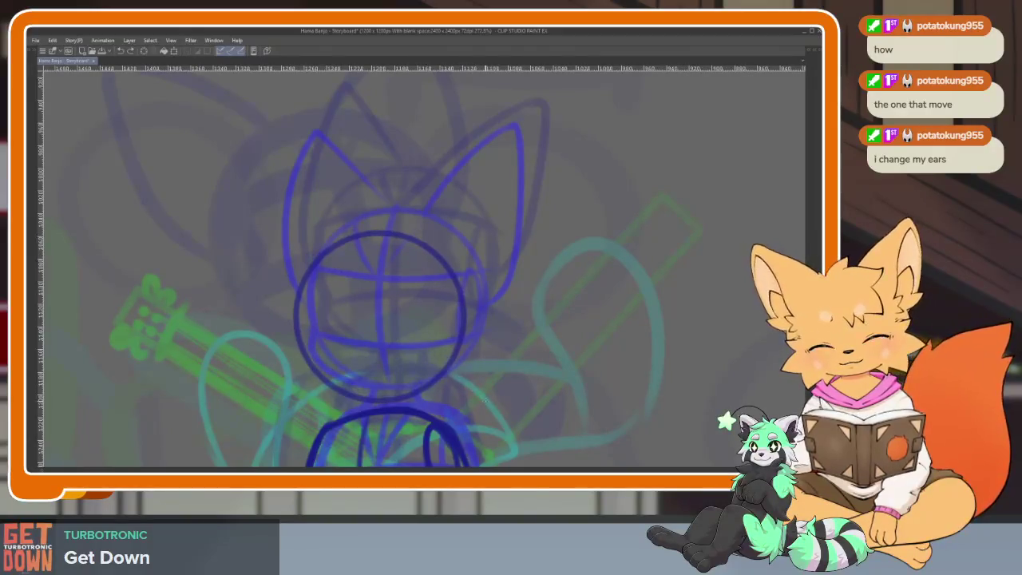
{"action": "left_click_drag", "start_coordinate": [289, 227], "coordinate": [464, 402]}
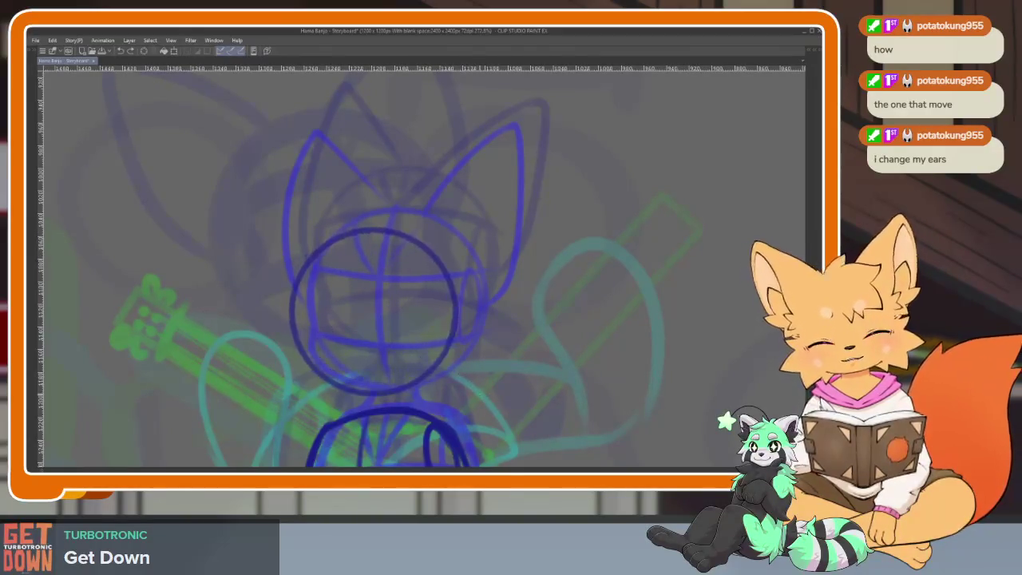
{"action": "scroll", "coordinate": [456, 357], "scroll_direction": "down", "scroll_amount": 2}
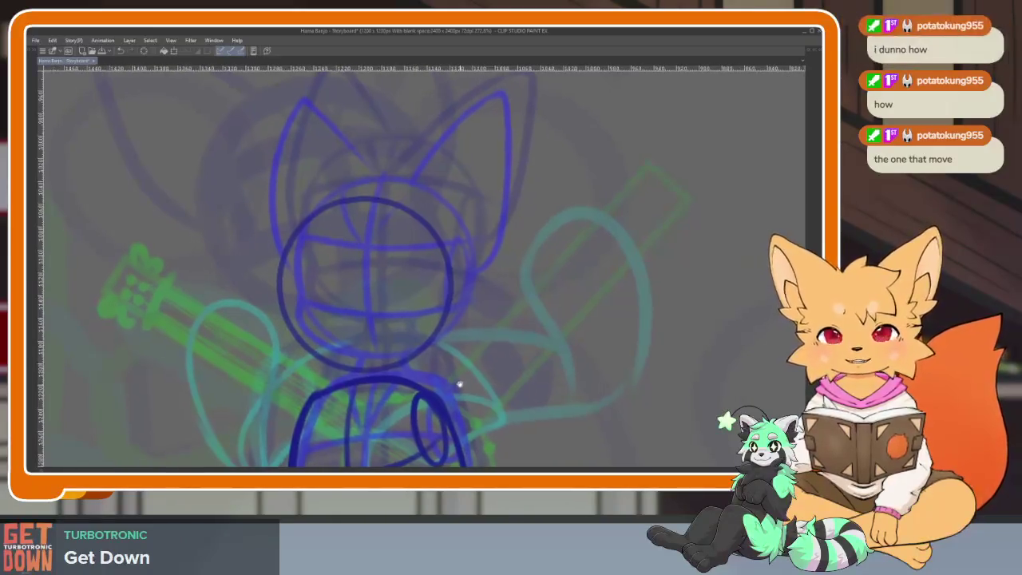
{"action": "left_click_drag", "start_coordinate": [409, 378], "coordinate": [446, 452]}
{"action": "left_click_drag", "start_coordinate": [457, 357], "coordinate": [457, 365]}
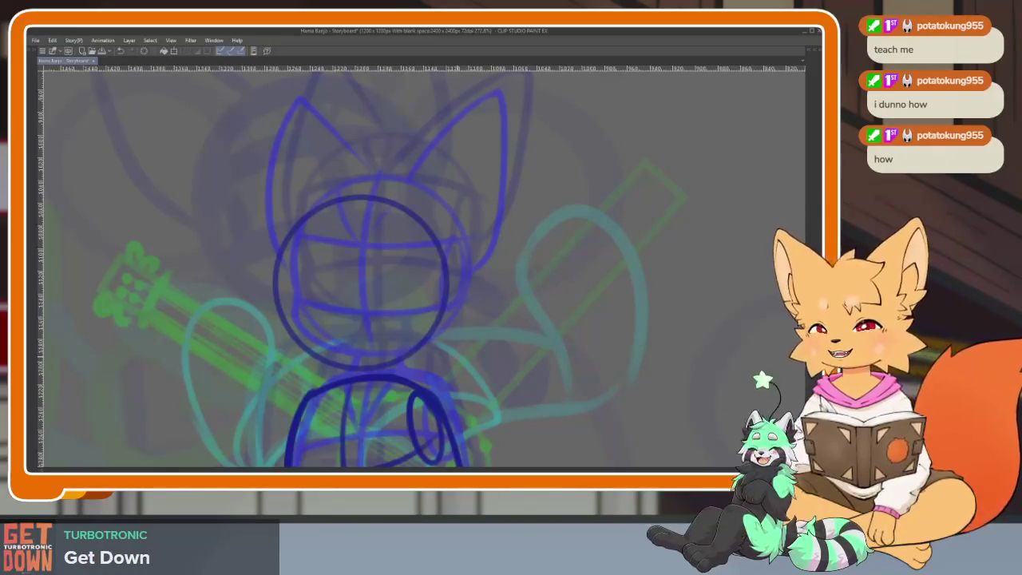
{"action": "left_click_drag", "start_coordinate": [436, 376], "coordinate": [455, 358]}
Draw a vertical centre line and two horizontal guidelines across the head circle.
{"action": "scroll", "coordinate": [455, 358], "scroll_direction": "up", "scroll_amount": 1}
{"action": "scroll", "coordinate": [362, 228], "scroll_direction": "up", "scroll_amount": 1}
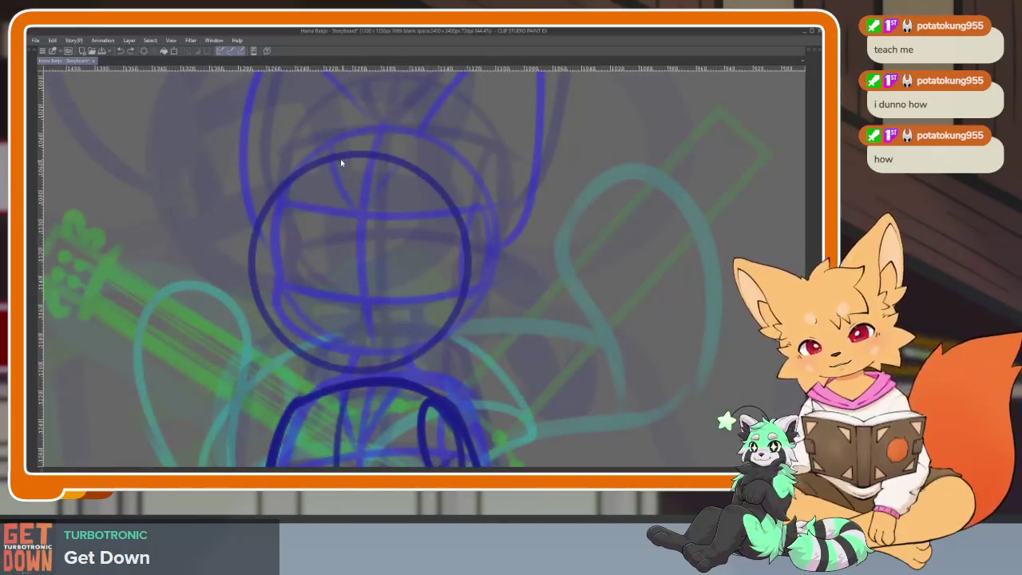
{"action": "left_click_drag", "start_coordinate": [347, 154], "coordinate": [352, 369]}
{"action": "left_click_drag", "start_coordinate": [254, 309], "coordinate": [464, 301]}
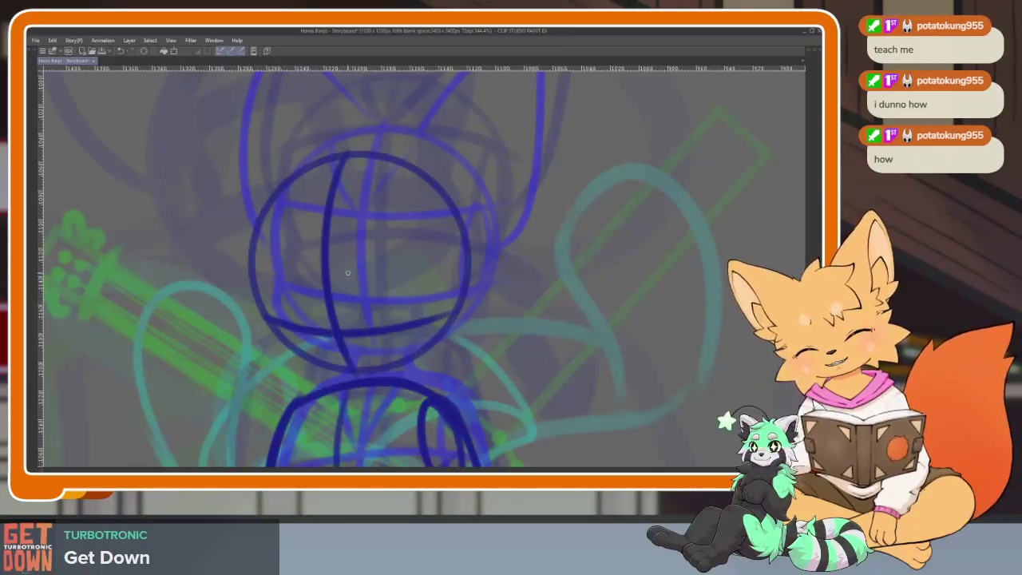
{"action": "left_click_drag", "start_coordinate": [250, 234], "coordinate": [458, 227]}
{"action": "scroll", "coordinate": [330, 308], "scroll_direction": "up", "scroll_amount": 3}
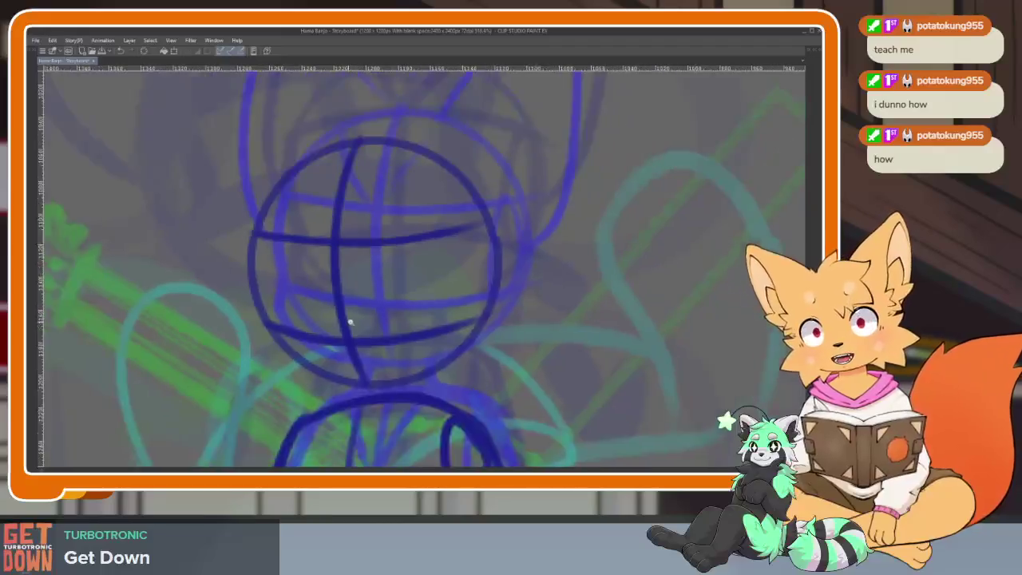
{"action": "scroll", "coordinate": [408, 372], "scroll_direction": "up", "scroll_amount": 1}
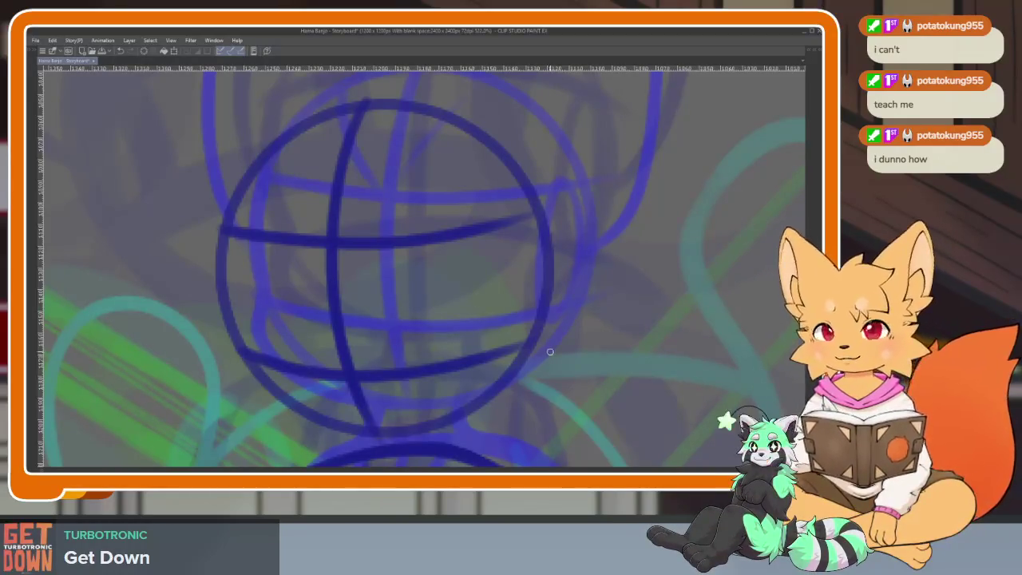
Darken the head's left and bottom outline, add the snout-end ellipse, and draw the neck line.
{"action": "left_click_drag", "start_coordinate": [422, 404], "coordinate": [440, 391]}
{"action": "mouse_move", "coordinate": [247, 222]}
{"action": "left_mouse_down"}
{"action": "mouse_move", "coordinate": [241, 256]}
{"action": "mouse_move", "coordinate": [271, 388]}
{"action": "mouse_move", "coordinate": [394, 425]}
{"action": "left_mouse_up"}
{"action": "mouse_move", "coordinate": [557, 276]}
{"action": "left_mouse_down"}
{"action": "mouse_move", "coordinate": [529, 201]}
{"action": "mouse_move", "coordinate": [559, 345]}
{"action": "mouse_move", "coordinate": [551, 210]}
{"action": "mouse_move", "coordinate": [543, 329]}
{"action": "left_mouse_up"}
{"action": "left_click_drag", "start_coordinate": [571, 368], "coordinate": [591, 343]}
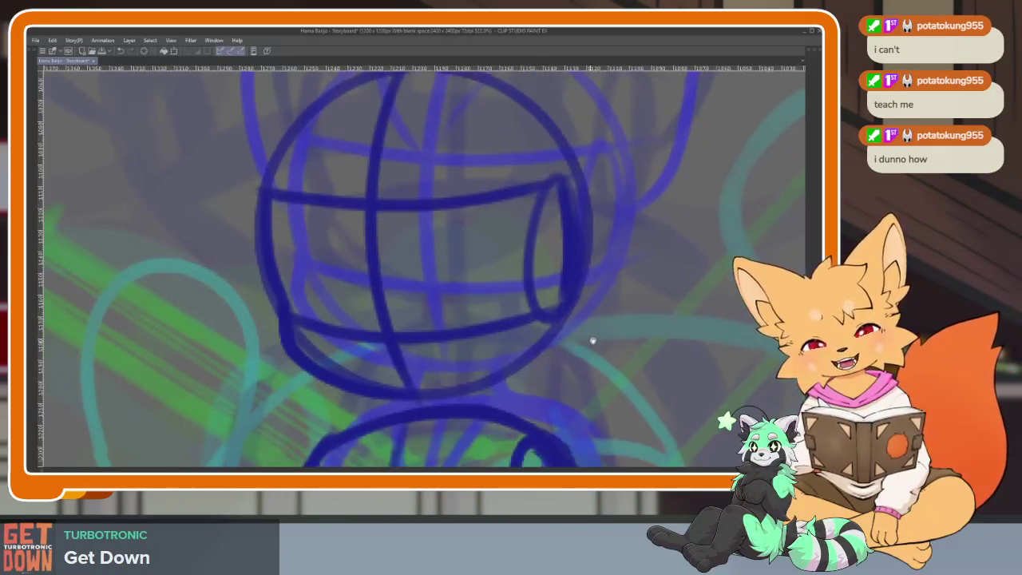
{"action": "scroll", "coordinate": [567, 359], "scroll_direction": "up", "scroll_amount": 3}
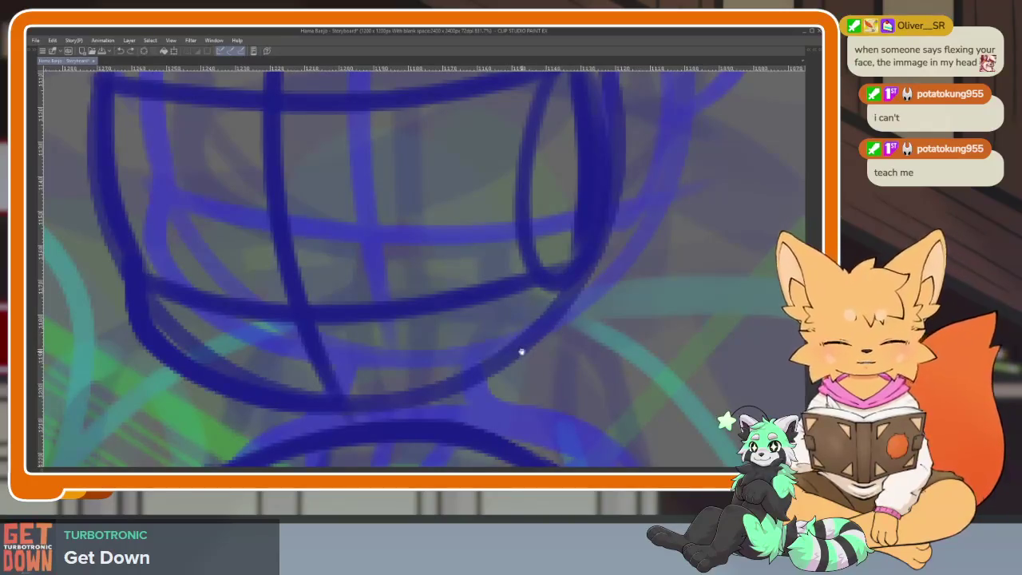
{"action": "scroll", "coordinate": [491, 335], "scroll_direction": "down", "scroll_amount": 2}
{"action": "mouse_move", "coordinate": [388, 285]}
{"action": "left_mouse_down"}
{"action": "mouse_move", "coordinate": [364, 313]}
{"action": "mouse_move", "coordinate": [386, 455]}
{"action": "left_mouse_up"}
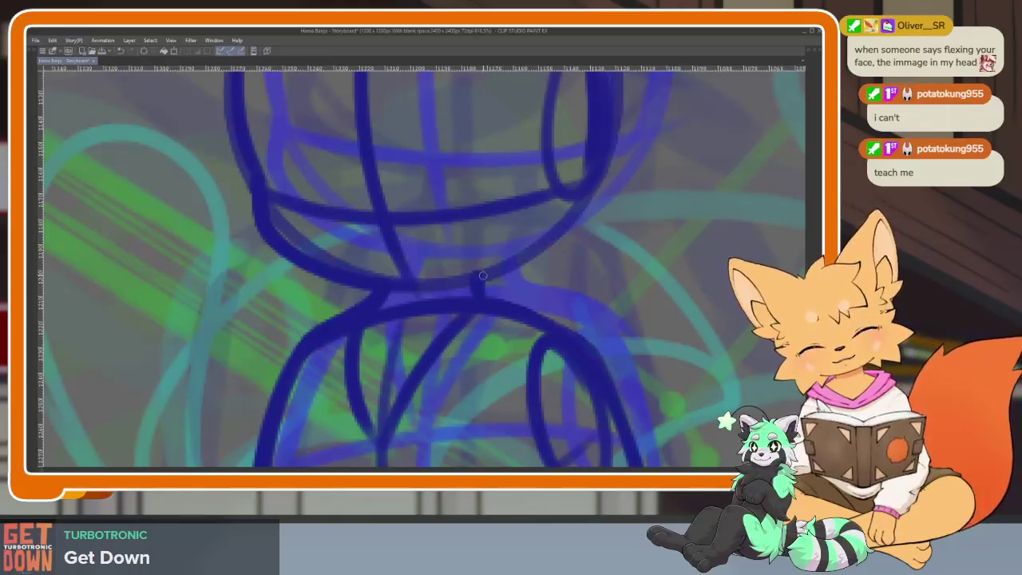
{"action": "scroll", "coordinate": [577, 341], "scroll_direction": "down", "scroll_amount": 3}
{"action": "scroll", "coordinate": [612, 324], "scroll_direction": "down", "scroll_amount": 3}
{"action": "scroll", "coordinate": [547, 317], "scroll_direction": "down", "scroll_amount": 2}
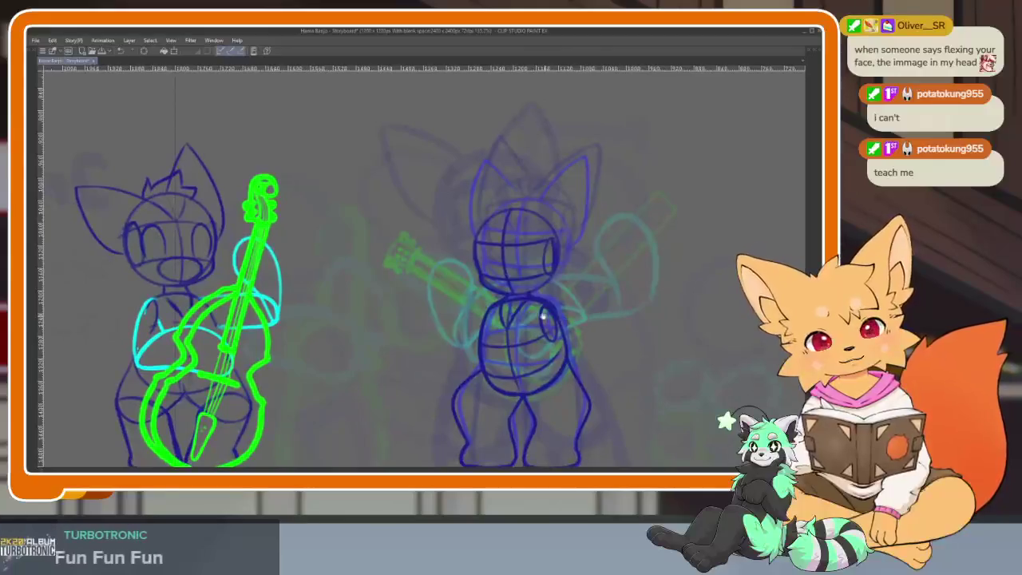
Draw the left and right sides of the fox's torso in dark blue and erase stray inner lines.
{"action": "scroll", "coordinate": [546, 317], "scroll_direction": "up", "scroll_amount": 4}
{"action": "left_click_drag", "start_coordinate": [434, 286], "coordinate": [460, 410]}
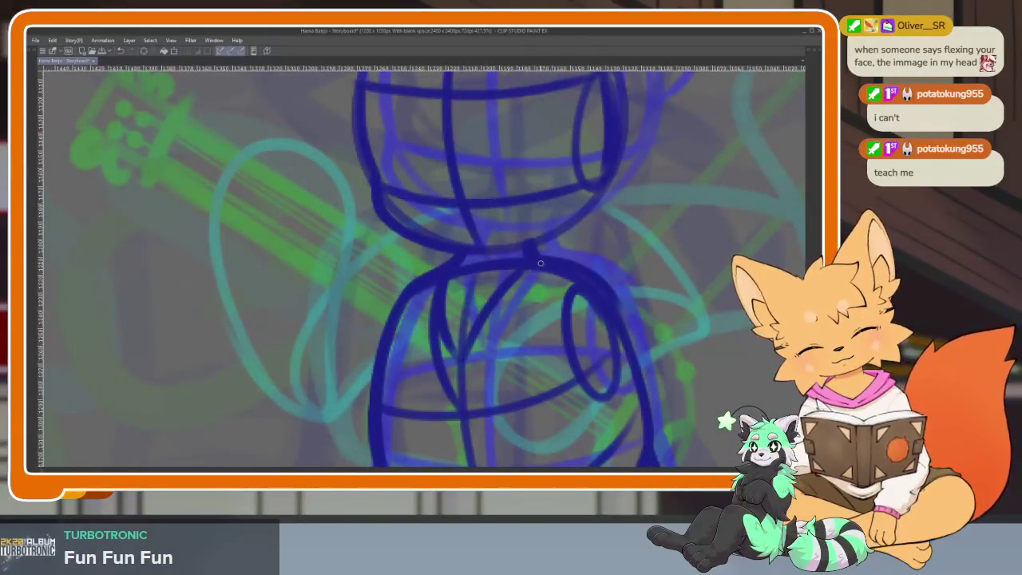
{"action": "left_click_drag", "start_coordinate": [541, 263], "coordinate": [469, 425]}
{"action": "left_click_drag", "start_coordinate": [489, 301], "coordinate": [469, 315]}
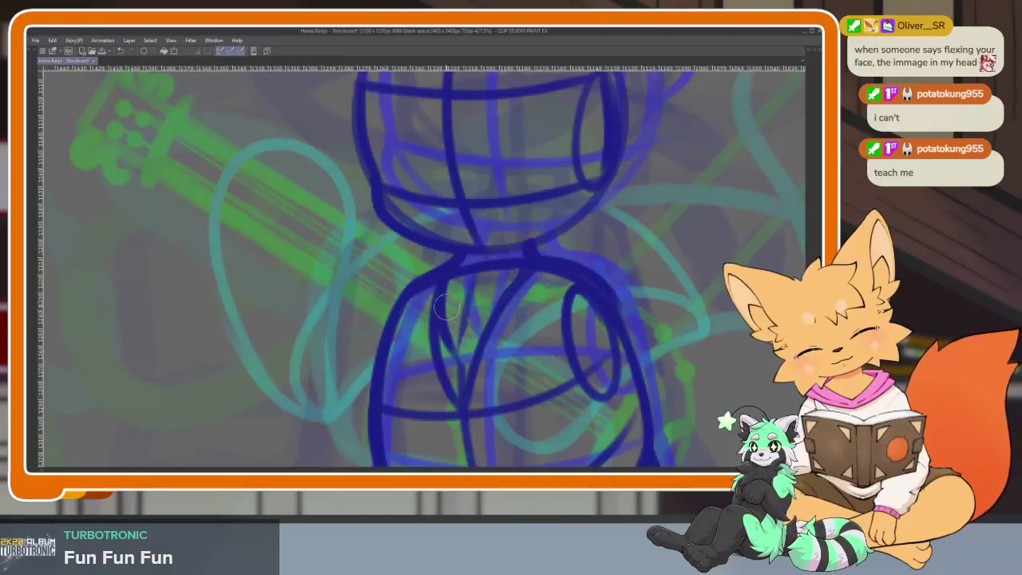
{"action": "scroll", "coordinate": [553, 376], "scroll_direction": "down", "scroll_amount": 5}
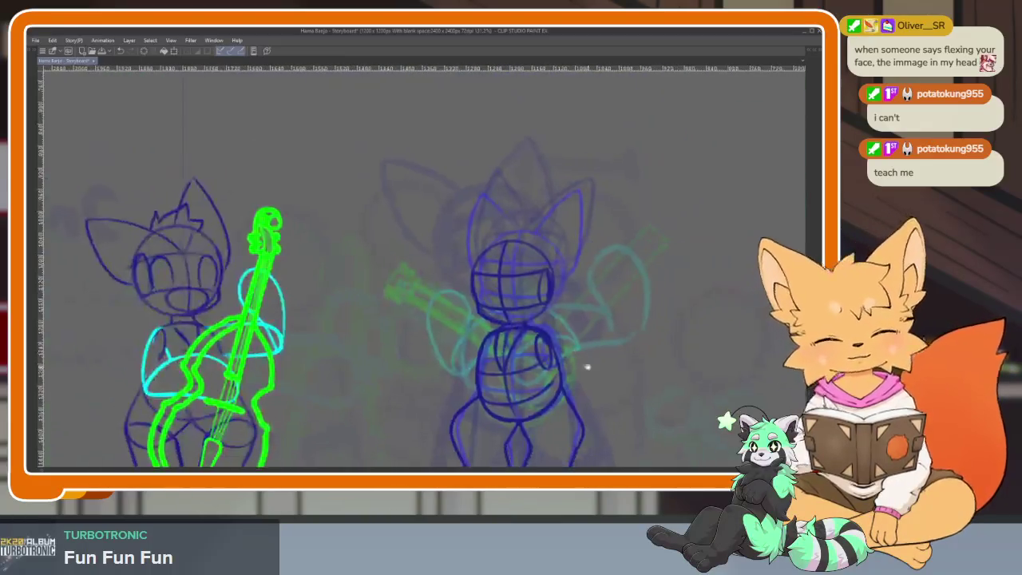
{"action": "scroll", "coordinate": [543, 324], "scroll_direction": "up", "scroll_amount": 2}
{"action": "scroll", "coordinate": [554, 314], "scroll_direction": "up", "scroll_amount": 1}
{"action": "scroll", "coordinate": [554, 314], "scroll_direction": "up", "scroll_amount": 1}
{"action": "scroll", "coordinate": [543, 358], "scroll_direction": "up", "scroll_amount": 1}
Lasso the fox's head and enlarge it slightly, shifting it up and left.
{"action": "key", "text": "Tab"}
{"action": "left_click", "coordinate": [35, 95]}
{"action": "key", "text": "Tab"}
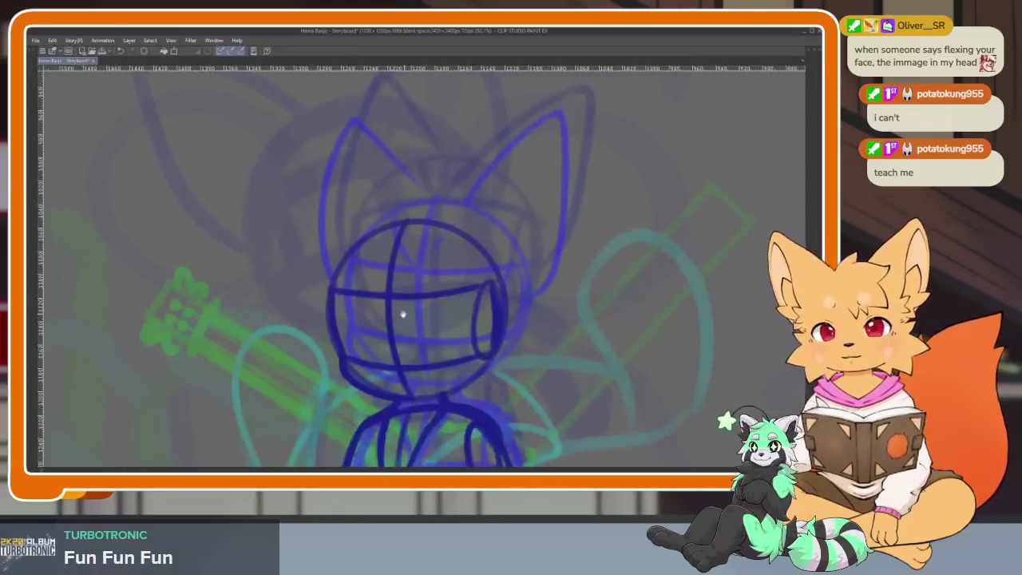
{"action": "scroll", "coordinate": [401, 312], "scroll_direction": "up", "scroll_amount": 2}
{"action": "mouse_move", "coordinate": [303, 194]}
{"action": "left_mouse_down"}
{"action": "mouse_move", "coordinate": [325, 436]}
{"action": "mouse_move", "coordinate": [355, 224]}
{"action": "left_mouse_up"}
{"action": "scroll", "coordinate": [462, 261], "scroll_direction": "down", "scroll_amount": 2}
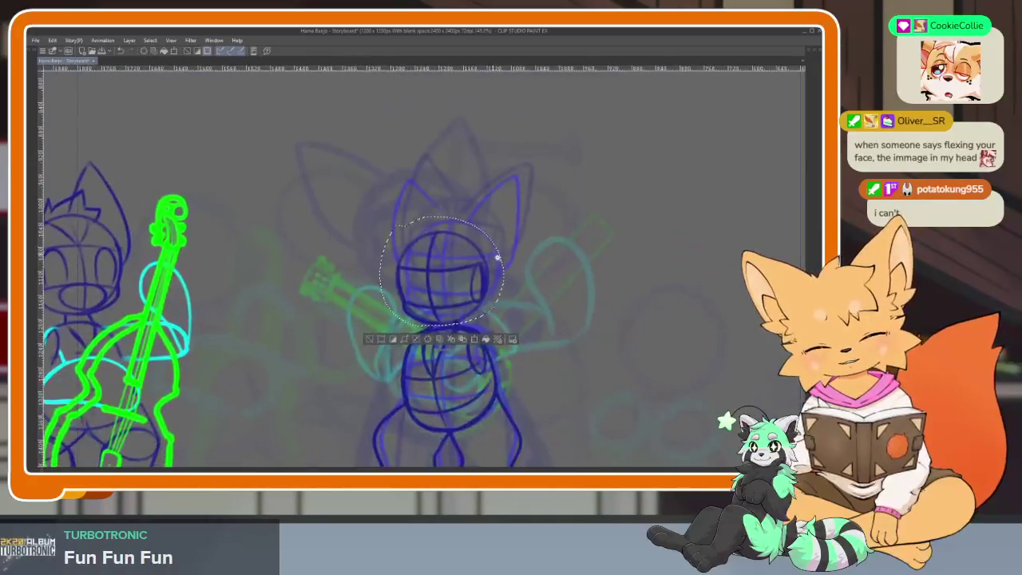
{"action": "scroll", "coordinate": [447, 263], "scroll_direction": "up", "scroll_amount": 1}
{"action": "key", "text": "ctrl+t"}
{"action": "left_click_drag", "start_coordinate": [515, 199], "coordinate": [477, 253]}
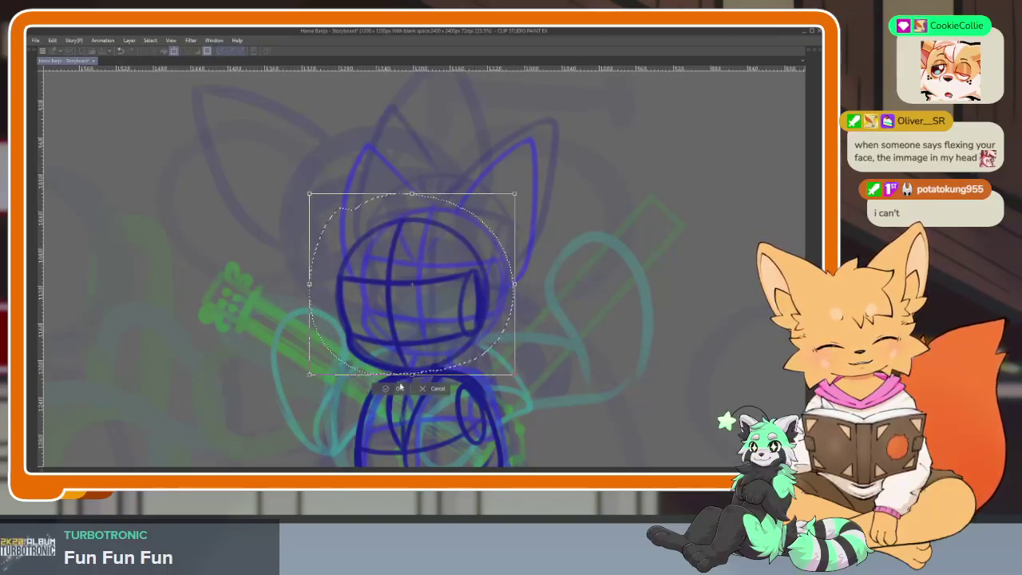
{"action": "key", "text": "Return"}
Redraw the fox's right and left ears and the top head line in dark blue.
{"action": "scroll", "coordinate": [537, 325], "scroll_direction": "down", "scroll_amount": 2}
{"action": "scroll", "coordinate": [536, 326], "scroll_direction": "up", "scroll_amount": 1}
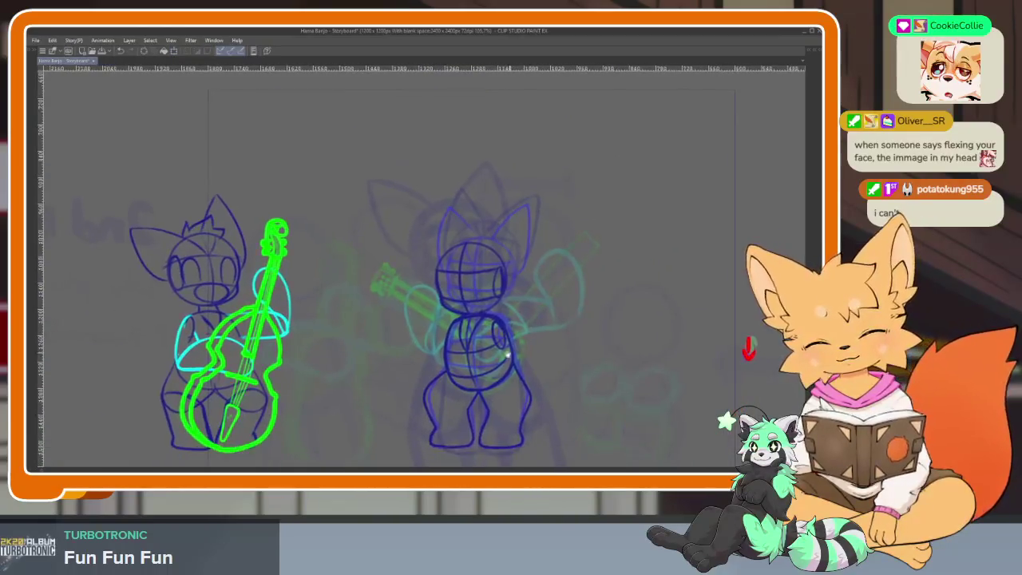
{"action": "scroll", "coordinate": [519, 352], "scroll_direction": "up", "scroll_amount": 1}
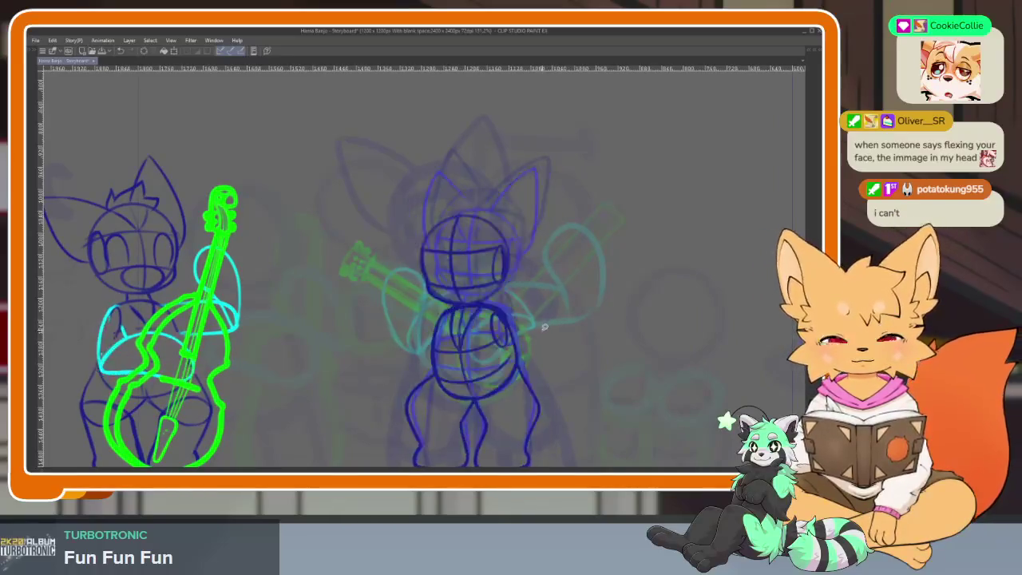
{"action": "scroll", "coordinate": [458, 340], "scroll_direction": "up", "scroll_amount": 2}
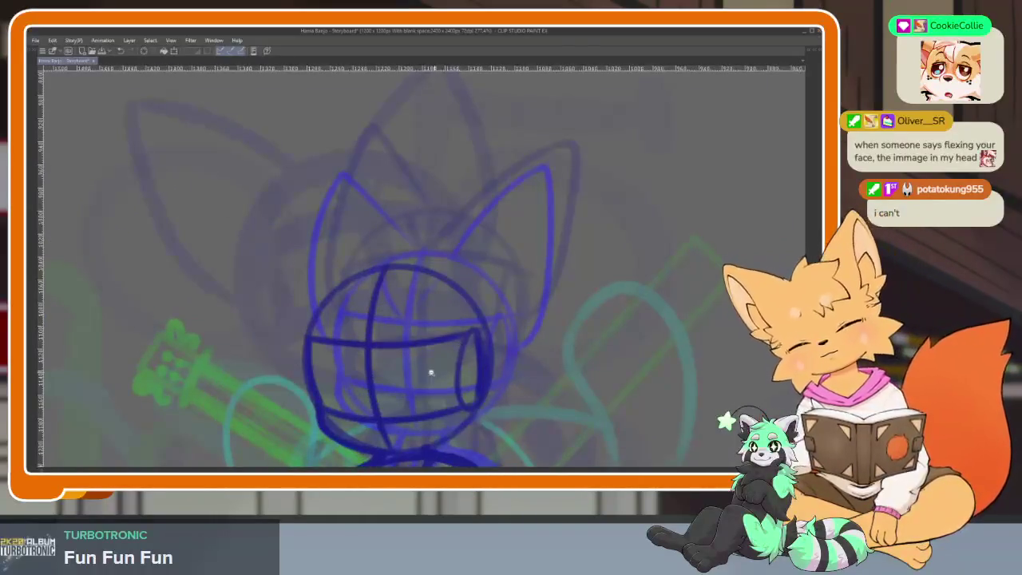
{"action": "scroll", "coordinate": [434, 369], "scroll_direction": "up", "scroll_amount": 2}
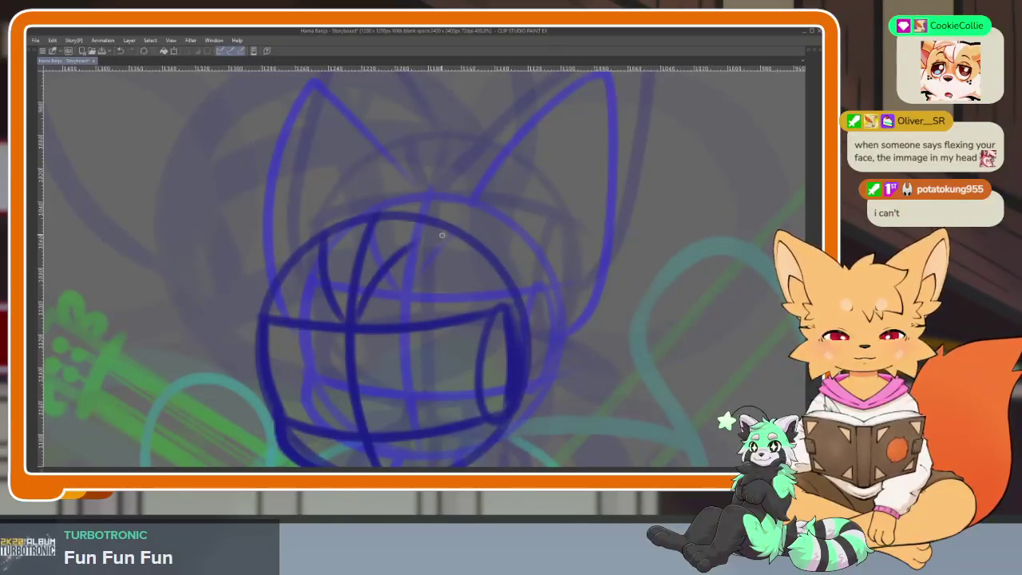
{"action": "scroll", "coordinate": [434, 253], "scroll_direction": "down", "scroll_amount": 1}
{"action": "scroll", "coordinate": [440, 257], "scroll_direction": "down", "scroll_amount": 2}
{"action": "mouse_move", "coordinate": [426, 251]}
{"action": "left_mouse_down"}
{"action": "mouse_move", "coordinate": [554, 187]}
{"action": "mouse_move", "coordinate": [536, 301]}
{"action": "mouse_move", "coordinate": [493, 342]}
{"action": "left_mouse_up"}
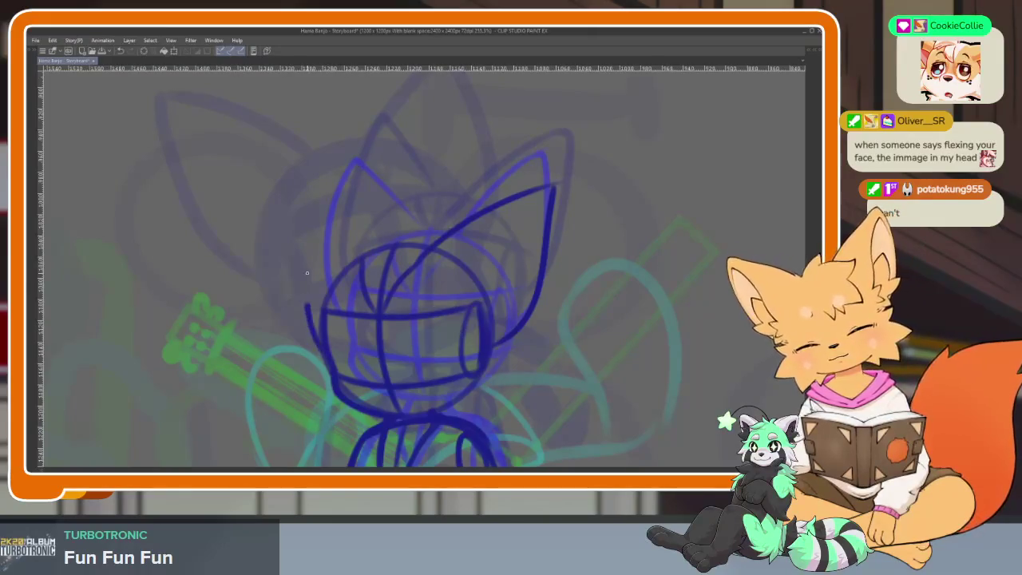
{"action": "left_click_drag", "start_coordinate": [305, 306], "coordinate": [332, 180]}
{"action": "left_click_drag", "start_coordinate": [335, 216], "coordinate": [383, 176]}
Play back the animation to check the drawing.
{"action": "scroll", "coordinate": [550, 319], "scroll_direction": "down", "scroll_amount": 3}
{"action": "scroll", "coordinate": [550, 320], "scroll_direction": "down", "scroll_amount": 1}
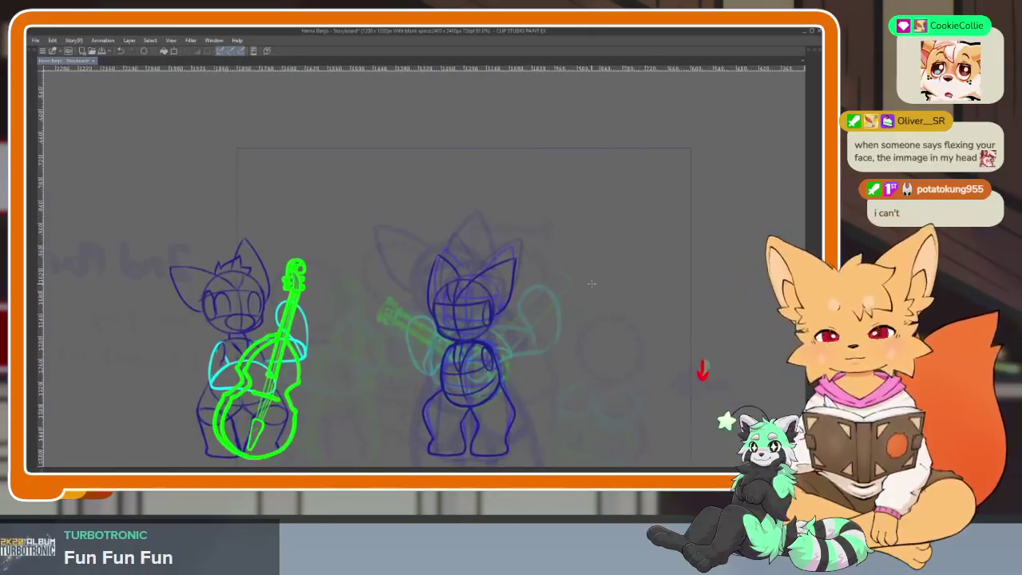
{"action": "key", "text": "space"}
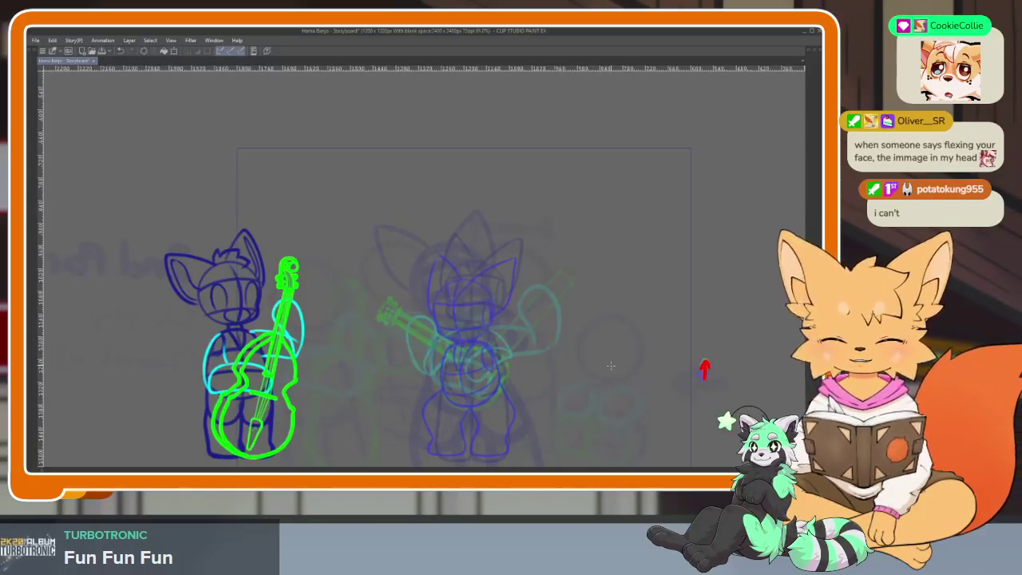
{"action": "key", "text": "Tab"}
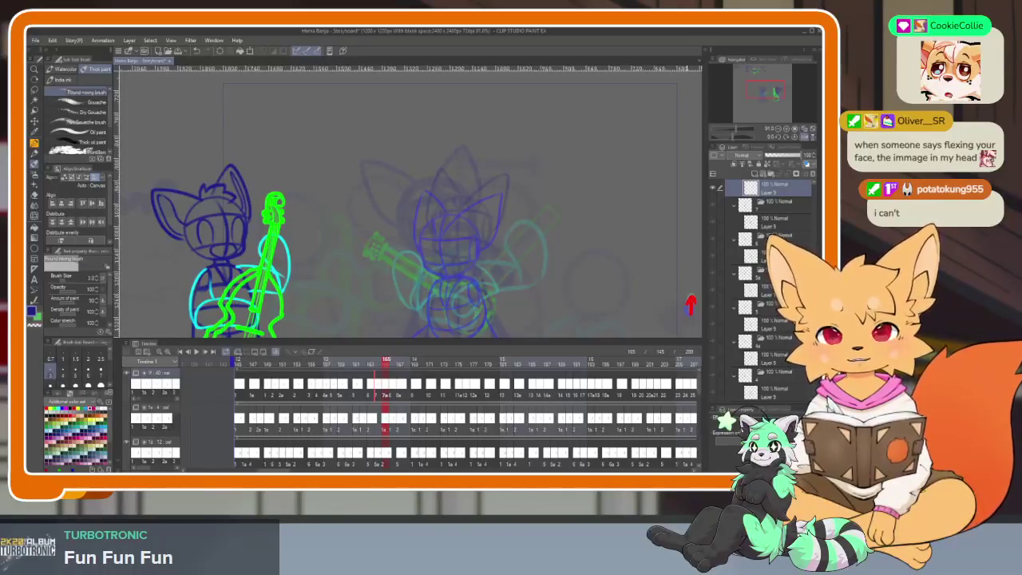
{"action": "scroll", "coordinate": [531, 412], "scroll_direction": "right", "scroll_amount": 3}
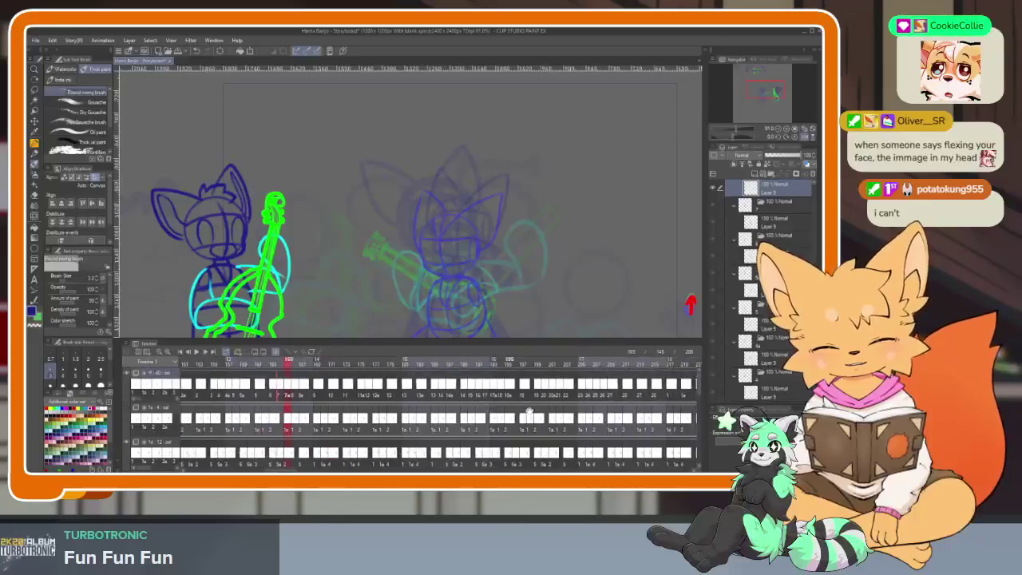
{"action": "scroll", "coordinate": [648, 382], "scroll_direction": "right", "scroll_amount": 3}
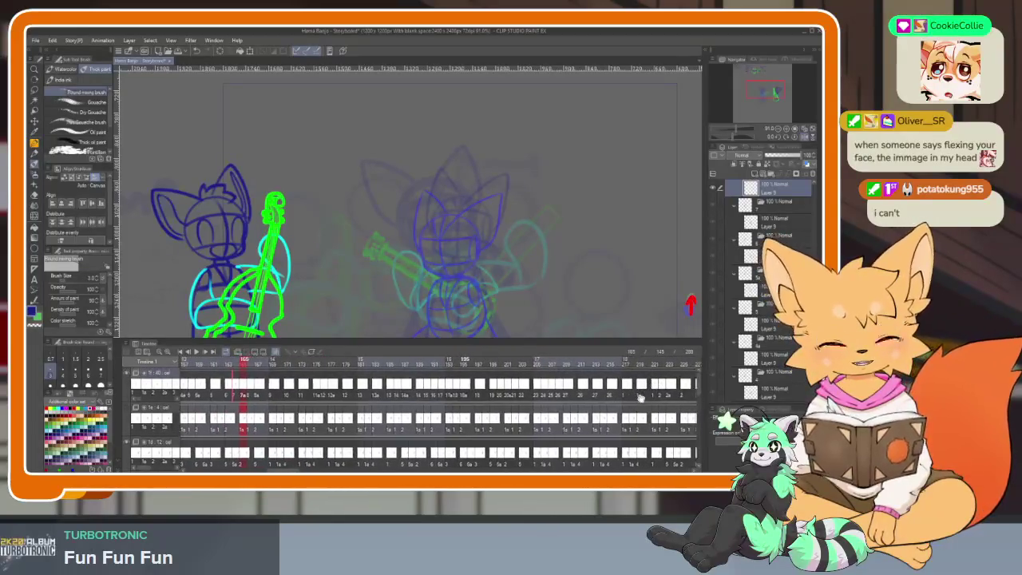
{"action": "scroll", "coordinate": [671, 400], "scroll_direction": "left", "scroll_amount": 2}
{"action": "scroll", "coordinate": [698, 412], "scroll_direction": "left", "scroll_amount": 2}
{"action": "scroll", "coordinate": [697, 413], "scroll_direction": "left", "scroll_amount": 1}
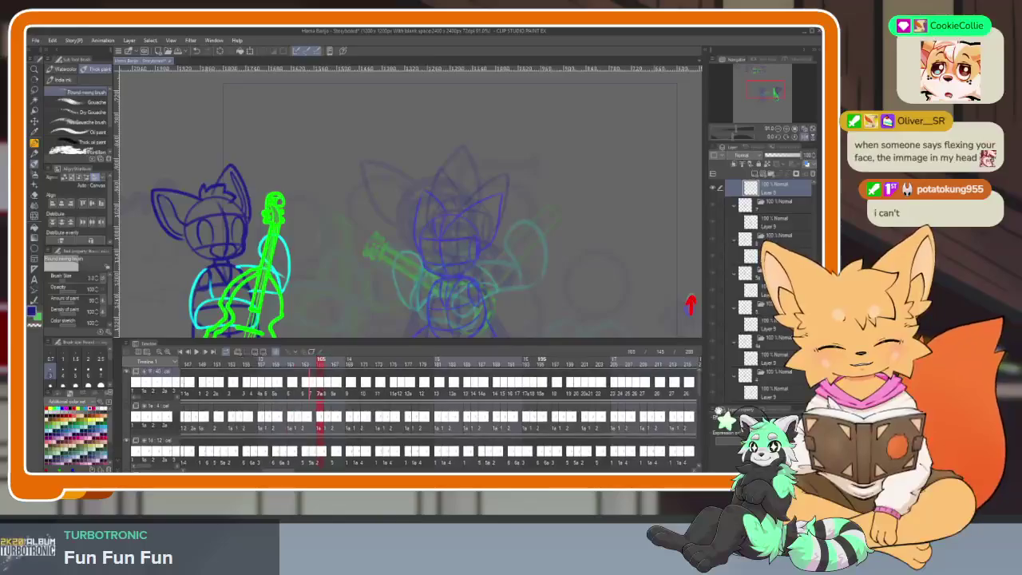
{"action": "scroll", "coordinate": [693, 414], "scroll_direction": "right", "scroll_amount": 1}
{"action": "scroll", "coordinate": [688, 416], "scroll_direction": "right", "scroll_amount": 2}
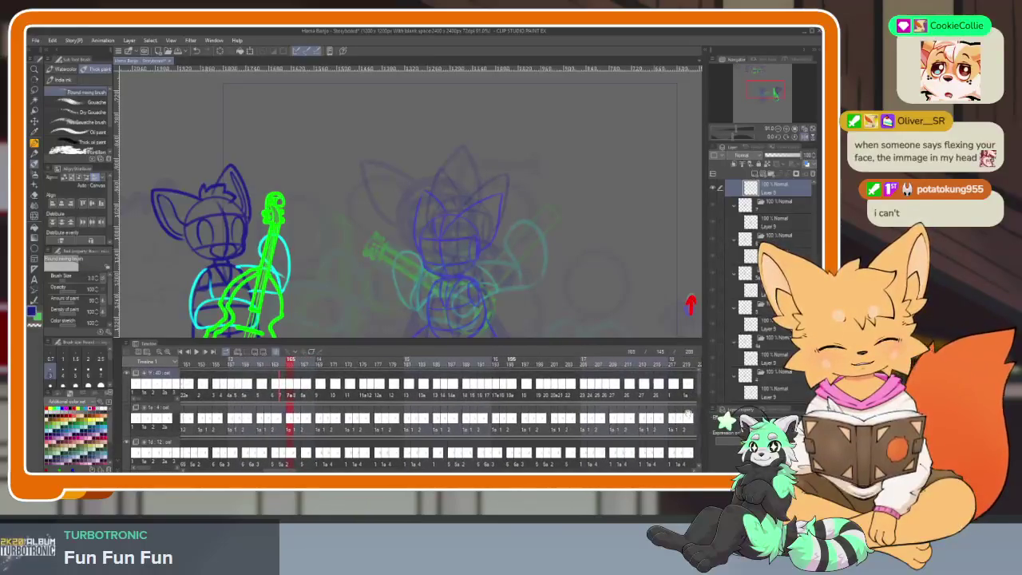
{"action": "scroll", "coordinate": [662, 422], "scroll_direction": "right", "scroll_amount": 2}
{"action": "scroll", "coordinate": [649, 426], "scroll_direction": "right", "scroll_amount": 1}
{"action": "scroll", "coordinate": [649, 426], "scroll_direction": "left", "scroll_amount": 2}
{"action": "scroll", "coordinate": [607, 427], "scroll_direction": "left", "scroll_amount": 1}
{"action": "scroll", "coordinate": [559, 427], "scroll_direction": "left", "scroll_amount": 1}
{"action": "scroll", "coordinate": [497, 427], "scroll_direction": "left", "scroll_amount": 1}
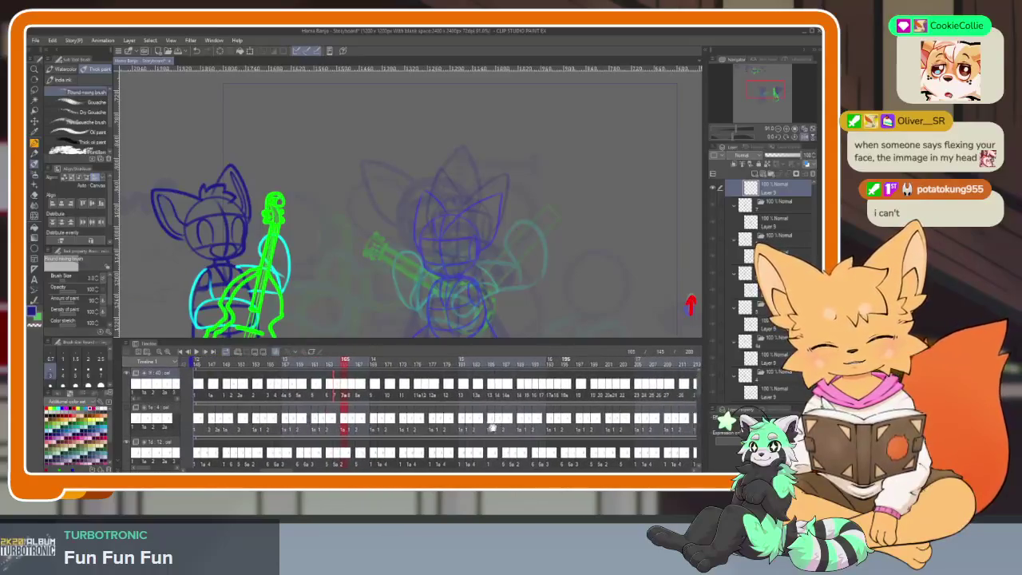
{"action": "key", "text": "Tab"}
{"action": "scroll", "coordinate": [503, 399], "scroll_direction": "up", "scroll_amount": 3}
{"action": "scroll", "coordinate": [514, 378], "scroll_direction": "down", "scroll_amount": 1}
{"action": "scroll", "coordinate": [514, 378], "scroll_direction": "up", "scroll_amount": 2}
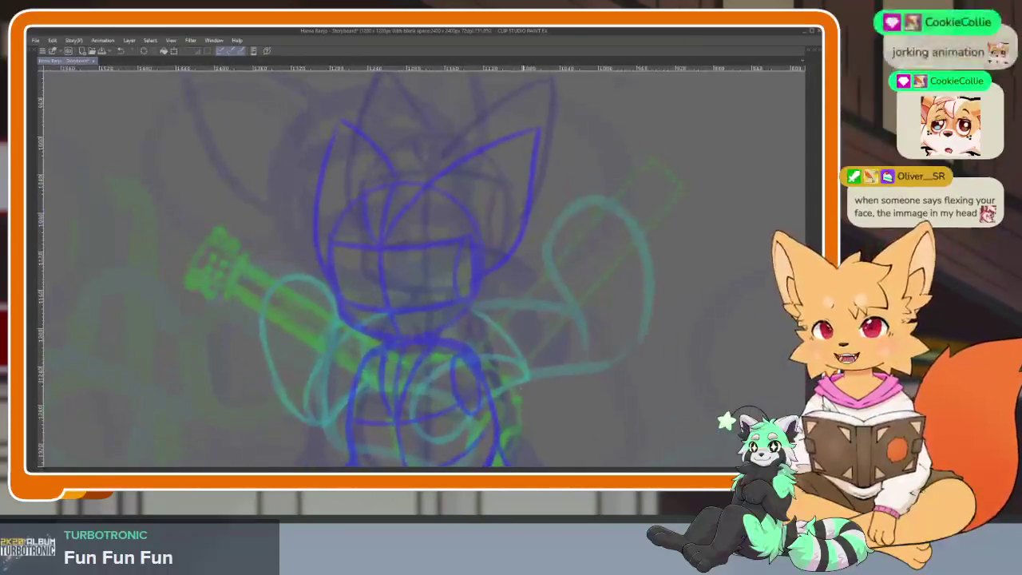
{"action": "scroll", "coordinate": [513, 380], "scroll_direction": "up", "scroll_amount": 1}
{"action": "scroll", "coordinate": [511, 384], "scroll_direction": "up", "scroll_amount": 1}
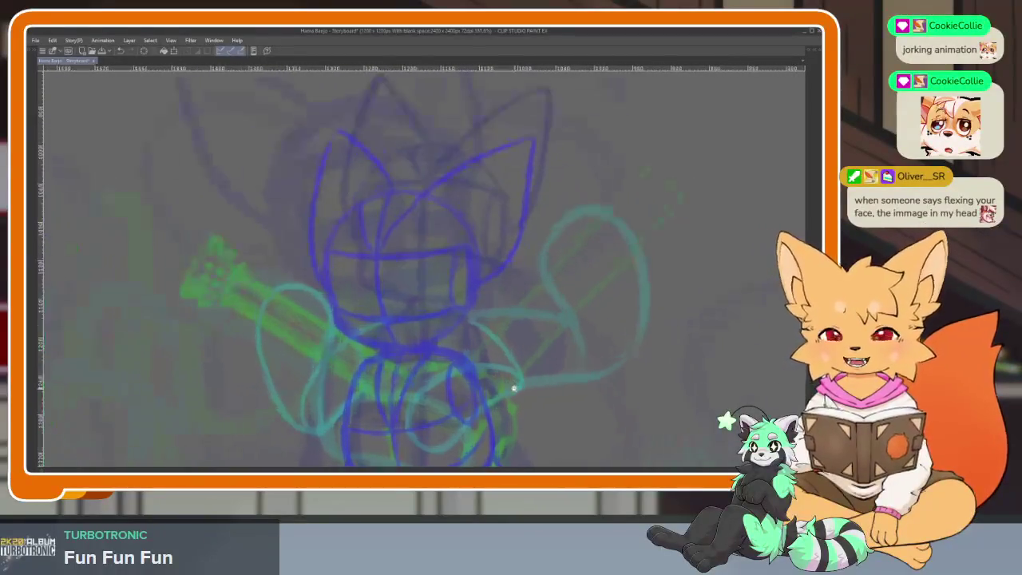
{"action": "scroll", "coordinate": [512, 386], "scroll_direction": "up", "scroll_amount": 1}
{"action": "scroll", "coordinate": [503, 389], "scroll_direction": "up", "scroll_amount": 1}
{"action": "scroll", "coordinate": [498, 395], "scroll_direction": "up", "scroll_amount": 1}
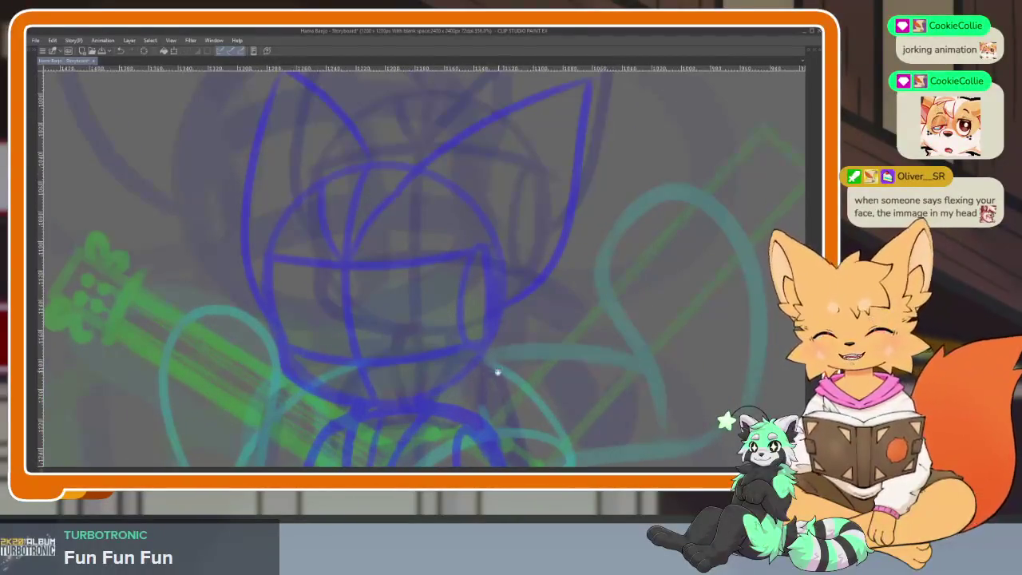
{"action": "scroll", "coordinate": [490, 386], "scroll_direction": "down", "scroll_amount": 1}
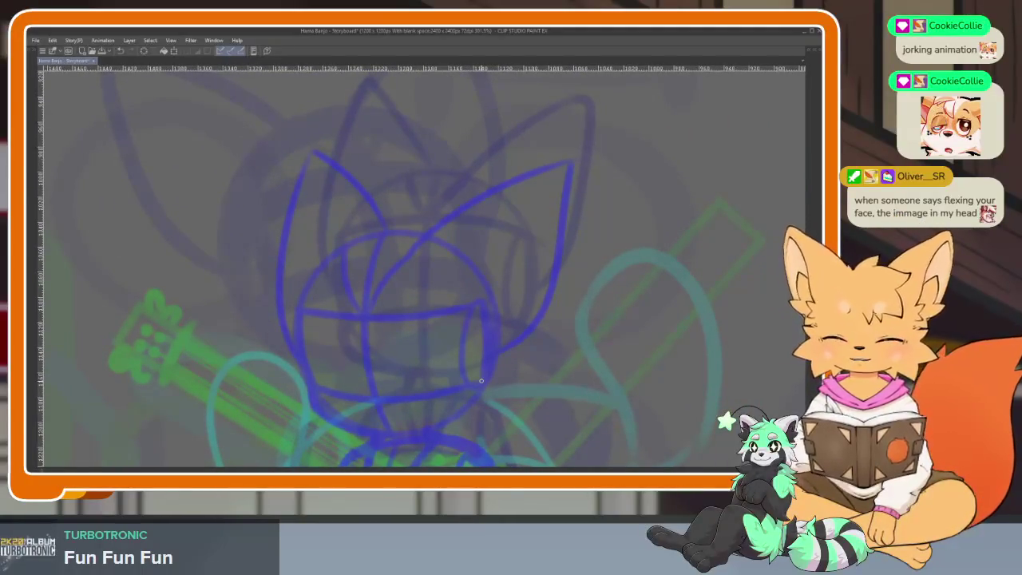
{"action": "key", "text": "Right"}
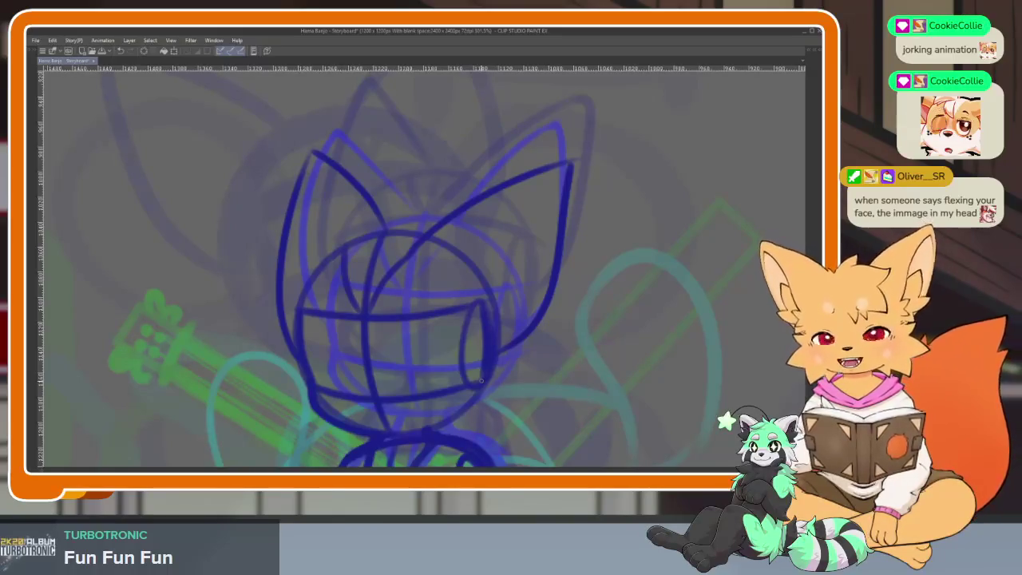
{"action": "key", "text": "Left"}
{"action": "key", "text": "Right"}
{"action": "key", "text": "Left"}
{"action": "scroll", "coordinate": [551, 369], "scroll_direction": "down", "scroll_amount": 1}
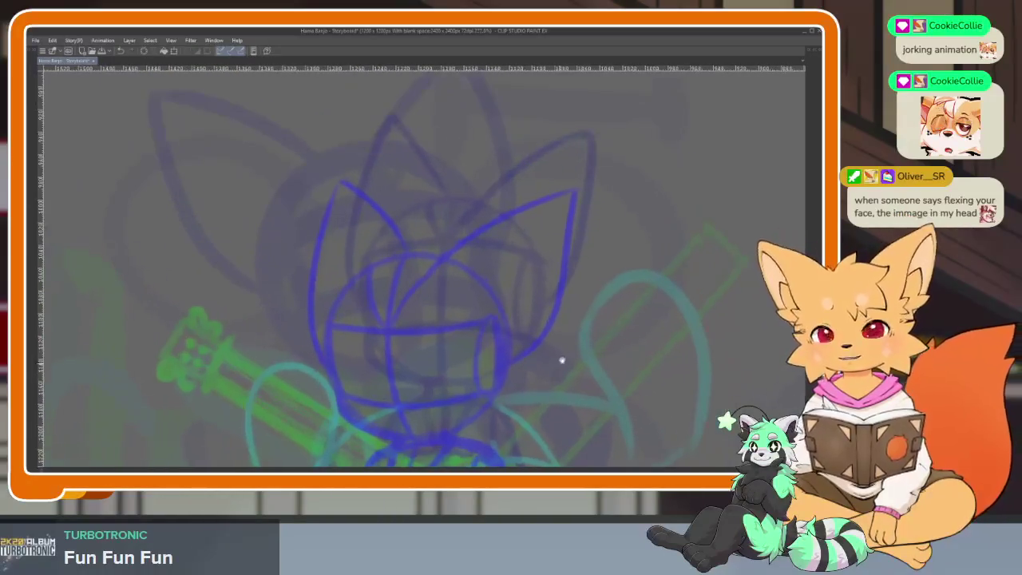
{"action": "key", "text": "Tab"}
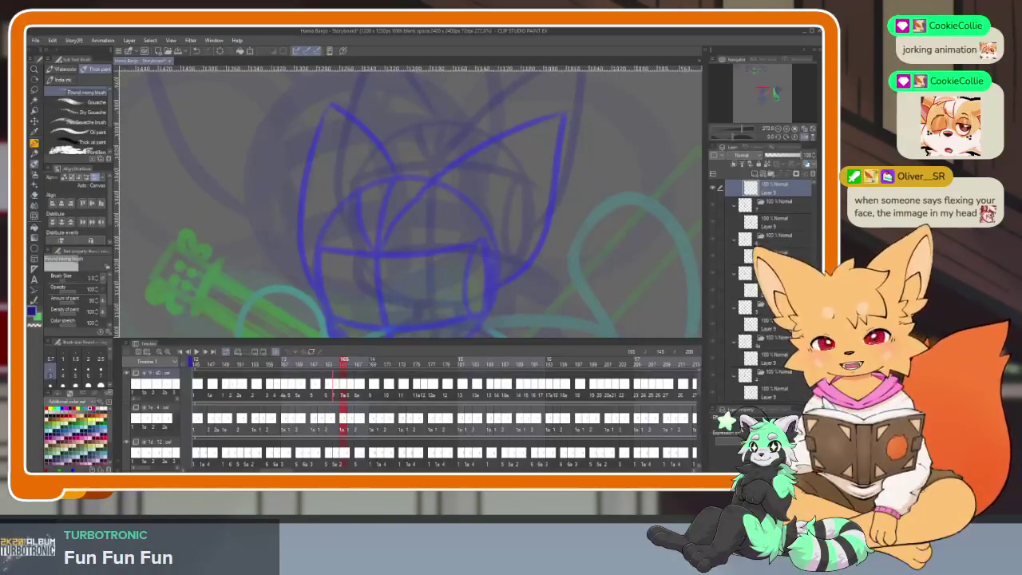
{"action": "key", "text": "Tab"}
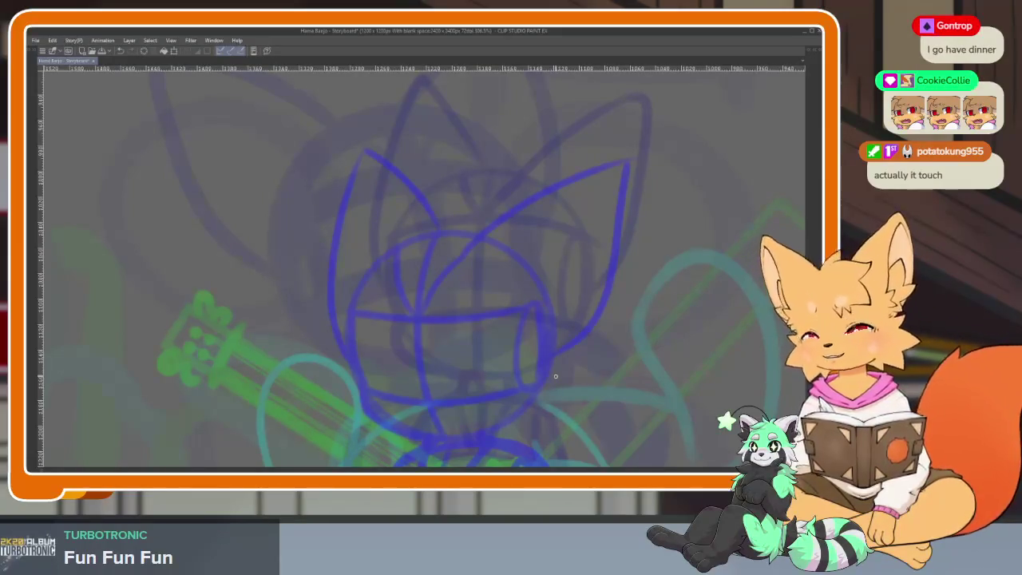
{"action": "left_click_drag", "start_coordinate": [506, 317], "coordinate": [535, 309]}
Zoom out, play back the animation frames, then zoom back in on the fox.
{"action": "scroll", "coordinate": [553, 368], "scroll_direction": "down", "scroll_amount": 3}
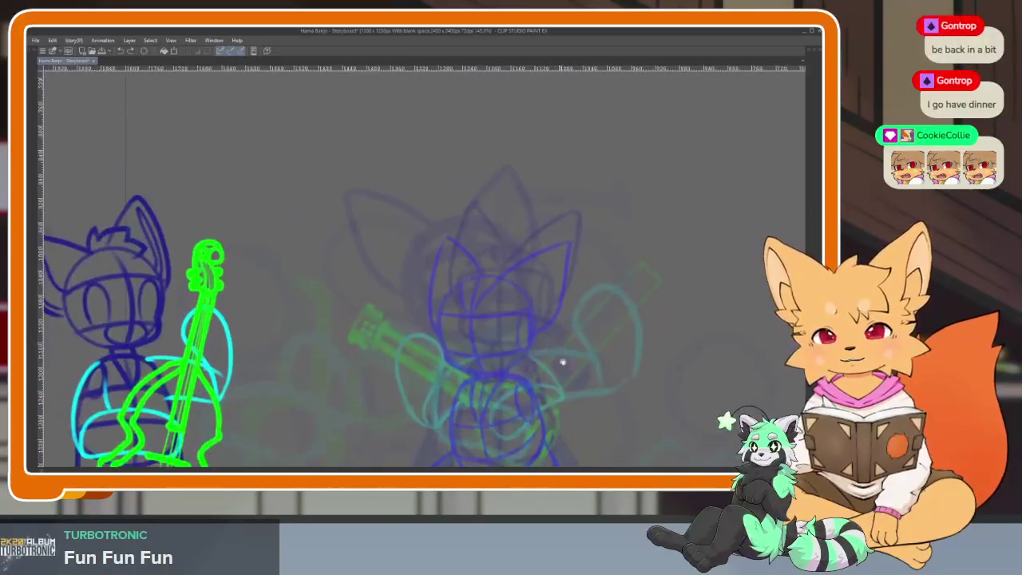
{"action": "scroll", "coordinate": [554, 335], "scroll_direction": "down", "scroll_amount": 3}
{"action": "key", "text": "Tab"}
{"action": "key", "text": "Tab"}
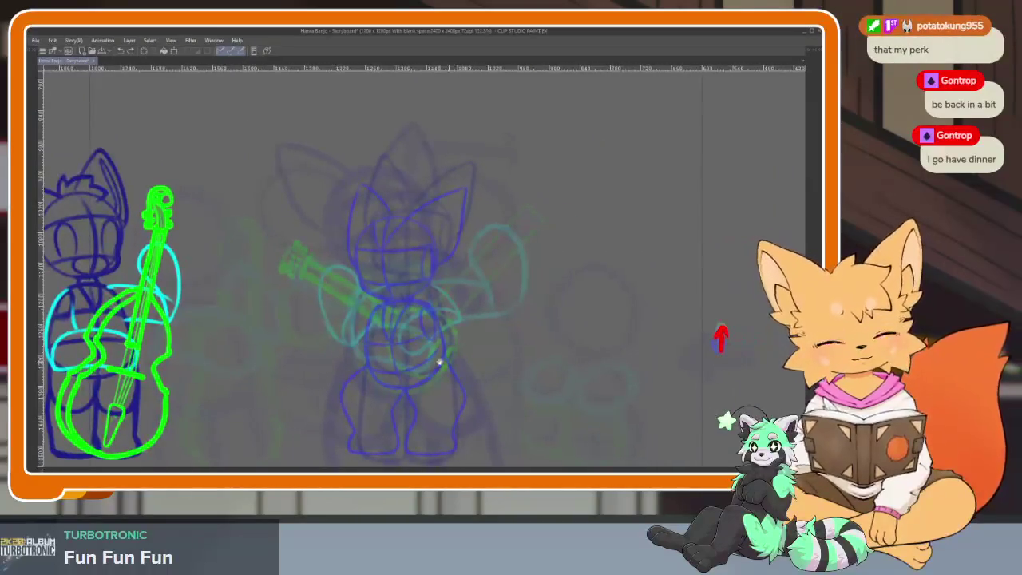
{"action": "scroll", "coordinate": [449, 364], "scroll_direction": "up", "scroll_amount": 5}
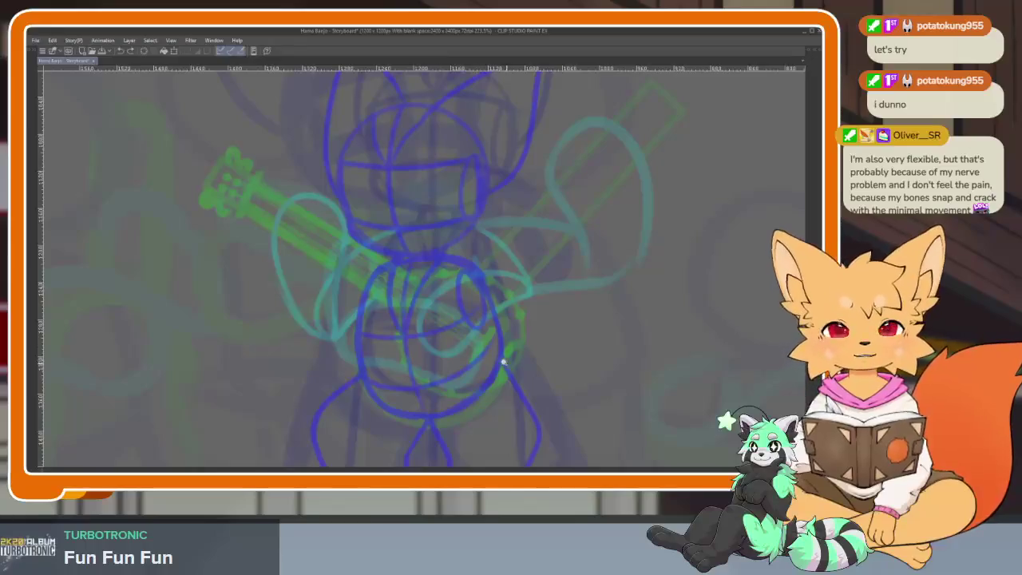
Zoom and pan around the sketch, then bring back the hidden panels.
{"action": "scroll", "coordinate": [508, 364], "scroll_direction": "down", "scroll_amount": 2}
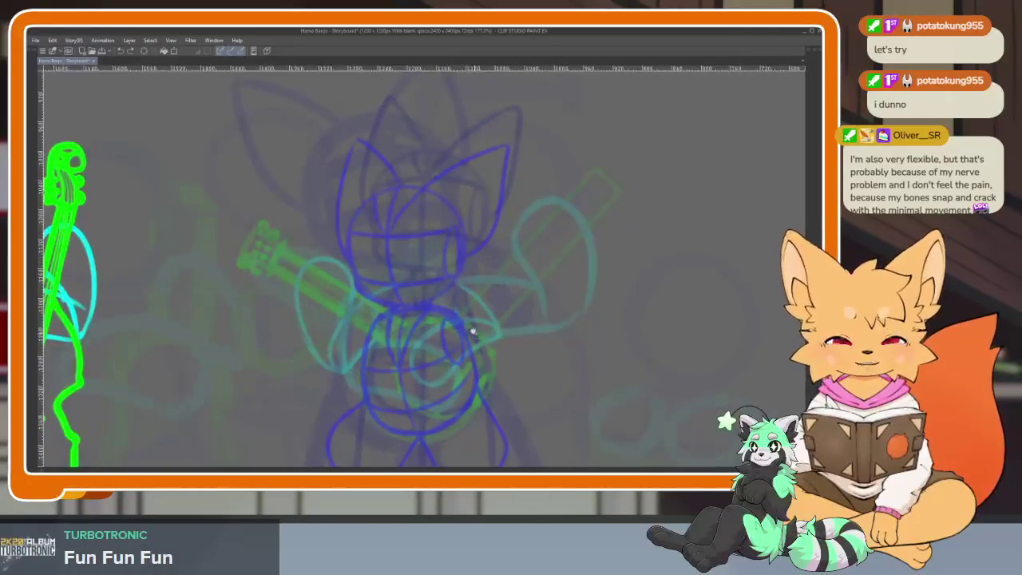
{"action": "scroll", "coordinate": [491, 323], "scroll_direction": "down", "scroll_amount": 1}
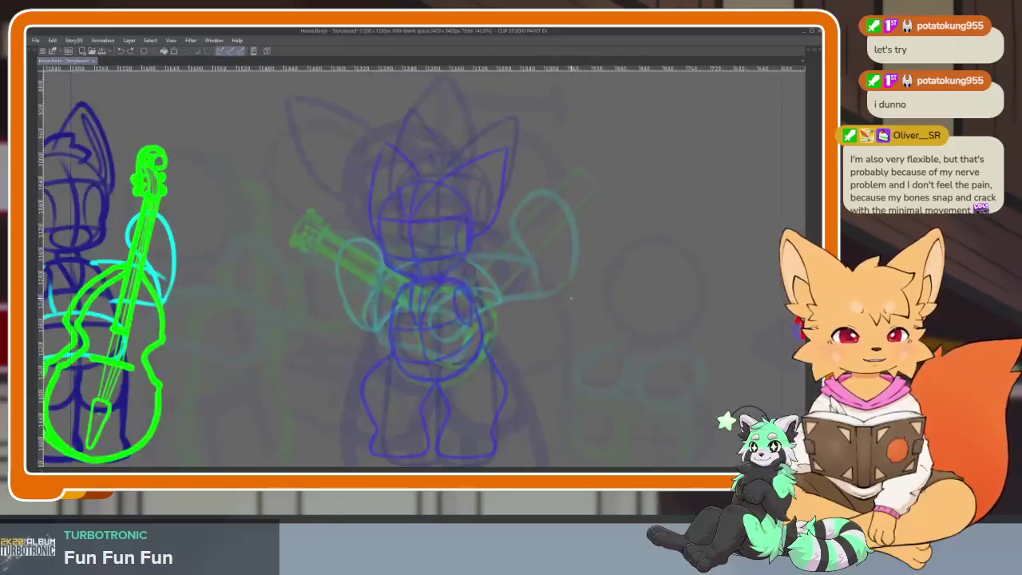
{"action": "scroll", "coordinate": [465, 367], "scroll_direction": "up", "scroll_amount": 2}
{"action": "scroll", "coordinate": [464, 367], "scroll_direction": "down", "scroll_amount": 1}
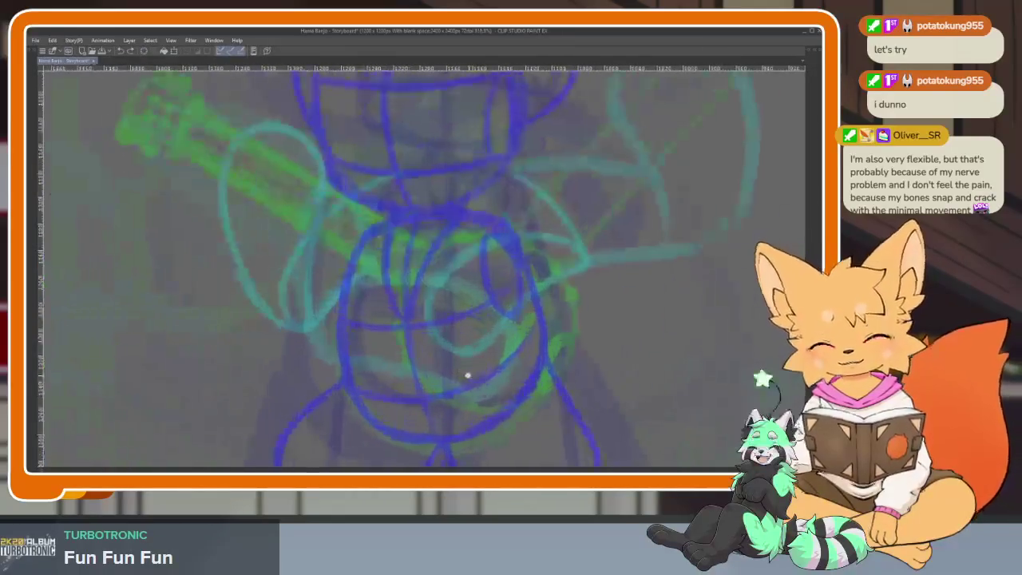
{"action": "scroll", "coordinate": [480, 366], "scroll_direction": "down", "scroll_amount": 1}
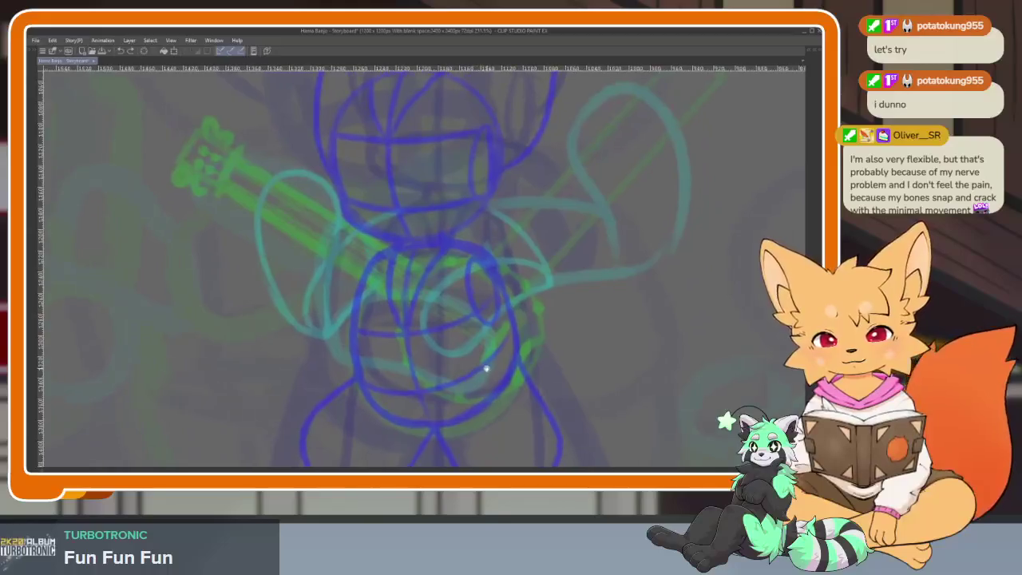
{"action": "scroll", "coordinate": [541, 381], "scroll_direction": "down", "scroll_amount": 3}
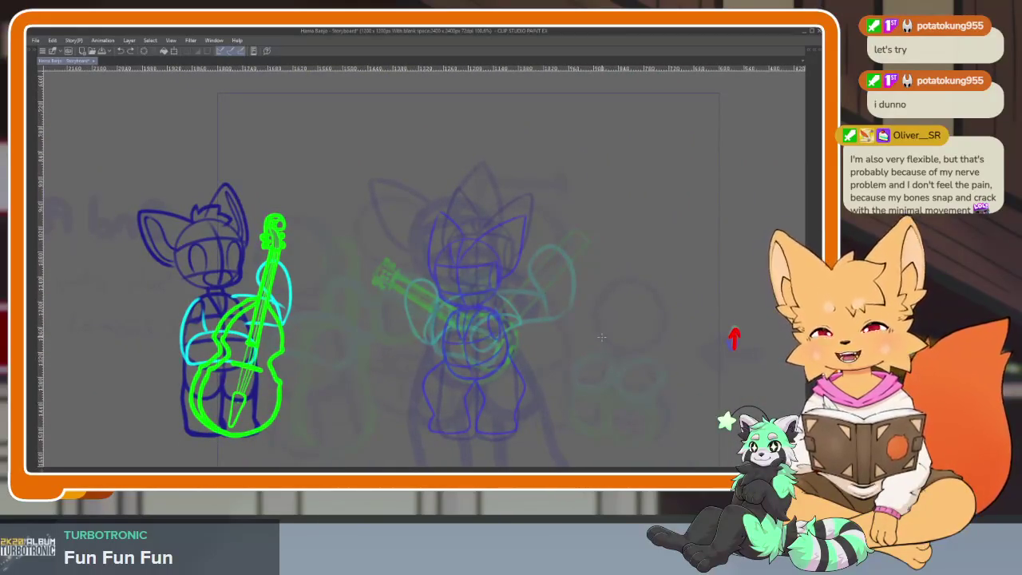
{"action": "scroll", "coordinate": [501, 352], "scroll_direction": "up", "scroll_amount": 2}
{"action": "scroll", "coordinate": [479, 355], "scroll_direction": "up", "scroll_amount": 1}
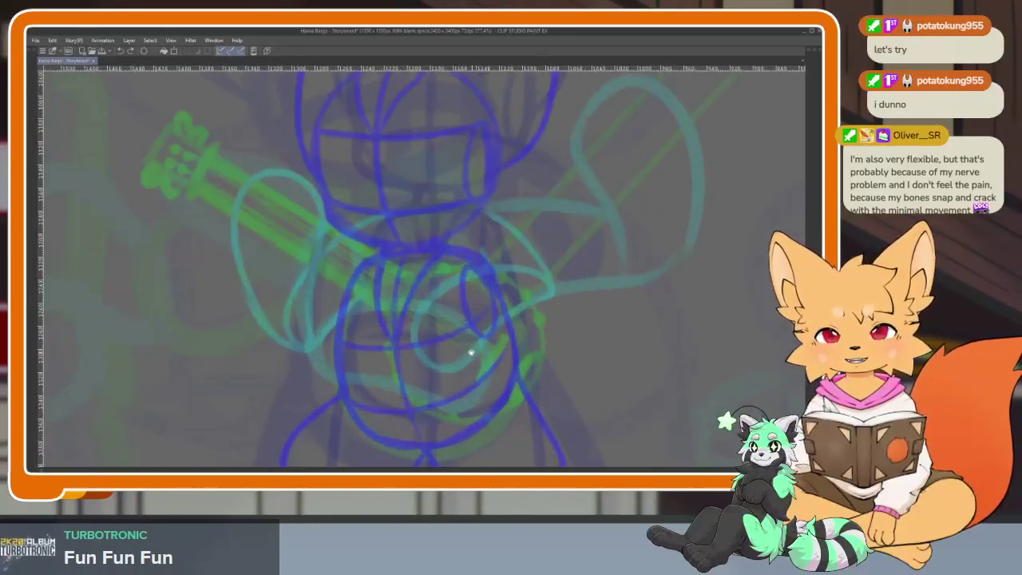
{"action": "scroll", "coordinate": [471, 363], "scroll_direction": "up", "scroll_amount": 1}
{"action": "scroll", "coordinate": [472, 367], "scroll_direction": "up", "scroll_amount": 1}
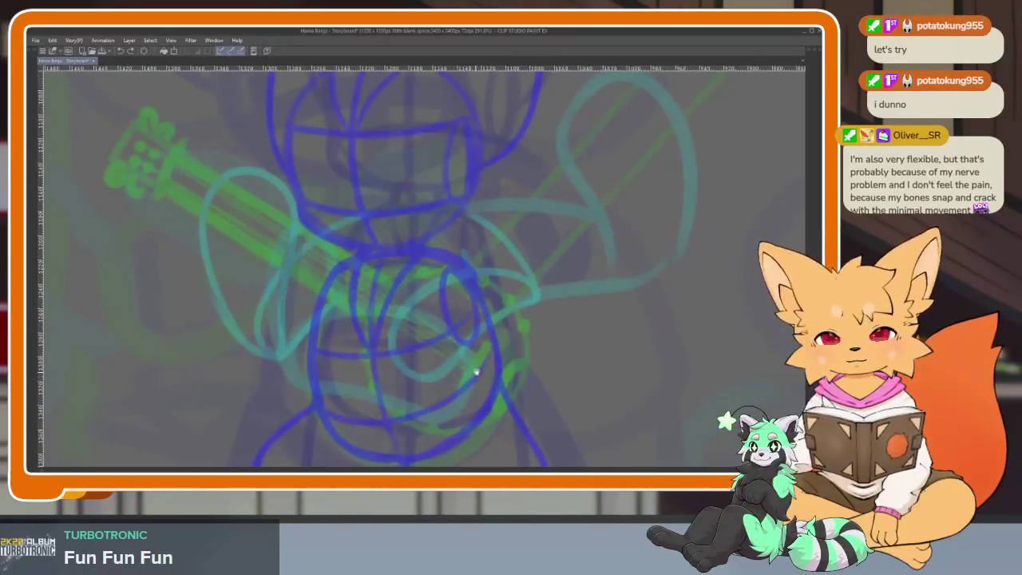
{"action": "scroll", "coordinate": [477, 366], "scroll_direction": "right", "scroll_amount": 1}
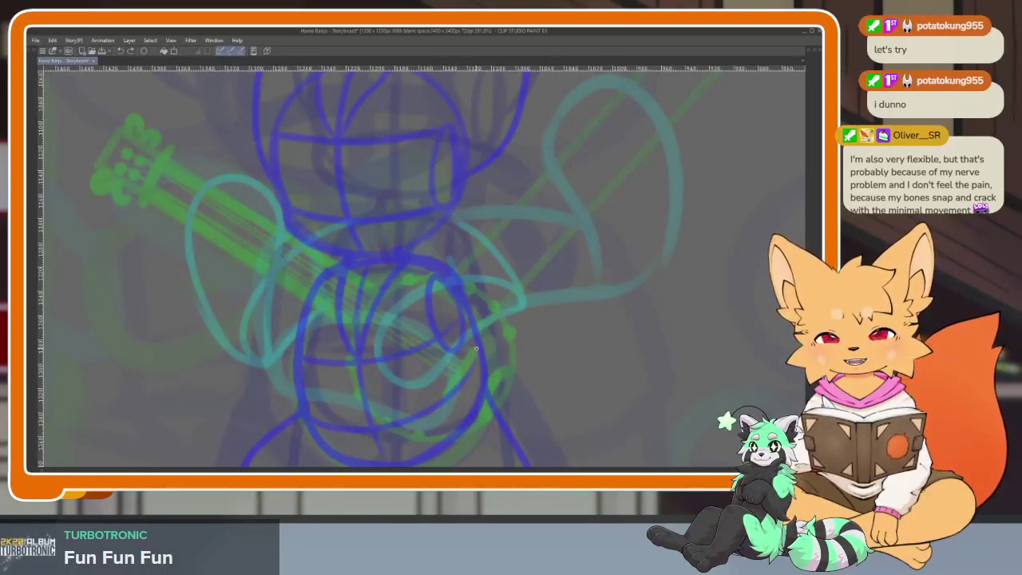
{"action": "scroll", "coordinate": [461, 363], "scroll_direction": "right", "scroll_amount": 2}
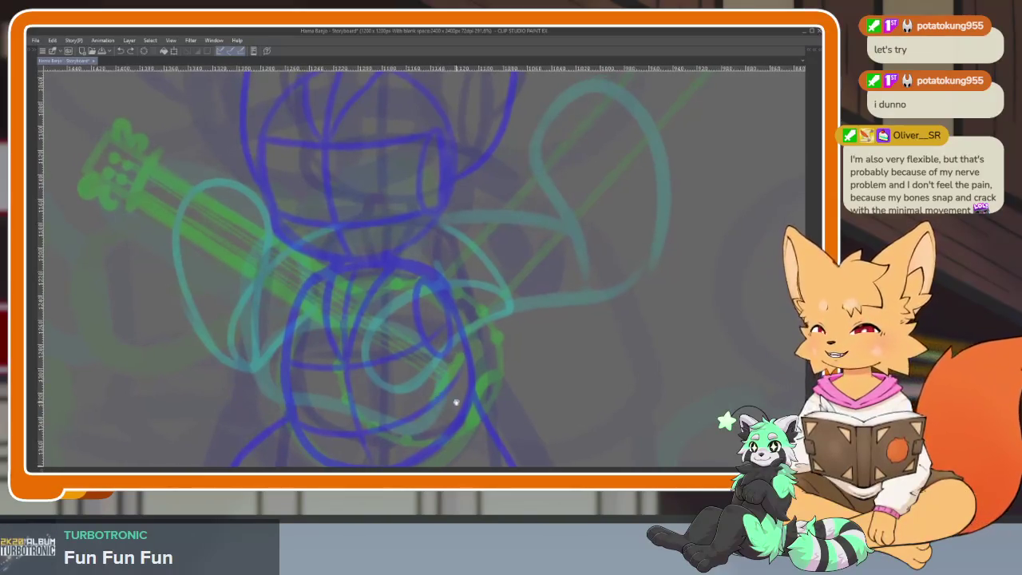
{"action": "key", "text": "Tab"}
{"action": "key", "text": "Tab"}
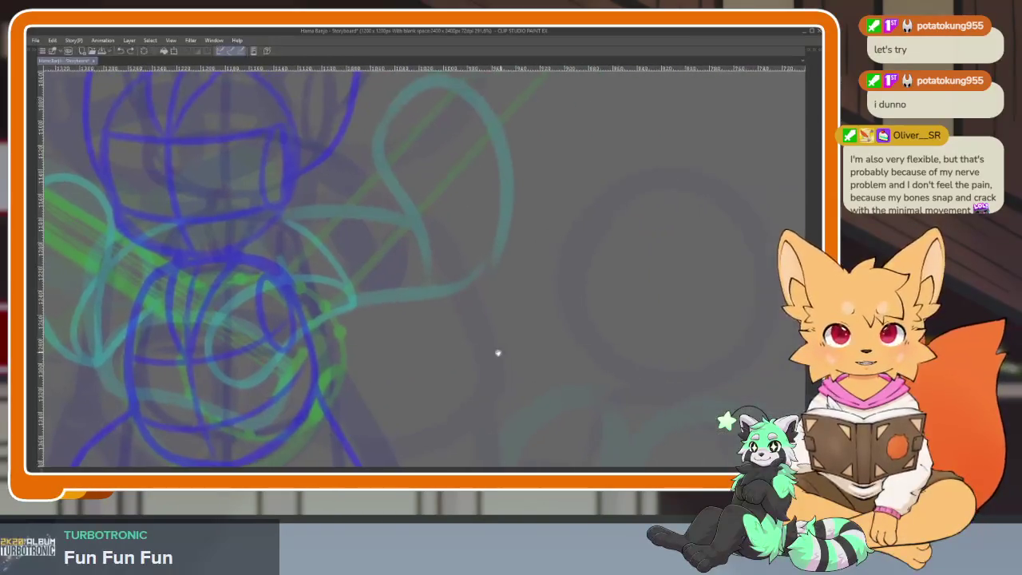
Undo the first dark curve and draw a wider arc across the banjo body top.
{"action": "scroll", "coordinate": [639, 359], "scroll_direction": "down", "scroll_amount": 5}
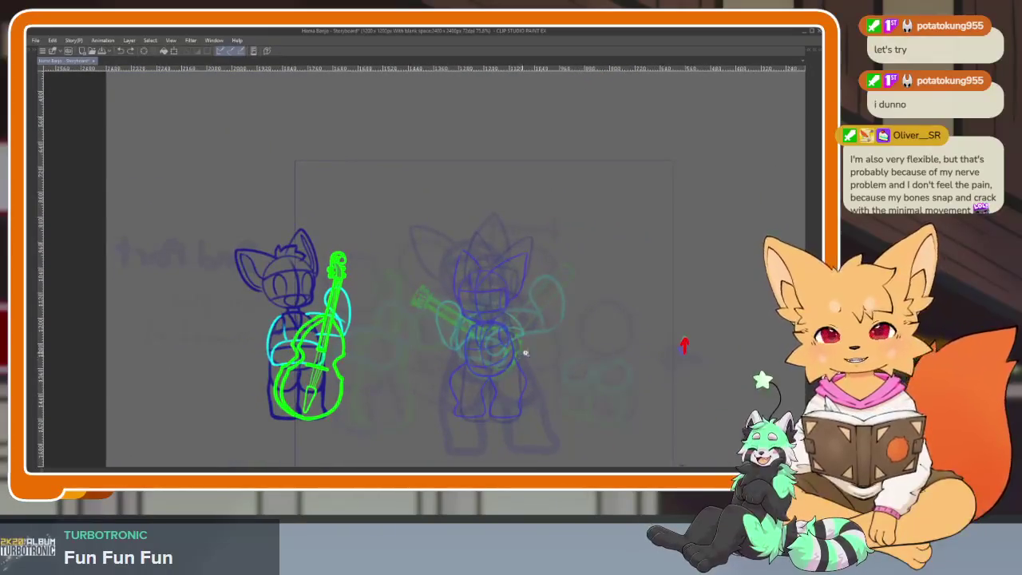
{"action": "scroll", "coordinate": [518, 355], "scroll_direction": "up", "scroll_amount": 3}
{"action": "scroll", "coordinate": [513, 367], "scroll_direction": "up", "scroll_amount": 2}
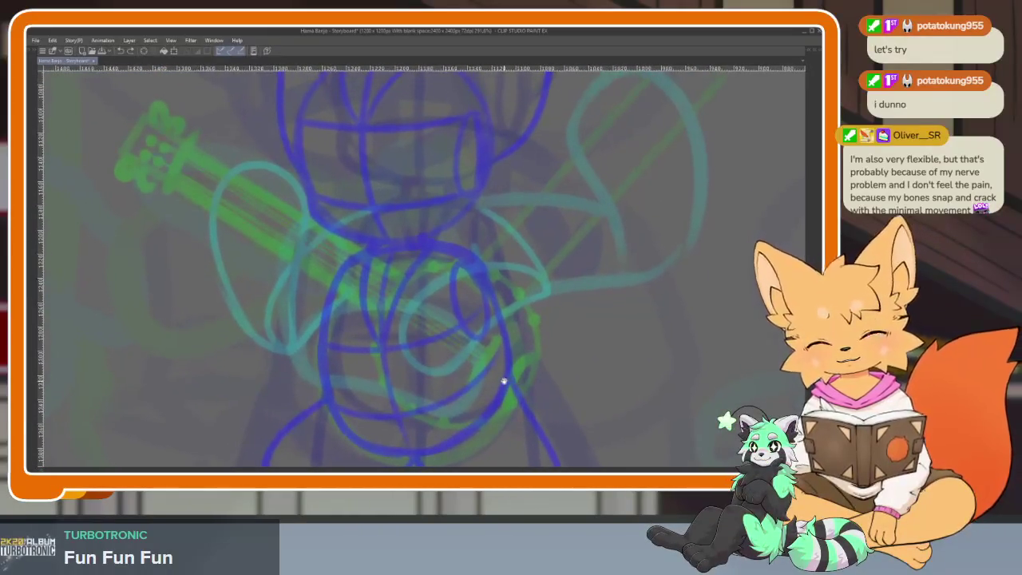
{"action": "key", "text": "ctrl+z"}
{"action": "left_click_drag", "start_coordinate": [363, 214], "coordinate": [483, 210]}
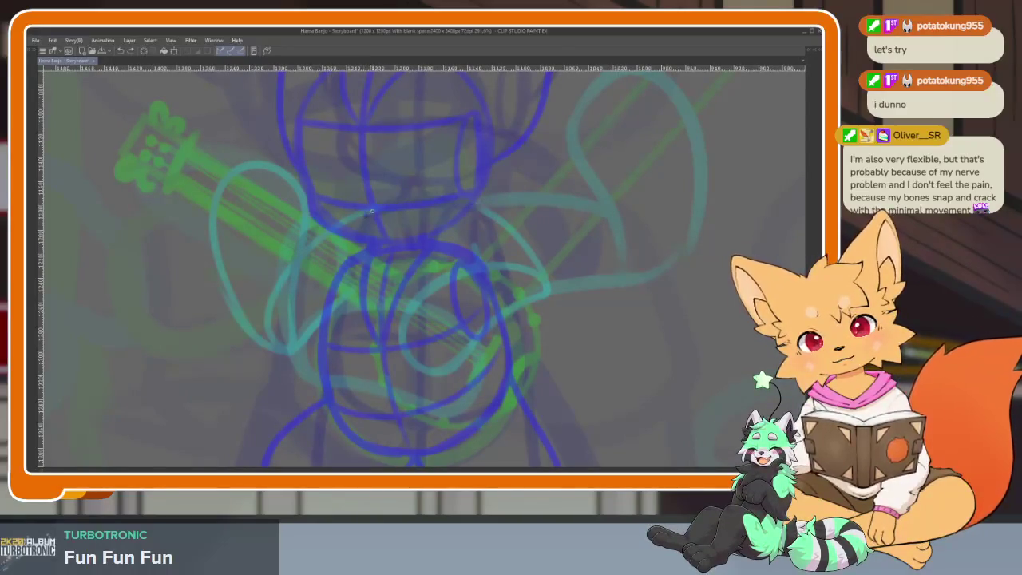
{"action": "scroll", "coordinate": [491, 245], "scroll_direction": "down", "scroll_amount": 1}
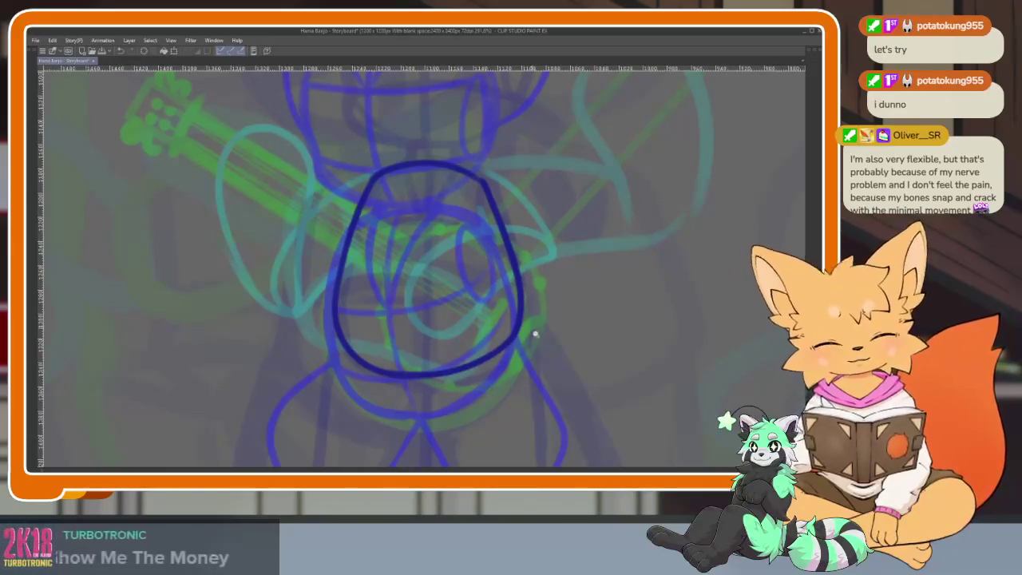
Undo the oval's right half, close its lower-right side, and thin its right edge.
{"action": "scroll", "coordinate": [519, 336], "scroll_direction": "down", "scroll_amount": 4}
{"action": "scroll", "coordinate": [531, 343], "scroll_direction": "up", "scroll_amount": 6}
{"action": "scroll", "coordinate": [536, 352], "scroll_direction": "up", "scroll_amount": 1}
{"action": "key", "text": "ctrl+z"}
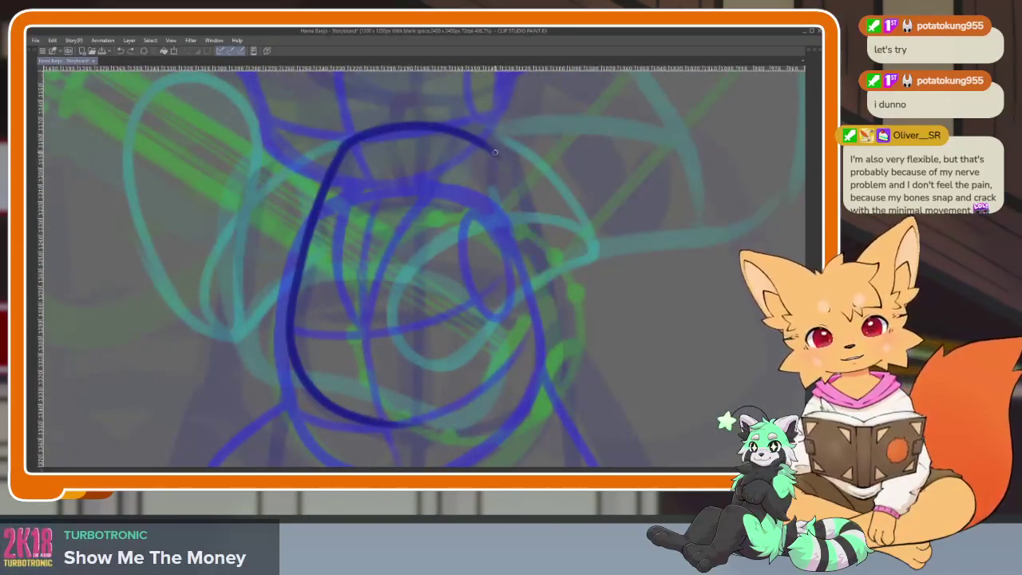
{"action": "key", "text": "ctrl+z"}
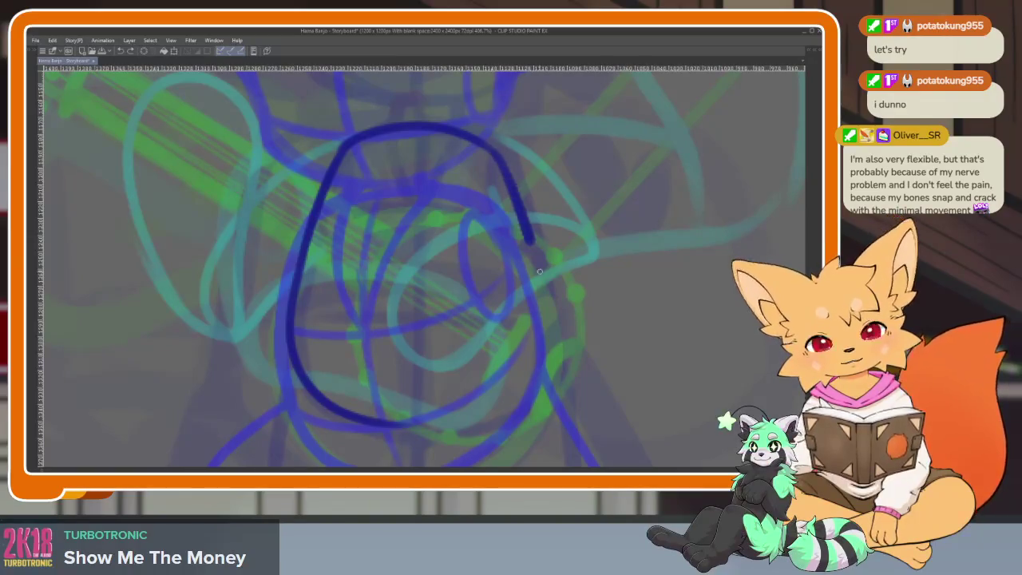
{"action": "mouse_move", "coordinate": [539, 364]}
{"action": "left_mouse_down"}
{"action": "mouse_move", "coordinate": [471, 420]}
{"action": "mouse_move", "coordinate": [376, 427]}
{"action": "left_mouse_up"}
{"action": "scroll", "coordinate": [491, 288], "scroll_direction": "down", "scroll_amount": 5}
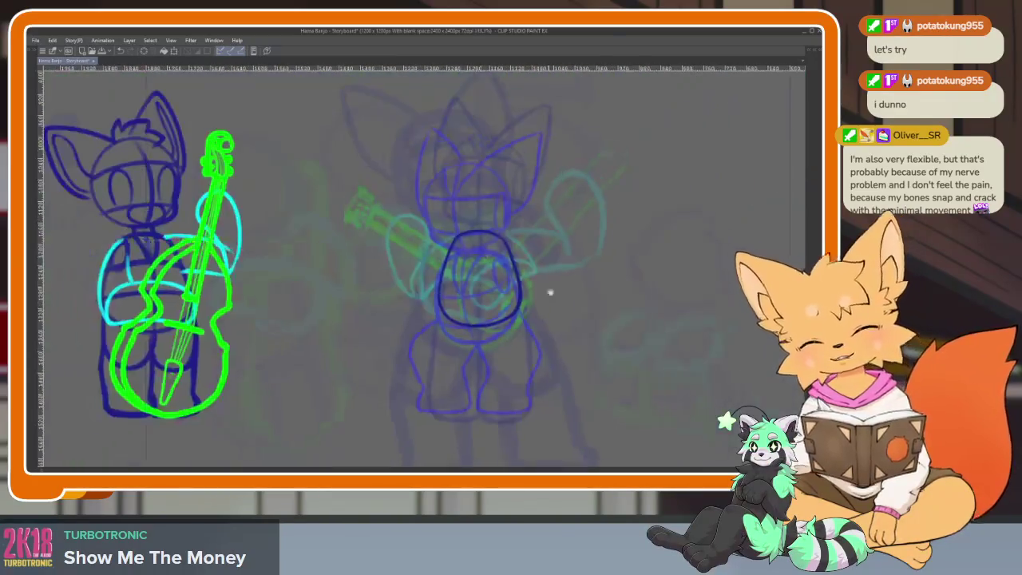
{"action": "scroll", "coordinate": [493, 295], "scroll_direction": "up", "scroll_amount": 5}
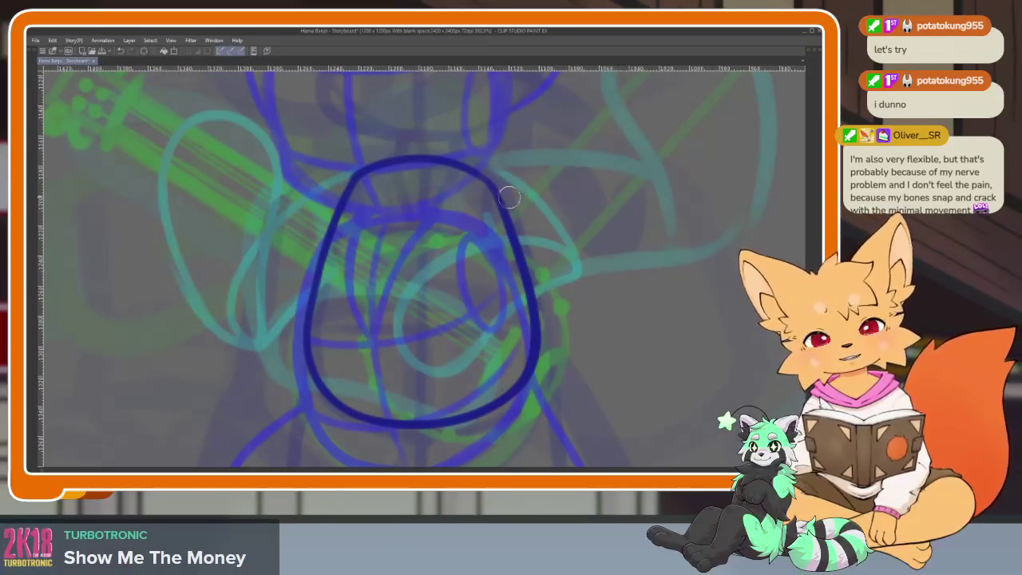
{"action": "left_click_drag", "start_coordinate": [508, 193], "coordinate": [520, 429]}
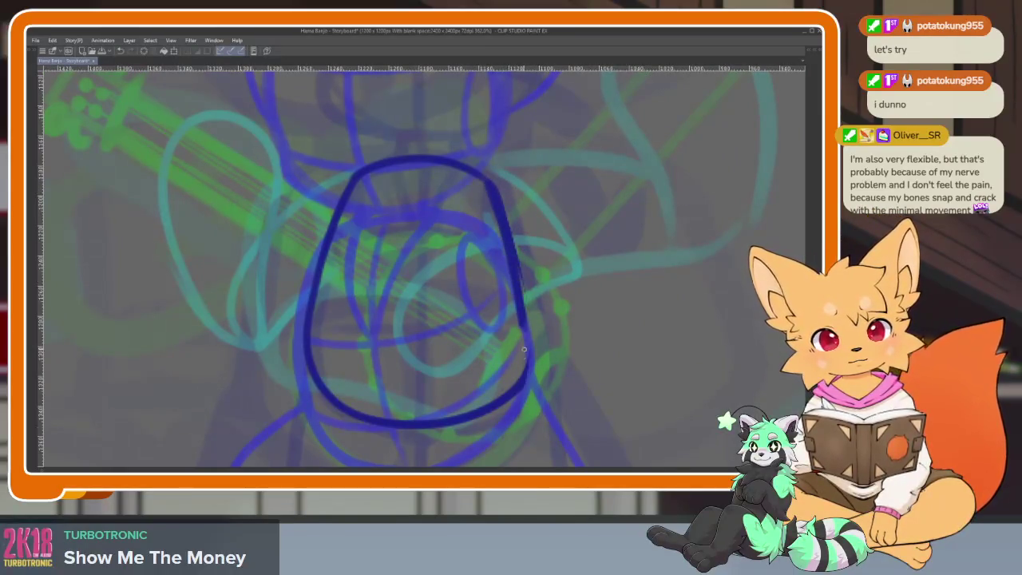
{"action": "left_click_drag", "start_coordinate": [523, 391], "coordinate": [492, 188]}
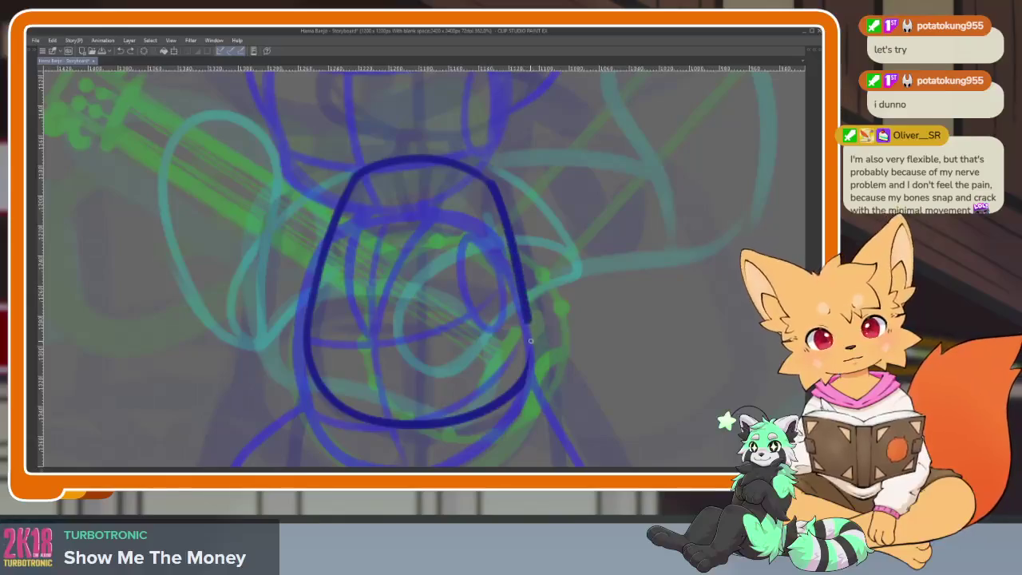
Draw a vertical centre line and two horizontal bands across the banjo oval.
{"action": "left_click_drag", "start_coordinate": [418, 155], "coordinate": [410, 441]}
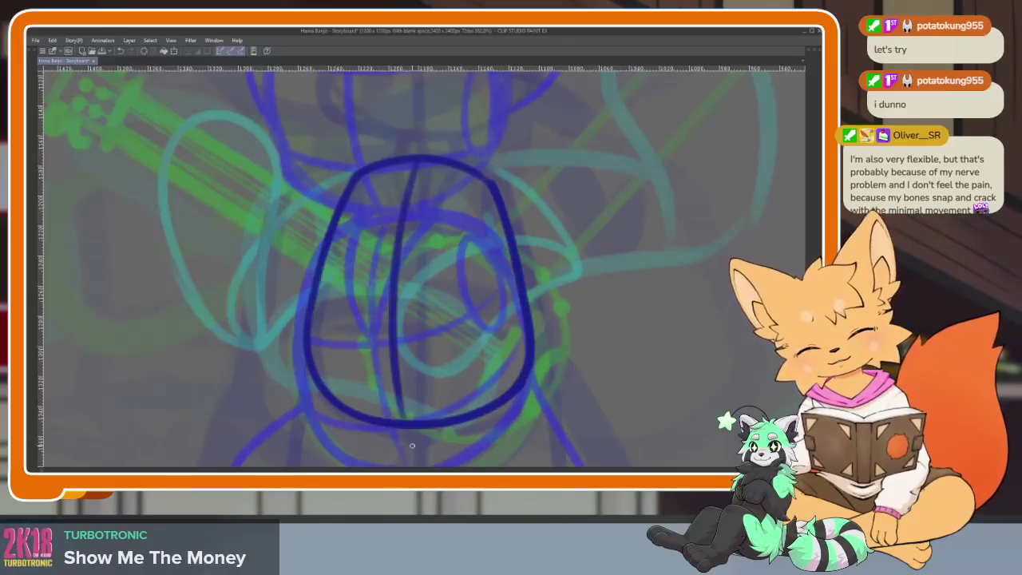
{"action": "left_click_drag", "start_coordinate": [329, 250], "coordinate": [497, 239]}
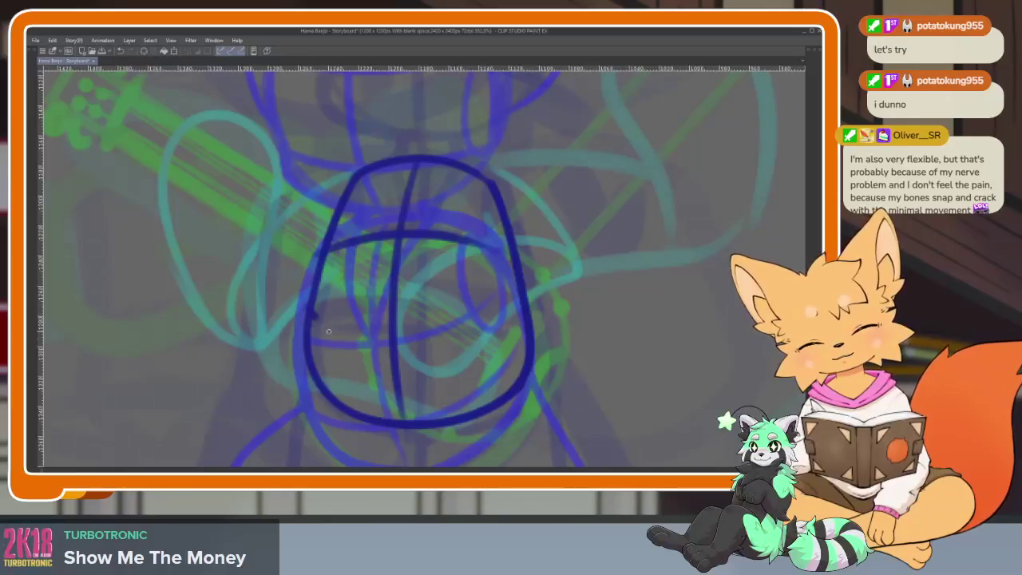
{"action": "left_click_drag", "start_coordinate": [323, 329], "coordinate": [523, 318]}
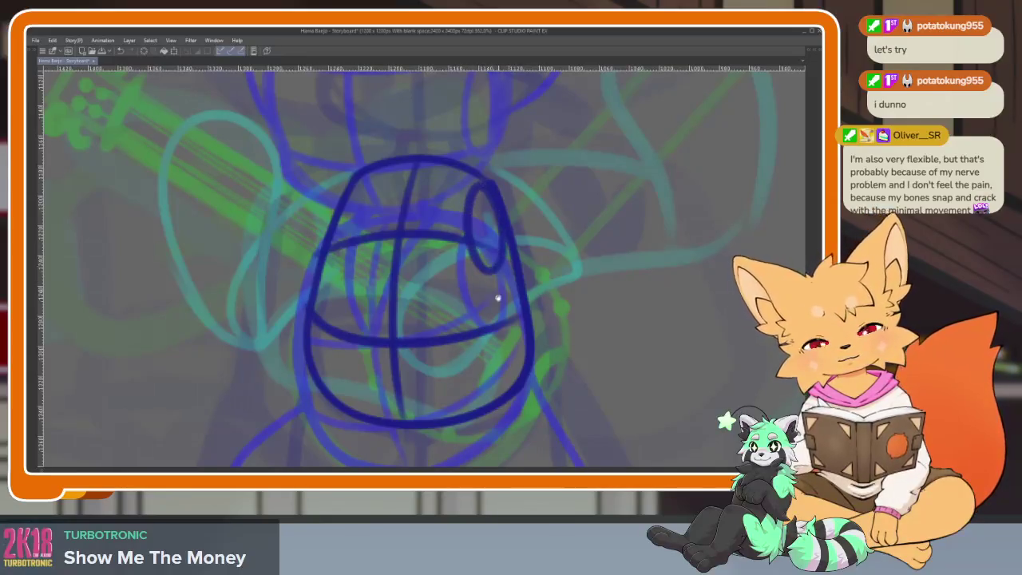
Scroll down to the legs and redraw the left leg's outline in dark blue.
{"action": "scroll", "coordinate": [479, 367], "scroll_direction": "down", "scroll_amount": 3}
{"action": "scroll", "coordinate": [495, 365], "scroll_direction": "down", "scroll_amount": 2}
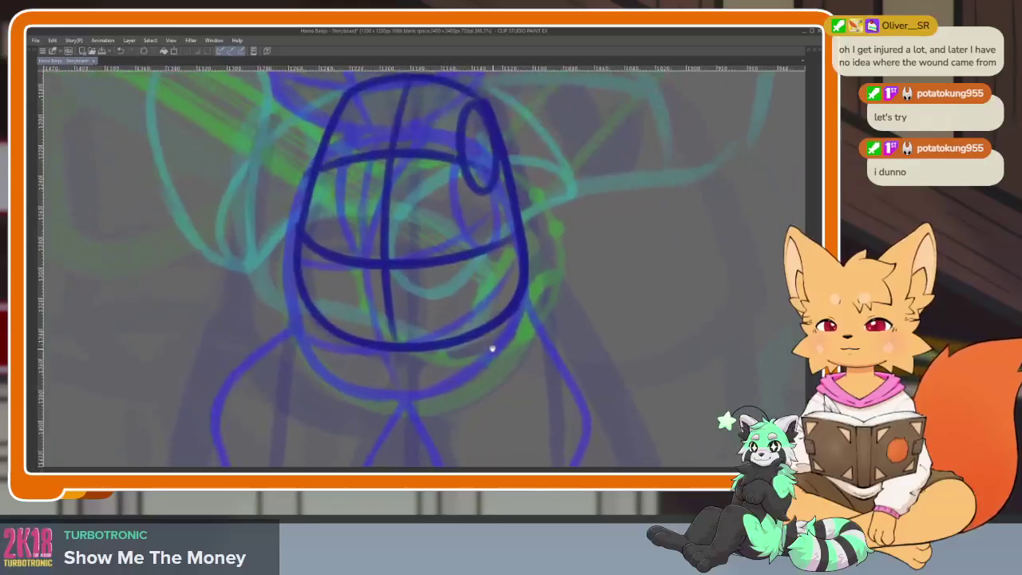
{"action": "scroll", "coordinate": [487, 363], "scroll_direction": "down", "scroll_amount": 3}
{"action": "scroll", "coordinate": [487, 368], "scroll_direction": "down", "scroll_amount": 2}
{"action": "scroll", "coordinate": [486, 375], "scroll_direction": "down", "scroll_amount": 2}
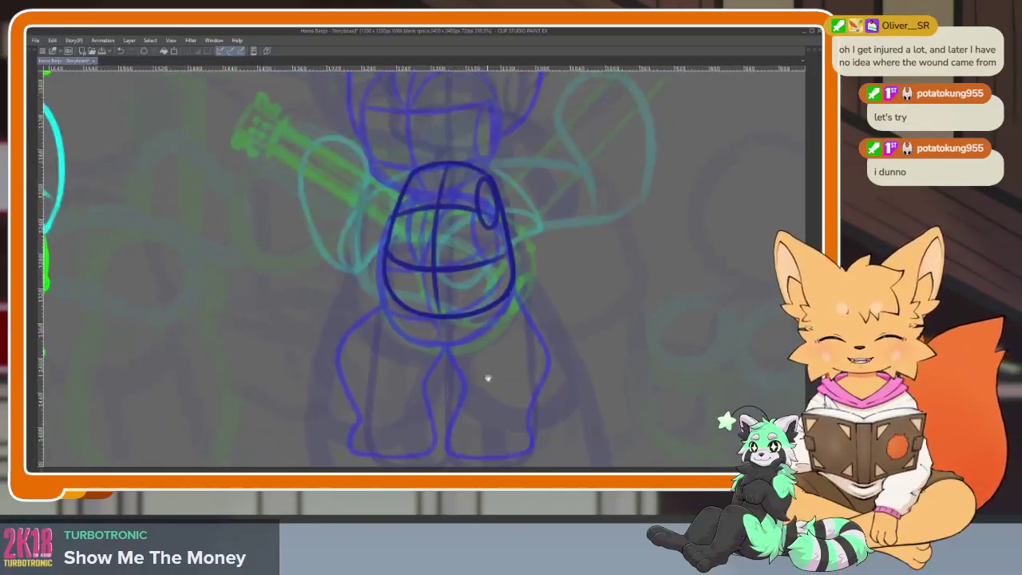
{"action": "scroll", "coordinate": [487, 376], "scroll_direction": "up", "scroll_amount": 1}
{"action": "scroll", "coordinate": [456, 375], "scroll_direction": "up", "scroll_amount": 2}
{"action": "scroll", "coordinate": [451, 395], "scroll_direction": "up", "scroll_amount": 1}
{"action": "scroll", "coordinate": [452, 404], "scroll_direction": "up", "scroll_amount": 1}
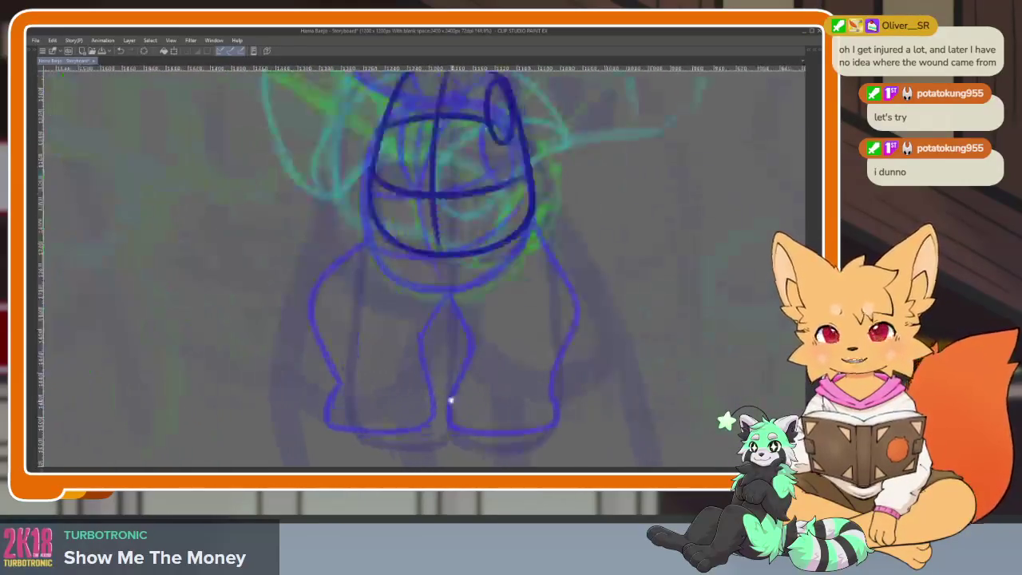
{"action": "scroll", "coordinate": [451, 401], "scroll_direction": "down", "scroll_amount": 1}
{"action": "scroll", "coordinate": [449, 391], "scroll_direction": "down", "scroll_amount": 2}
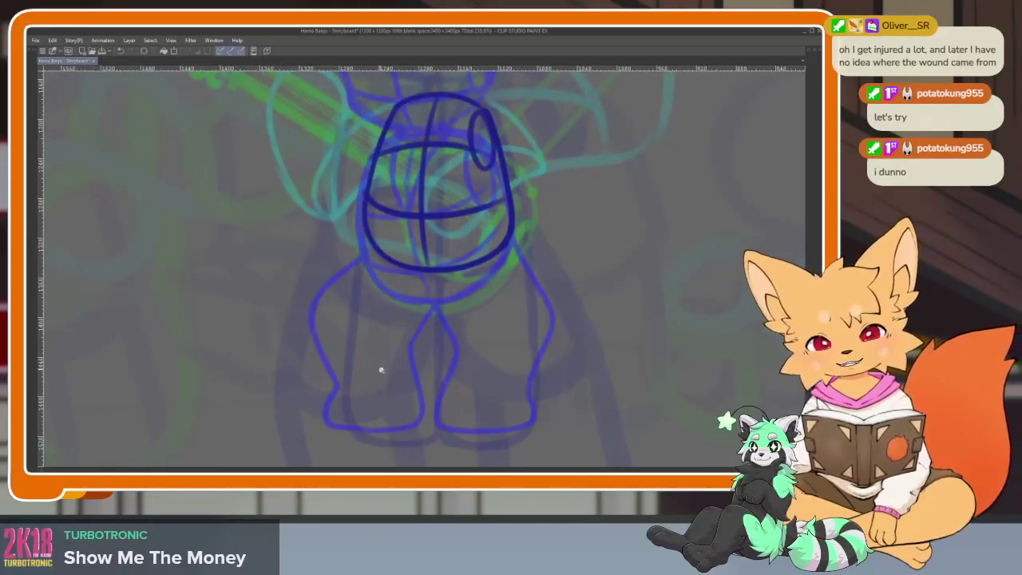
{"action": "scroll", "coordinate": [375, 360], "scroll_direction": "up", "scroll_amount": 1}
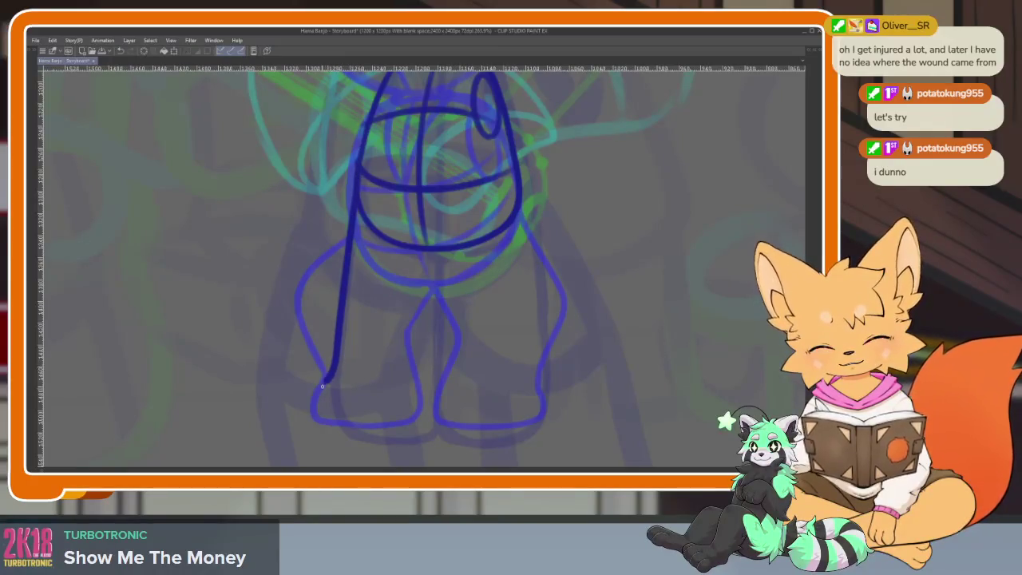
{"action": "left_click_drag", "start_coordinate": [333, 424], "coordinate": [377, 424]}
{"action": "left_click_drag", "start_coordinate": [433, 257], "coordinate": [421, 410]}
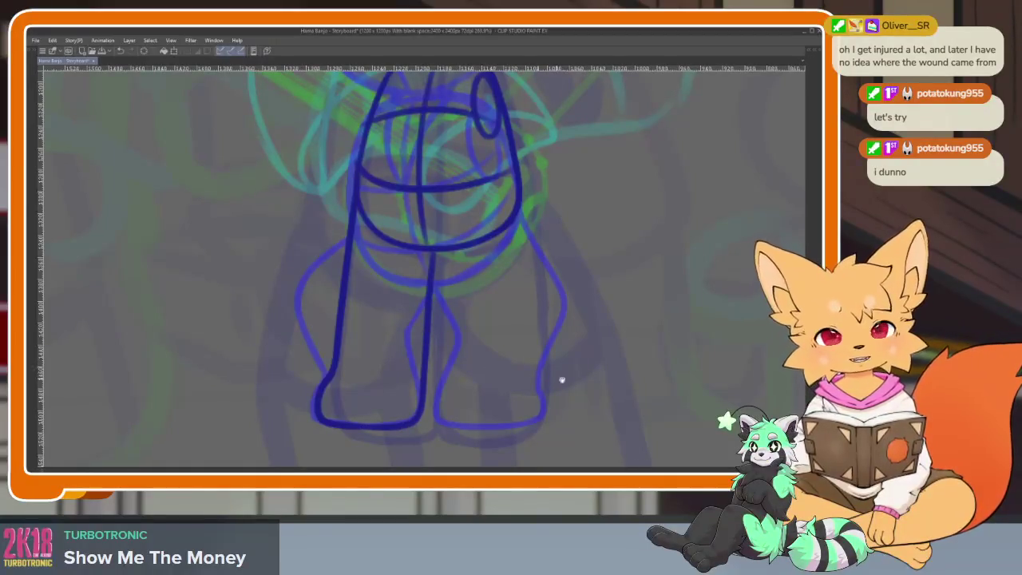
Trace the outer and inner edges of the right leg in dark blue.
{"action": "scroll", "coordinate": [546, 376], "scroll_direction": "up", "scroll_amount": 1}
{"action": "scroll", "coordinate": [546, 376], "scroll_direction": "up", "scroll_amount": 2}
{"action": "scroll", "coordinate": [546, 376], "scroll_direction": "up", "scroll_amount": 1}
{"action": "scroll", "coordinate": [546, 376], "scroll_direction": "up", "scroll_amount": 1}
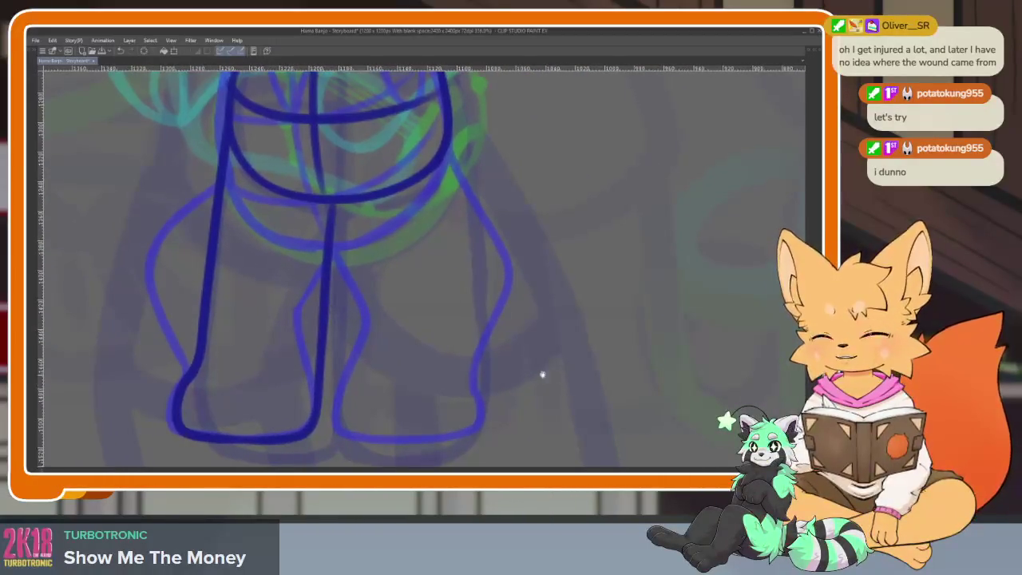
{"action": "left_click_drag", "start_coordinate": [465, 236], "coordinate": [475, 368]}
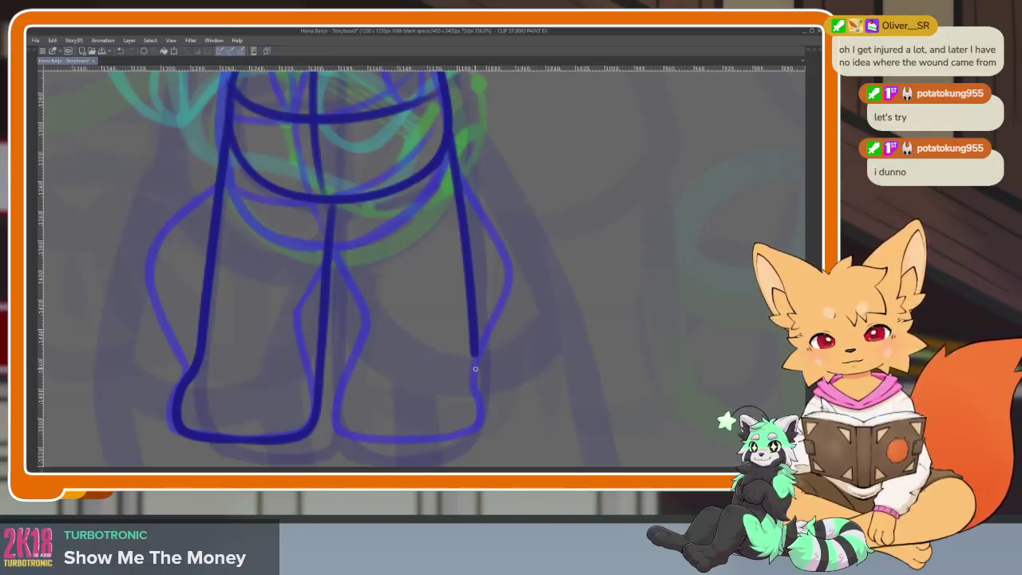
{"action": "left_click_drag", "start_coordinate": [339, 411], "coordinate": [331, 219]}
{"action": "scroll", "coordinate": [538, 341], "scroll_direction": "down", "scroll_amount": 5}
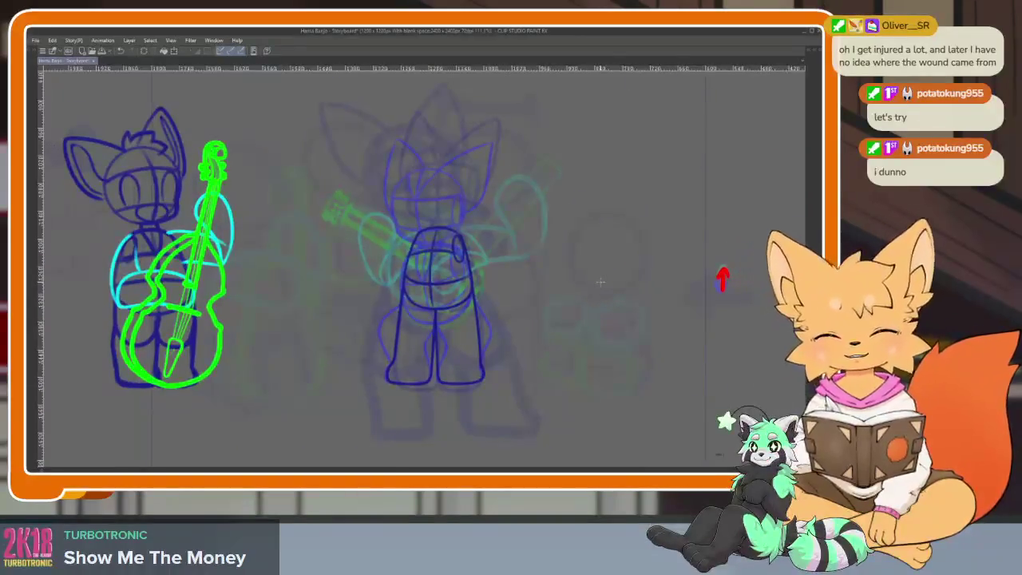
{"action": "key", "text": "Right"}
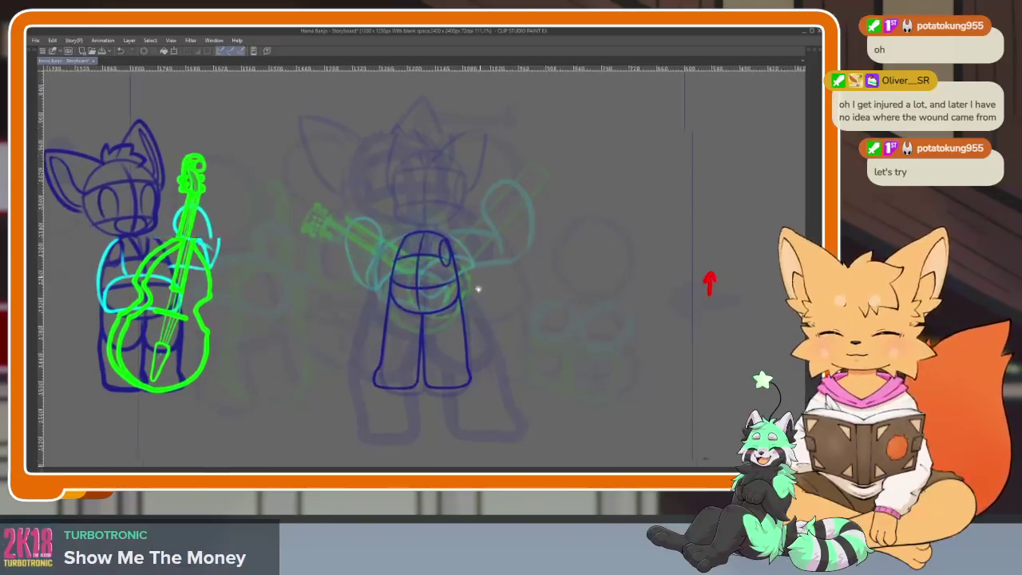
{"action": "scroll", "coordinate": [479, 288], "scroll_direction": "up", "scroll_amount": 2}
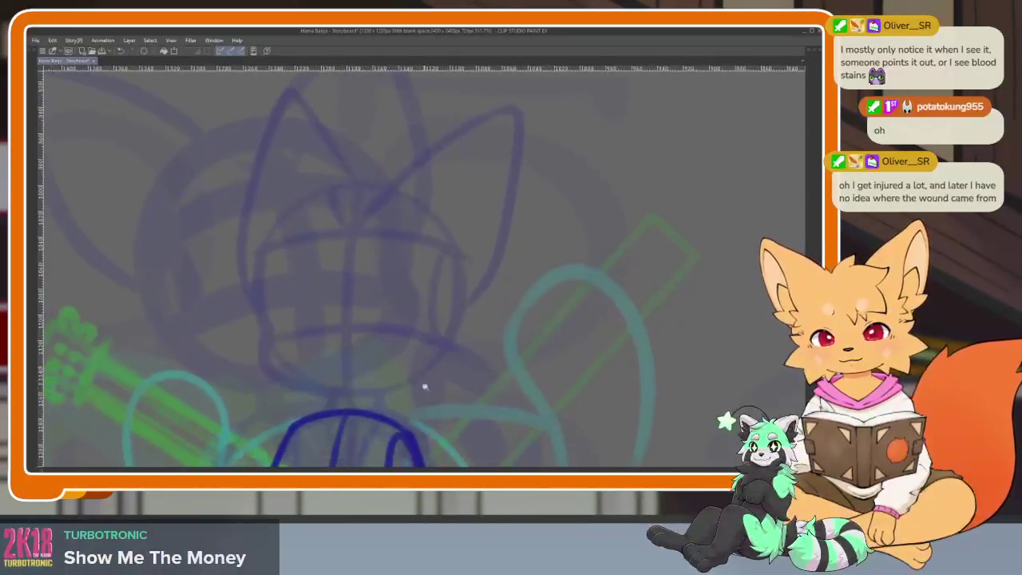
{"action": "key", "text": "Tab"}
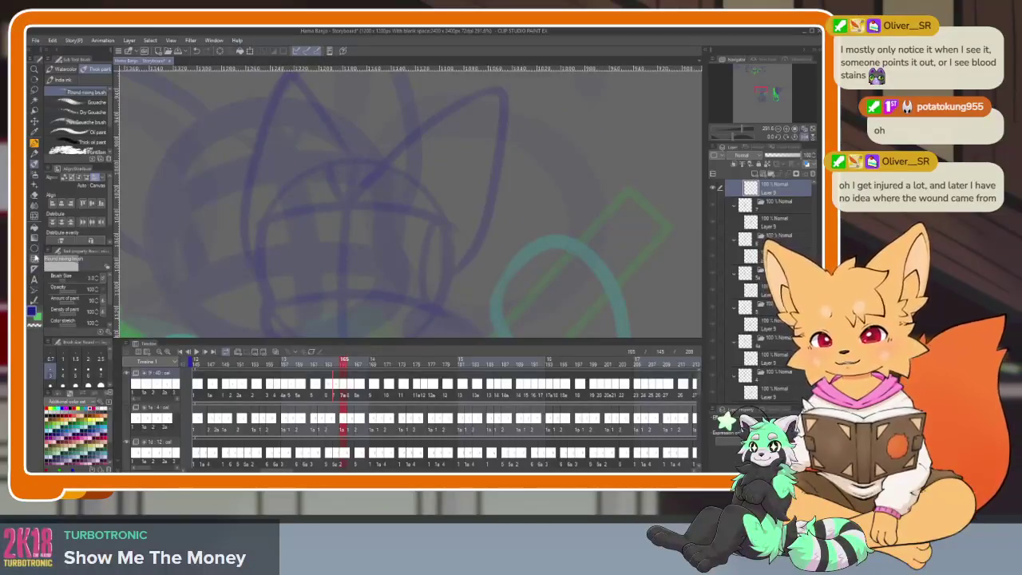
{"action": "key", "text": "Tab"}
{"action": "scroll", "coordinate": [392, 403], "scroll_direction": "up", "scroll_amount": 2}
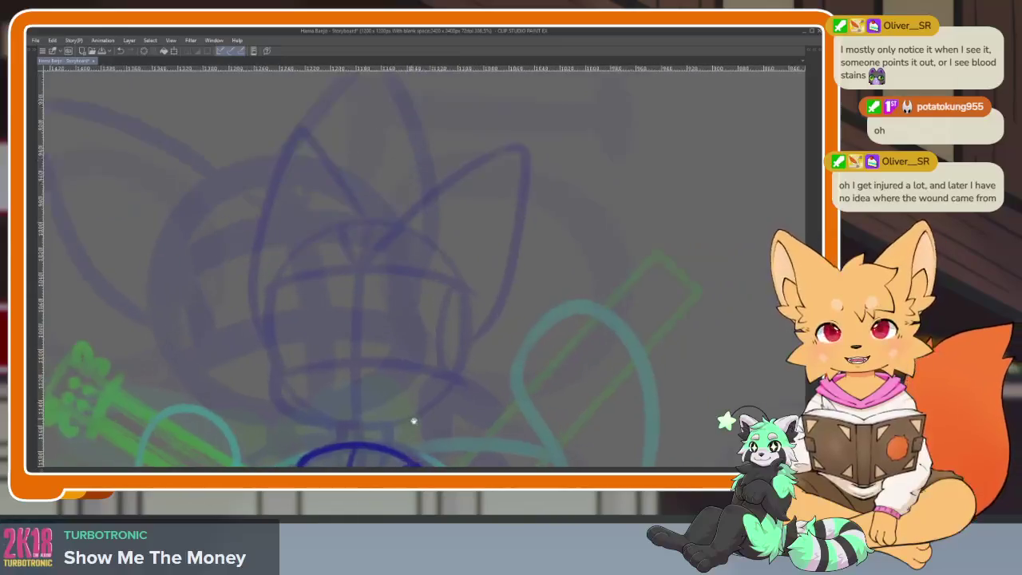
{"action": "scroll", "coordinate": [413, 421], "scroll_direction": "up", "scroll_amount": 1}
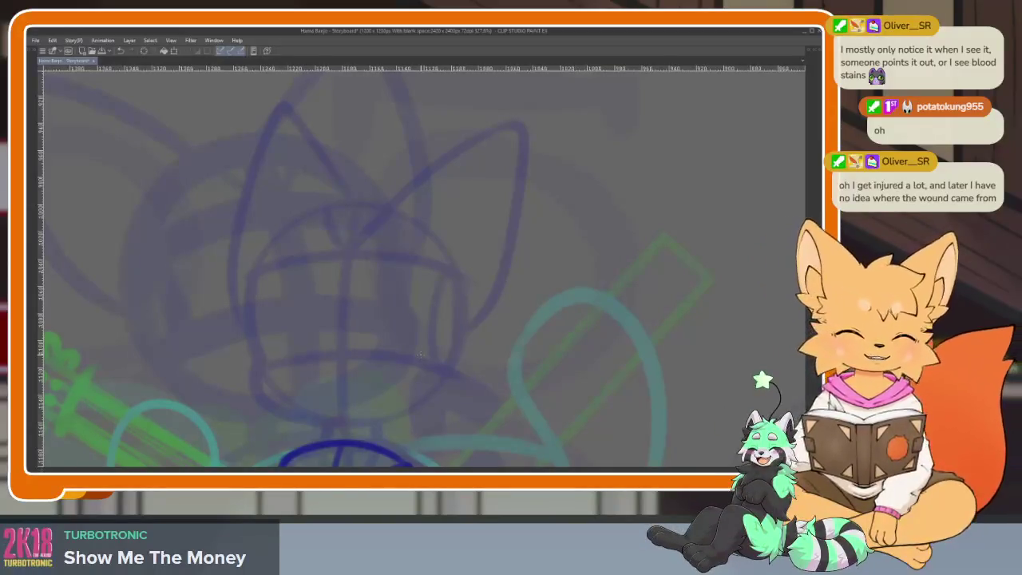
{"action": "left_click_drag", "start_coordinate": [444, 349], "coordinate": [449, 348]}
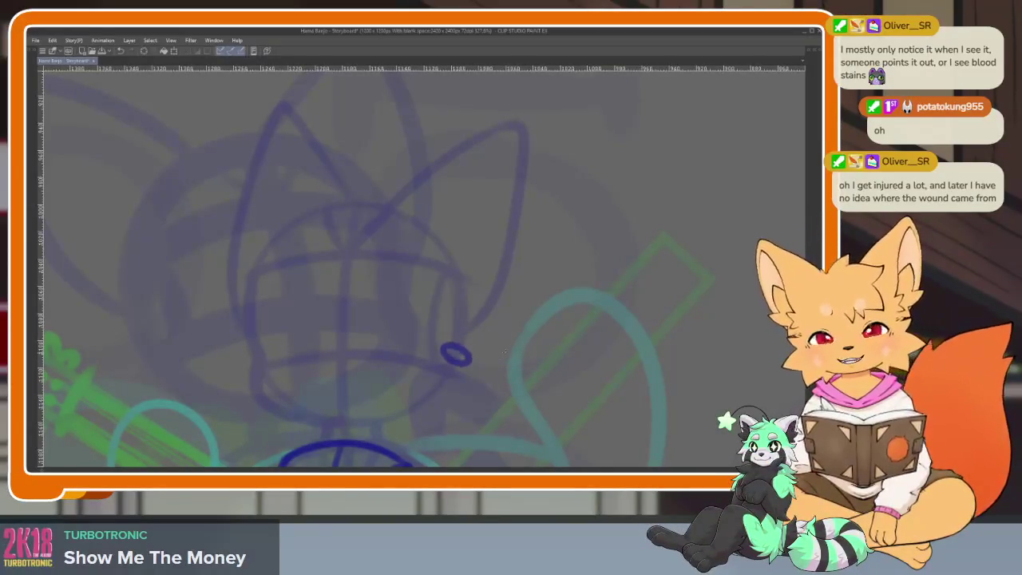
{"action": "scroll", "coordinate": [426, 387], "scroll_direction": "up", "scroll_amount": 3}
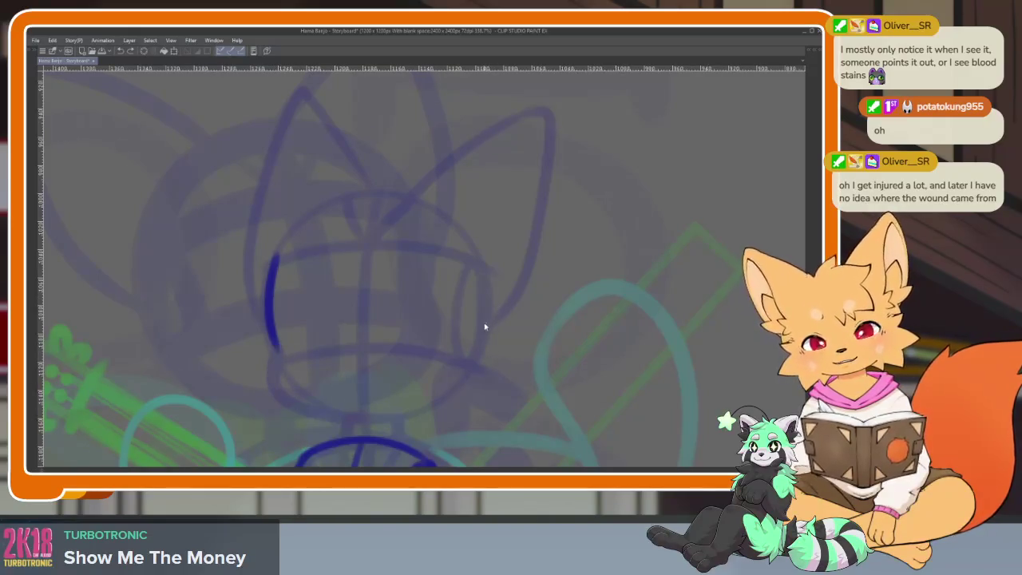
{"action": "key", "text": "ctrl+z"}
{"action": "scroll", "coordinate": [463, 360], "scroll_direction": "down", "scroll_amount": 2}
{"action": "scroll", "coordinate": [471, 372], "scroll_direction": "up", "scroll_amount": 1}
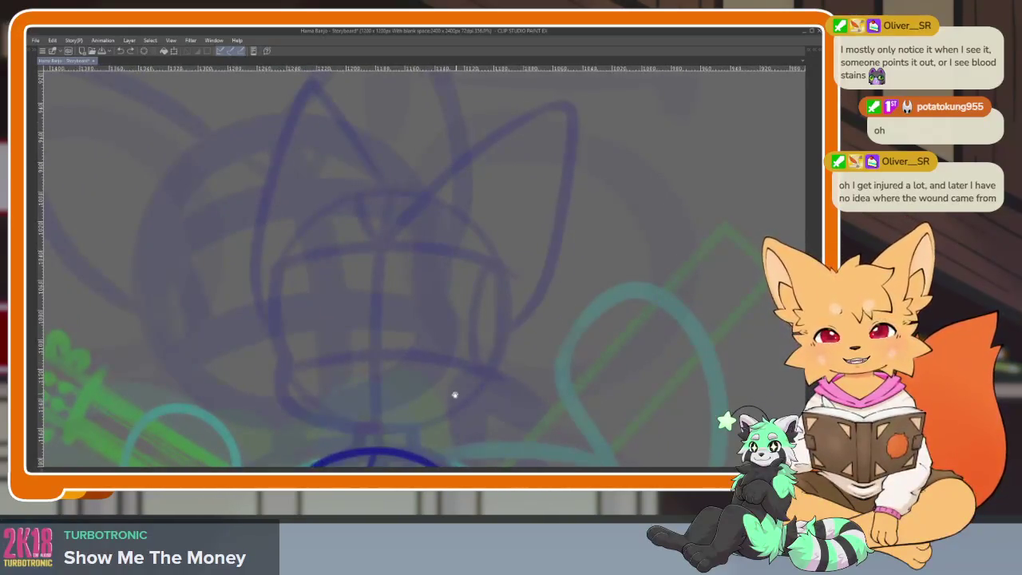
{"action": "scroll", "coordinate": [461, 393], "scroll_direction": "up", "scroll_amount": 1}
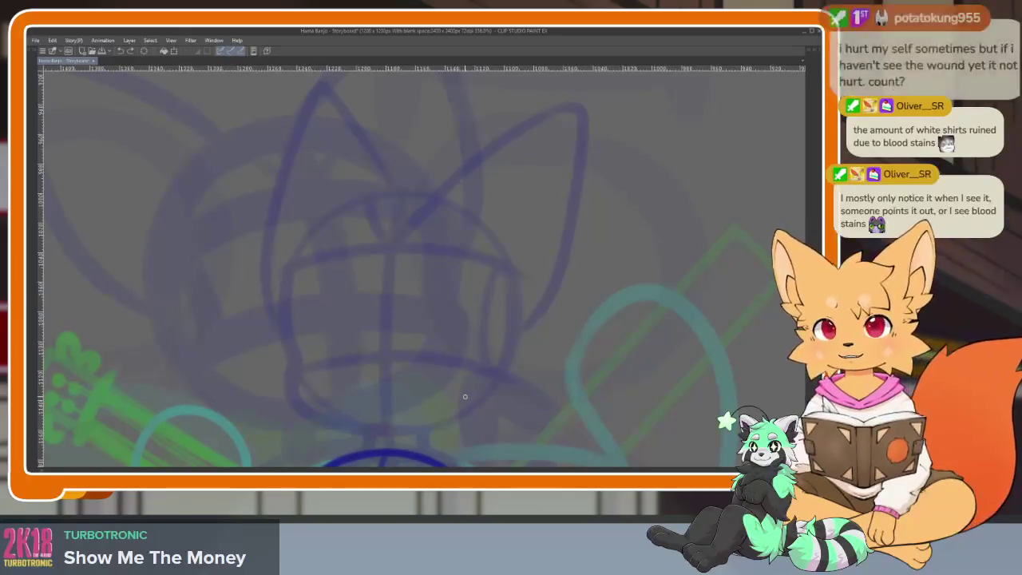
{"action": "scroll", "coordinate": [473, 382], "scroll_direction": "up", "scroll_amount": 2}
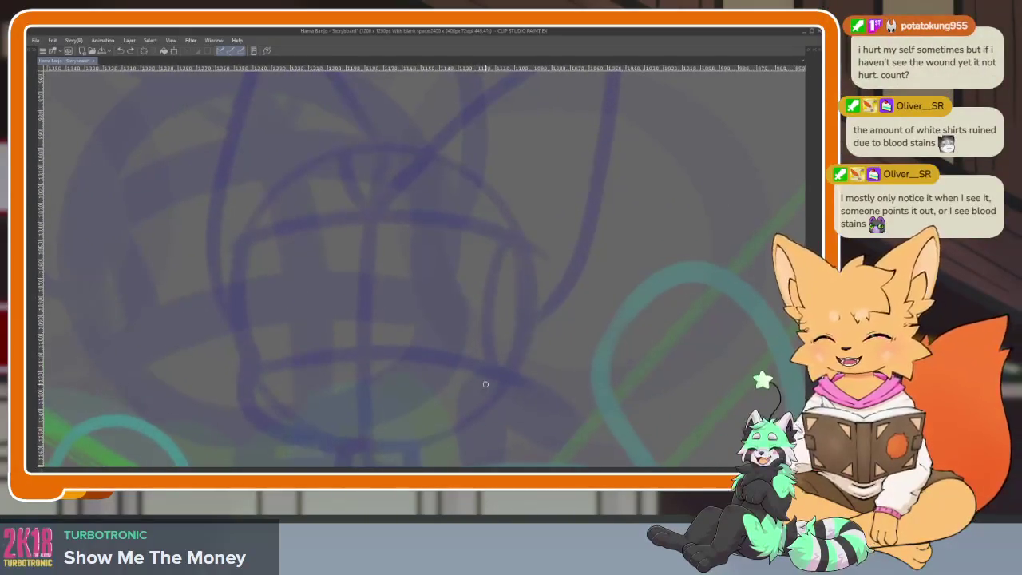
{"action": "key", "text": "Tab"}
{"action": "key", "text": "Tab"}
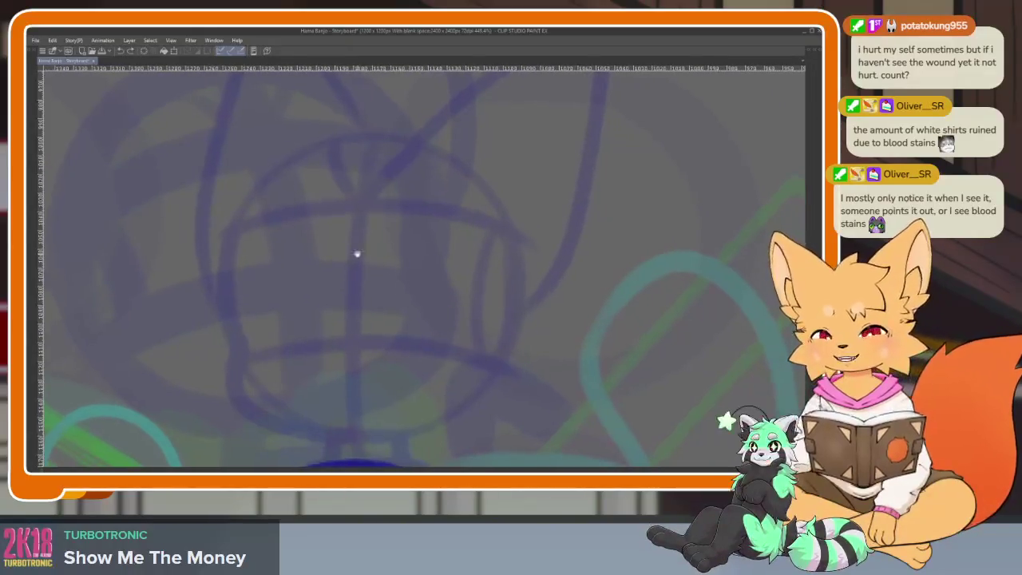
{"action": "left_click_drag", "start_coordinate": [216, 134], "coordinate": [523, 441]}
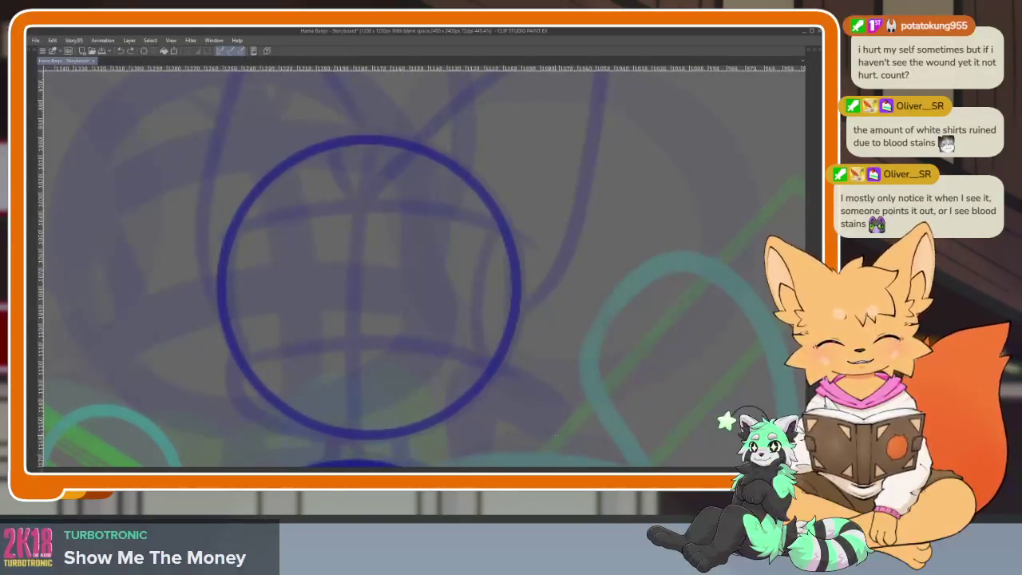
Draw a centre line down through the head circle, redrawing it once after an undo.
{"action": "scroll", "coordinate": [422, 403], "scroll_direction": "up", "scroll_amount": 1}
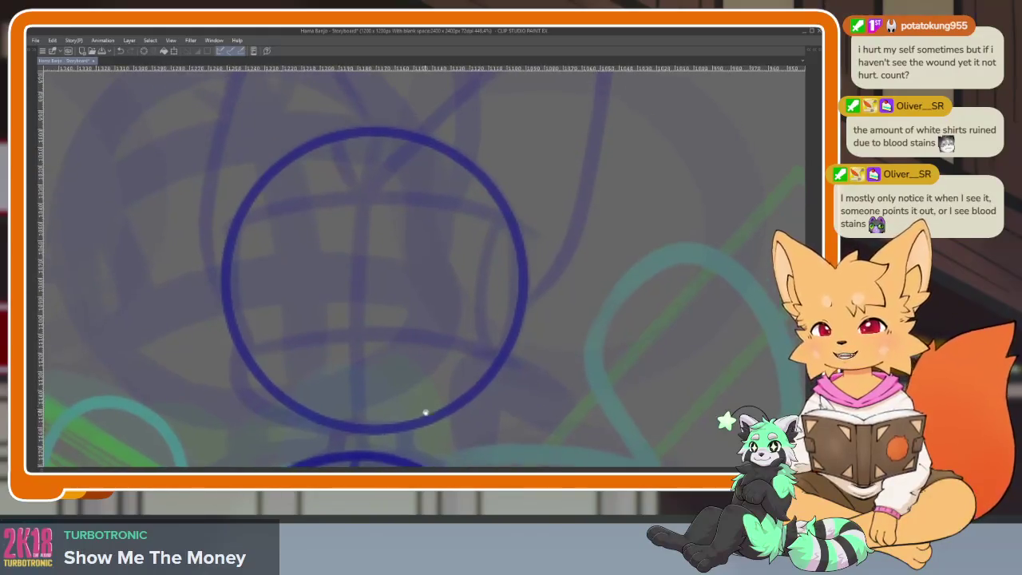
{"action": "scroll", "coordinate": [421, 399], "scroll_direction": "down", "scroll_amount": 2}
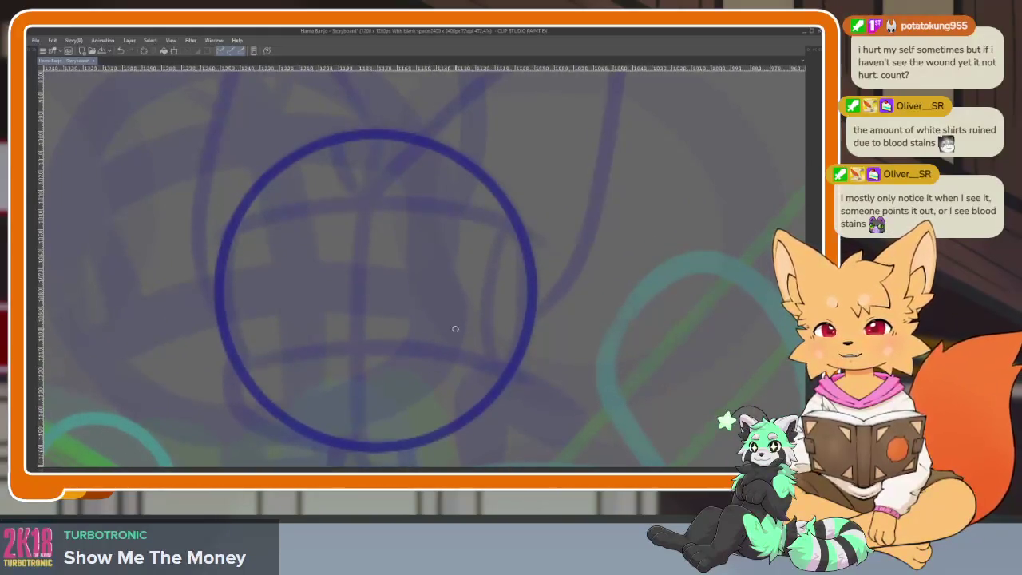
{"action": "scroll", "coordinate": [437, 384], "scroll_direction": "up", "scroll_amount": 1}
{"action": "scroll", "coordinate": [437, 384], "scroll_direction": "down", "scroll_amount": 1}
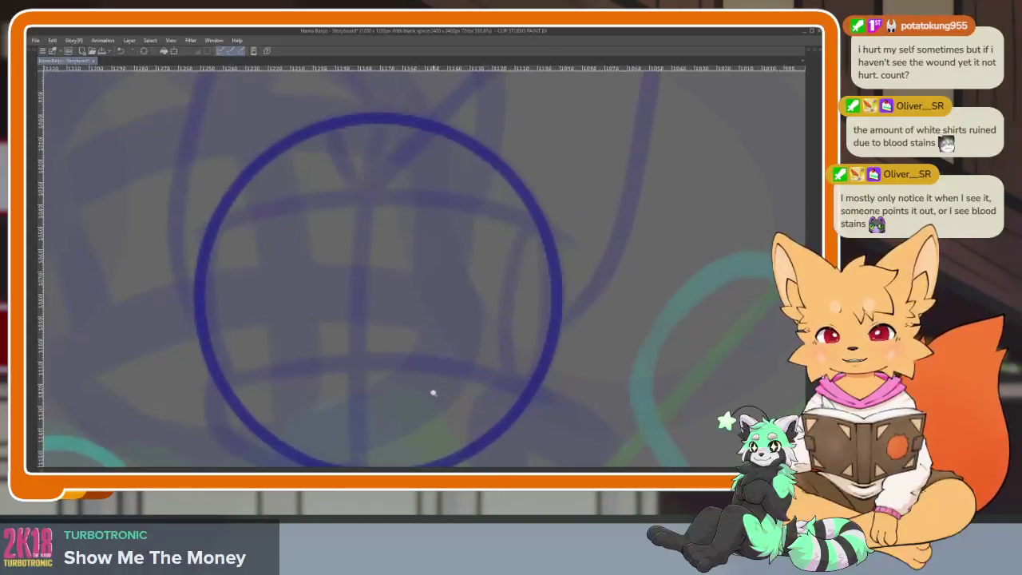
{"action": "scroll", "coordinate": [435, 385], "scroll_direction": "up", "scroll_amount": 1}
{"action": "scroll", "coordinate": [435, 384], "scroll_direction": "down", "scroll_amount": 2}
{"action": "scroll", "coordinate": [434, 388], "scroll_direction": "down", "scroll_amount": 1}
{"action": "scroll", "coordinate": [418, 388], "scroll_direction": "up", "scroll_amount": 2}
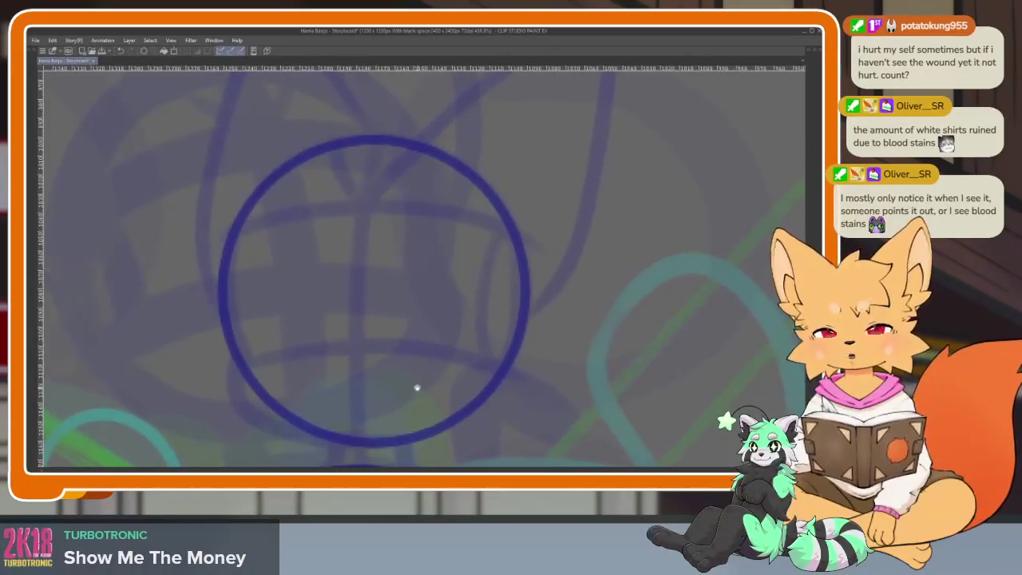
{"action": "left_click_drag", "start_coordinate": [379, 134], "coordinate": [359, 439]}
{"action": "key", "text": "ctrl+z"}
{"action": "left_click_drag", "start_coordinate": [382, 141], "coordinate": [351, 441]}
Replace the centre line with a curved one down the head circle.
{"action": "scroll", "coordinate": [374, 397], "scroll_direction": "up", "scroll_amount": 1}
{"action": "scroll", "coordinate": [390, 384], "scroll_direction": "up", "scroll_amount": 1}
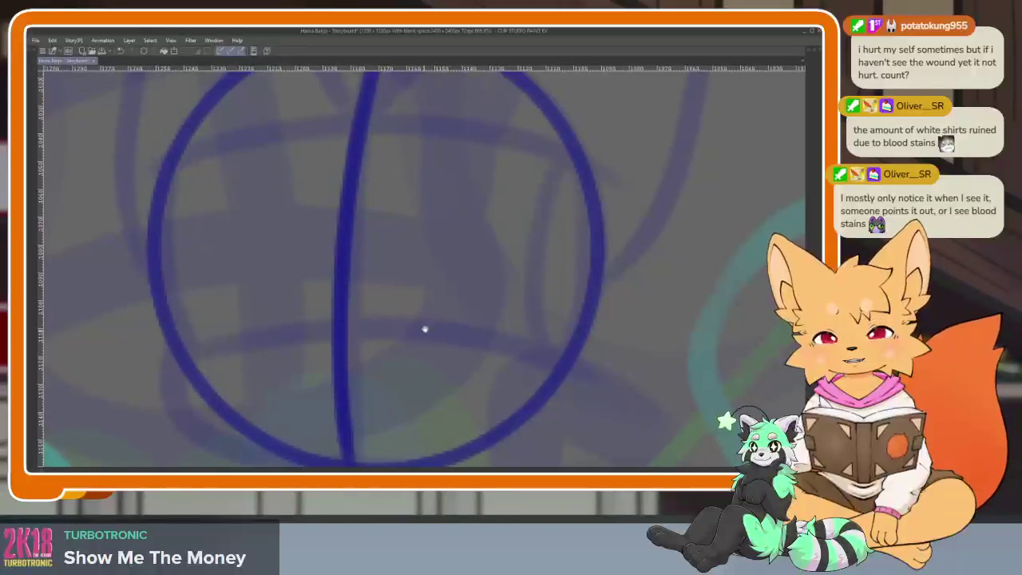
{"action": "scroll", "coordinate": [455, 328], "scroll_direction": "down", "scroll_amount": 1}
{"action": "scroll", "coordinate": [428, 348], "scroll_direction": "down", "scroll_amount": 1}
{"action": "key", "text": "ctrl+z"}
{"action": "left_click_drag", "start_coordinate": [369, 286], "coordinate": [367, 422]}
{"action": "scroll", "coordinate": [423, 377], "scroll_direction": "down", "scroll_amount": 1}
{"action": "scroll", "coordinate": [449, 362], "scroll_direction": "up", "scroll_amount": 1}
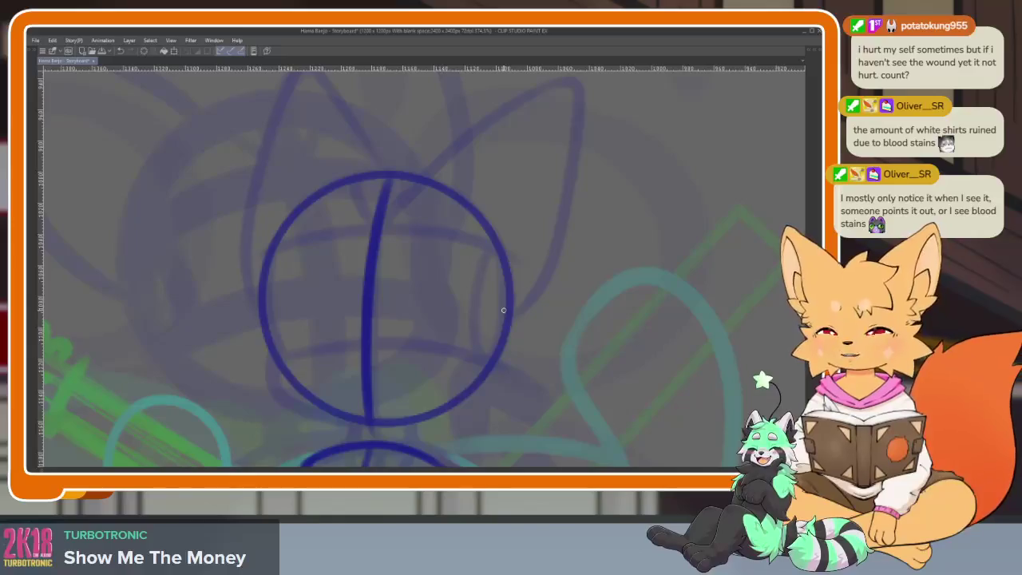
Add a small mark inside the head circle and recentre the head on the canvas.
{"action": "left_click", "coordinate": [445, 358]}
{"action": "scroll", "coordinate": [430, 369], "scroll_direction": "up", "scroll_amount": 1}
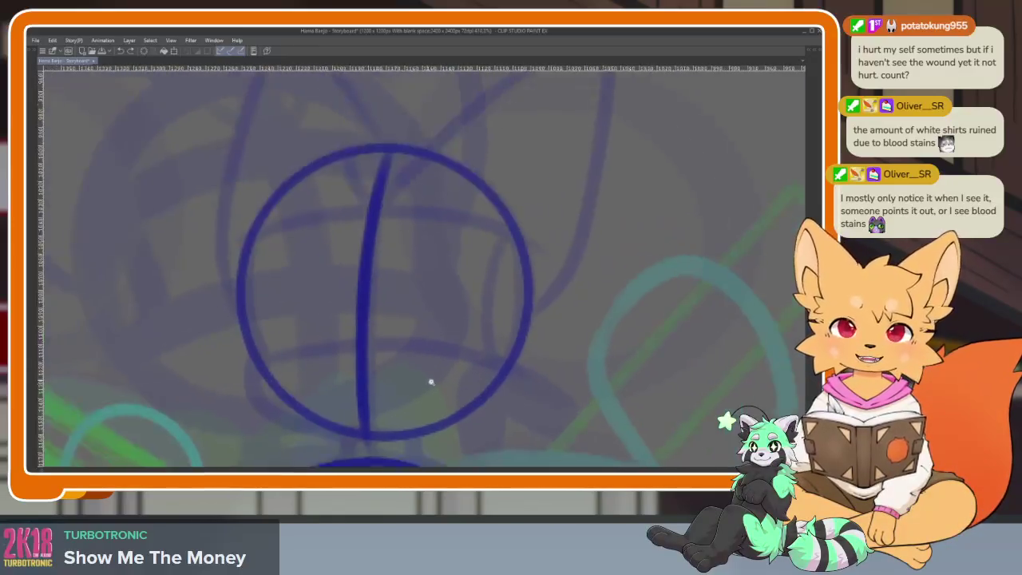
{"action": "scroll", "coordinate": [431, 371], "scroll_direction": "up", "scroll_amount": 1}
{"action": "scroll", "coordinate": [435, 374], "scroll_direction": "up", "scroll_amount": 1}
{"action": "scroll", "coordinate": [440, 377], "scroll_direction": "up", "scroll_amount": 1}
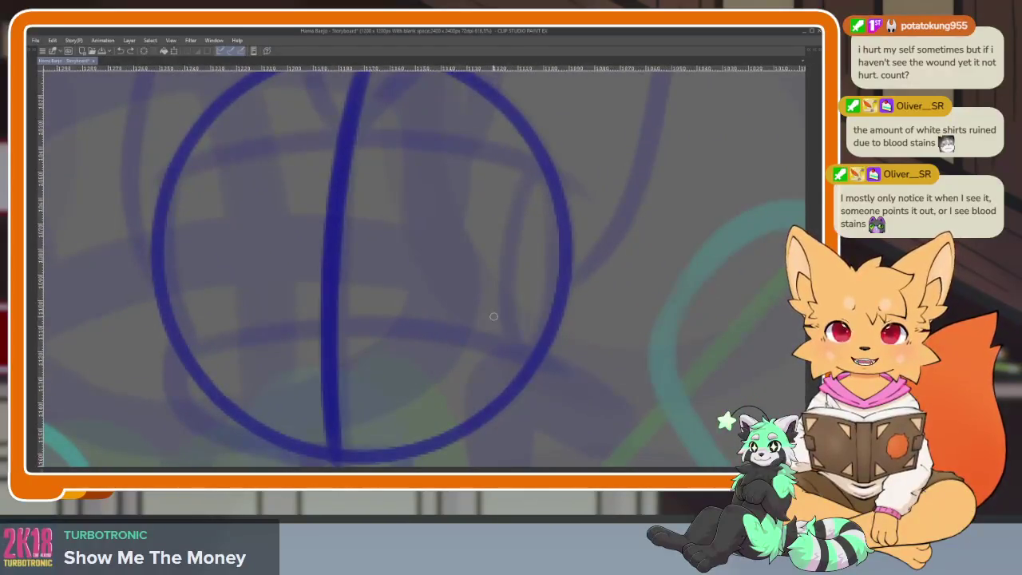
{"action": "scroll", "coordinate": [477, 340], "scroll_direction": "down", "scroll_amount": 1}
{"action": "scroll", "coordinate": [473, 344], "scroll_direction": "down", "scroll_amount": 1}
{"action": "left_click_drag", "start_coordinate": [471, 337], "coordinate": [439, 356]}
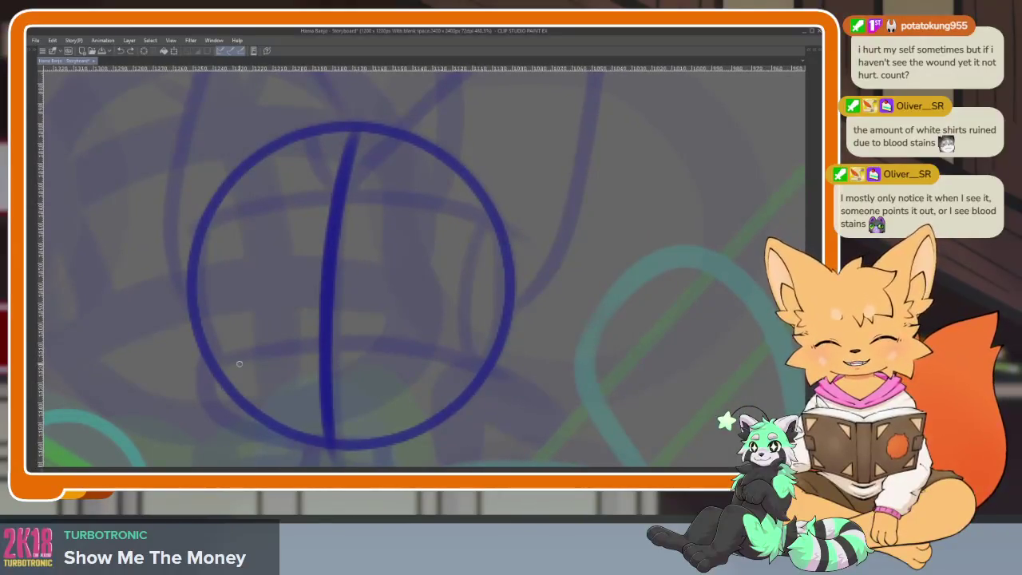
Draw upper and lower guide lines across the head, retrace its left edge, and stroke the torso.
{"action": "mouse_move", "coordinate": [209, 369]}
{"action": "left_mouse_down"}
{"action": "mouse_move", "coordinate": [336, 348]}
{"action": "mouse_move", "coordinate": [505, 384]}
{"action": "left_mouse_up"}
{"action": "left_click_drag", "start_coordinate": [209, 225], "coordinate": [505, 220]}
{"action": "scroll", "coordinate": [467, 285], "scroll_direction": "down", "scroll_amount": 1}
{"action": "mouse_move", "coordinate": [206, 348]}
{"action": "left_mouse_down"}
{"action": "mouse_move", "coordinate": [210, 376]}
{"action": "mouse_move", "coordinate": [344, 428]}
{"action": "left_mouse_up"}
{"action": "scroll", "coordinate": [483, 393], "scroll_direction": "down", "scroll_amount": 1}
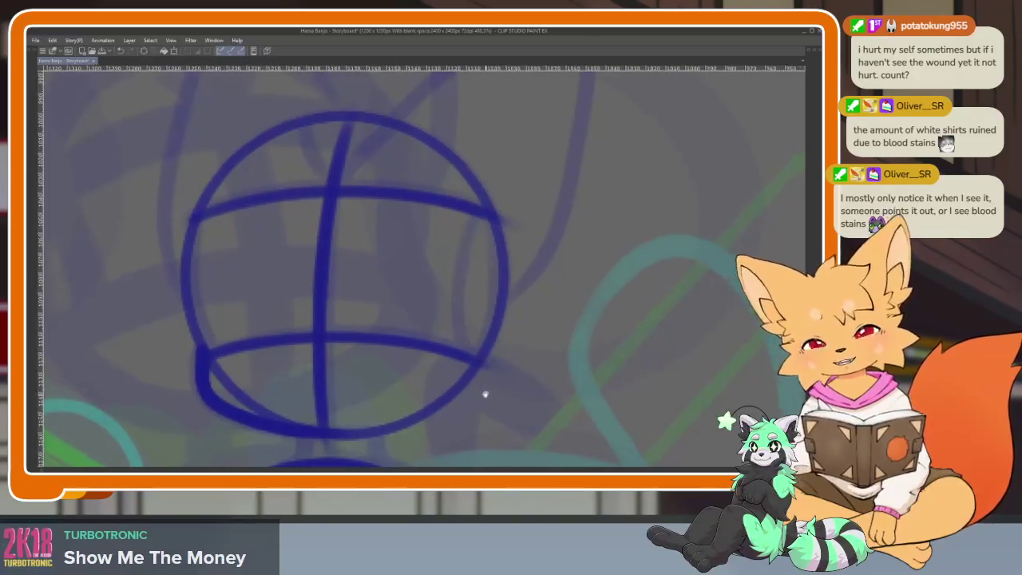
{"action": "scroll", "coordinate": [471, 383], "scroll_direction": "down", "scroll_amount": 2}
{"action": "left_click_drag", "start_coordinate": [479, 431], "coordinate": [388, 354]}
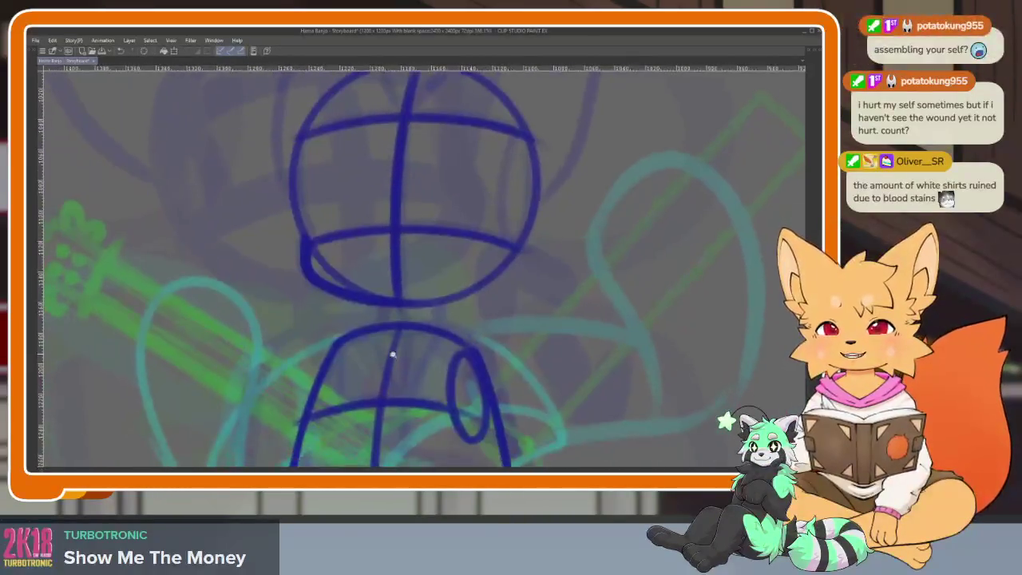
Zoom in and draw two neck lines joining the head to the torso, plus a short torso mark.
{"action": "scroll", "coordinate": [400, 359], "scroll_direction": "up", "scroll_amount": 2}
{"action": "scroll", "coordinate": [425, 368], "scroll_direction": "up", "scroll_amount": 1}
{"action": "scroll", "coordinate": [399, 381], "scroll_direction": "up", "scroll_amount": 1}
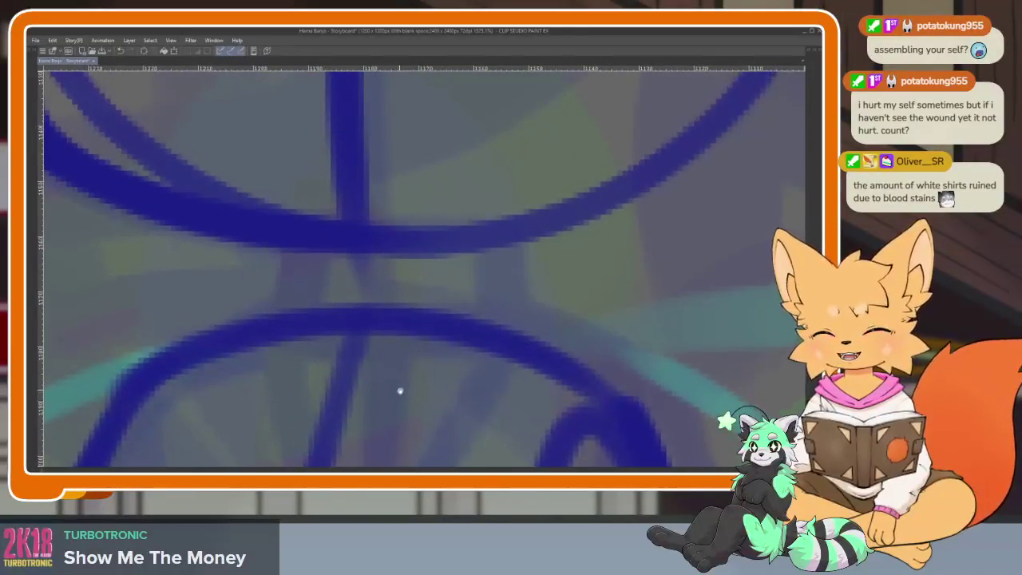
{"action": "scroll", "coordinate": [400, 388], "scroll_direction": "up", "scroll_amount": 1}
{"action": "scroll", "coordinate": [401, 395], "scroll_direction": "up", "scroll_amount": 1}
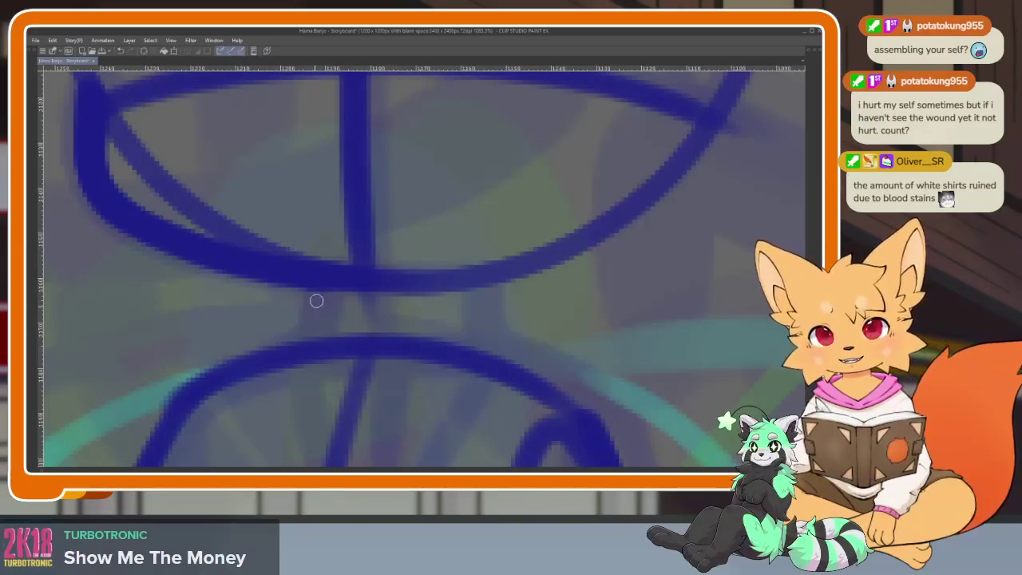
{"action": "left_click_drag", "start_coordinate": [315, 296], "coordinate": [299, 339]}
{"action": "mouse_move", "coordinate": [444, 281]}
{"action": "left_mouse_down"}
{"action": "mouse_move", "coordinate": [452, 340]}
{"action": "mouse_move", "coordinate": [468, 344]}
{"action": "mouse_move", "coordinate": [429, 400]}
{"action": "left_mouse_up"}
{"action": "scroll", "coordinate": [468, 343], "scroll_direction": "down", "scroll_amount": 5}
{"action": "scroll", "coordinate": [479, 340], "scroll_direction": "up", "scroll_amount": 4}
{"action": "left_click_drag", "start_coordinate": [491, 345], "coordinate": [471, 399]}
Draw a curved guide line inside the head circle and the fox's pointed ear.
{"action": "scroll", "coordinate": [570, 333], "scroll_direction": "down", "scroll_amount": 3}
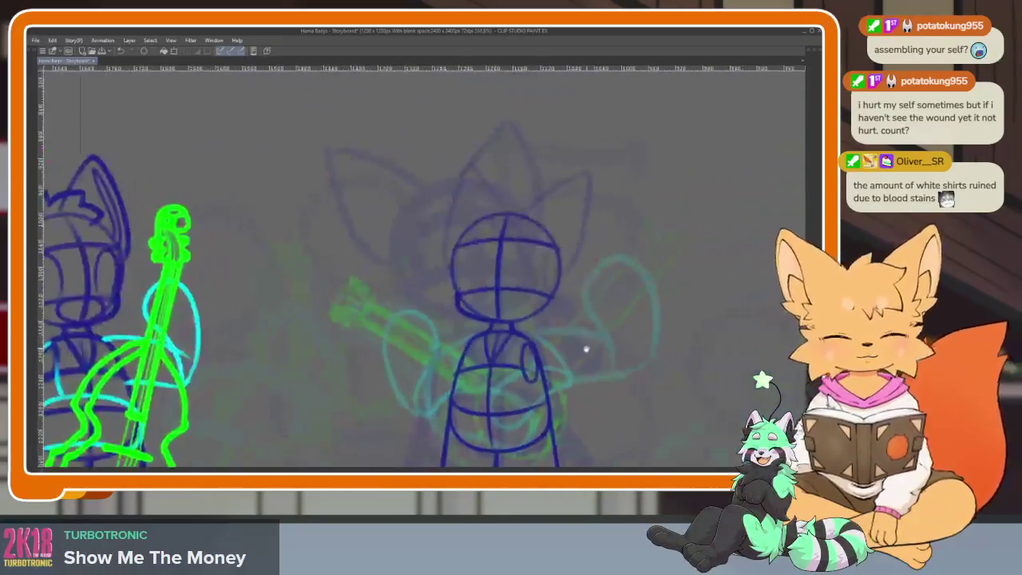
{"action": "scroll", "coordinate": [590, 314], "scroll_direction": "up", "scroll_amount": 1}
{"action": "scroll", "coordinate": [486, 356], "scroll_direction": "up", "scroll_amount": 2}
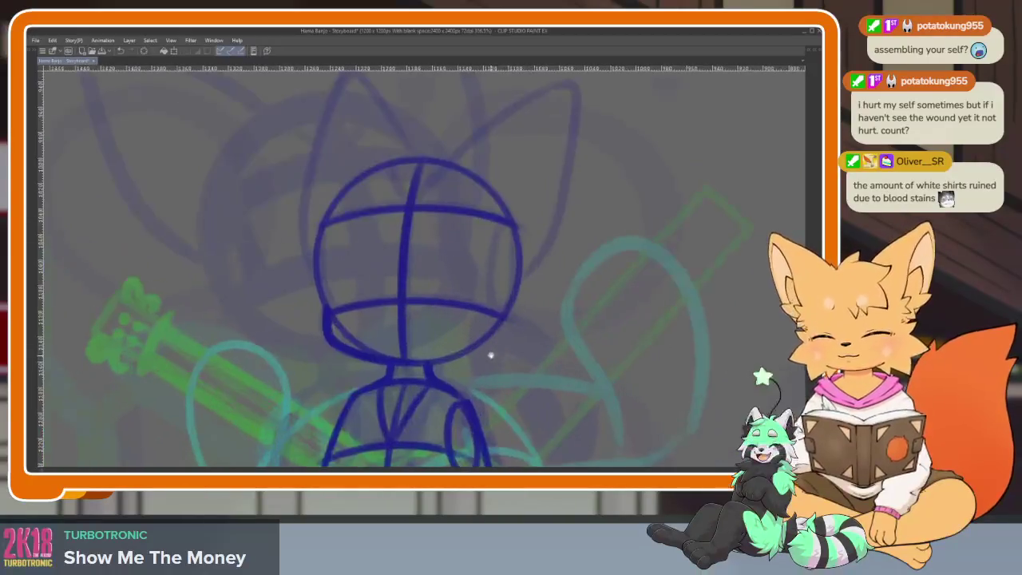
{"action": "scroll", "coordinate": [493, 361], "scroll_direction": "up", "scroll_amount": 1}
{"action": "scroll", "coordinate": [494, 360], "scroll_direction": "up", "scroll_amount": 1}
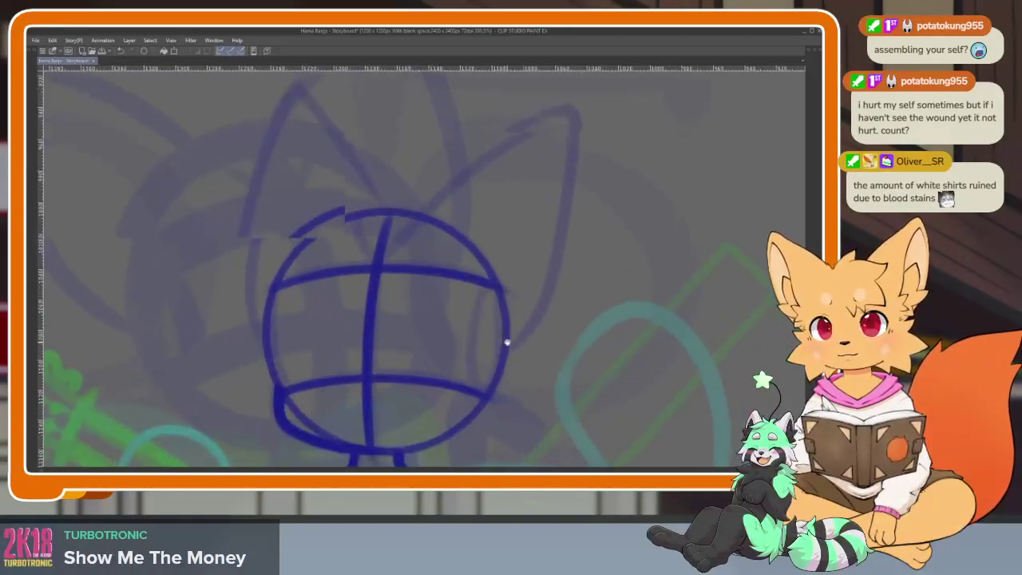
{"action": "scroll", "coordinate": [502, 355], "scroll_direction": "up", "scroll_amount": 1}
{"action": "scroll", "coordinate": [483, 372], "scroll_direction": "up", "scroll_amount": 1}
{"action": "scroll", "coordinate": [483, 373], "scroll_direction": "up", "scroll_amount": 1}
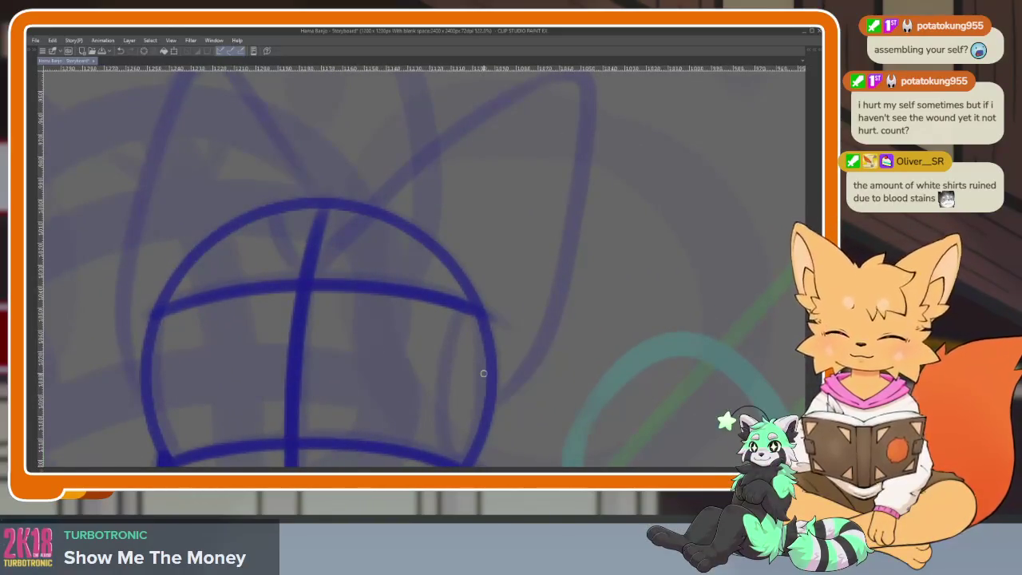
{"action": "scroll", "coordinate": [447, 341], "scroll_direction": "down", "scroll_amount": 3}
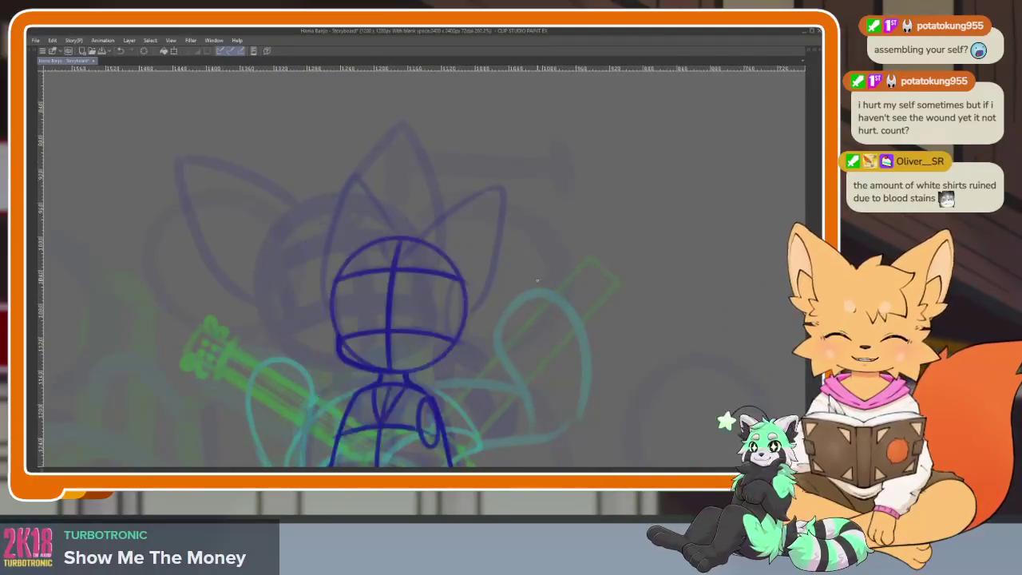
{"action": "scroll", "coordinate": [463, 364], "scroll_direction": "up", "scroll_amount": 3}
{"action": "scroll", "coordinate": [354, 325], "scroll_direction": "up", "scroll_amount": 1}
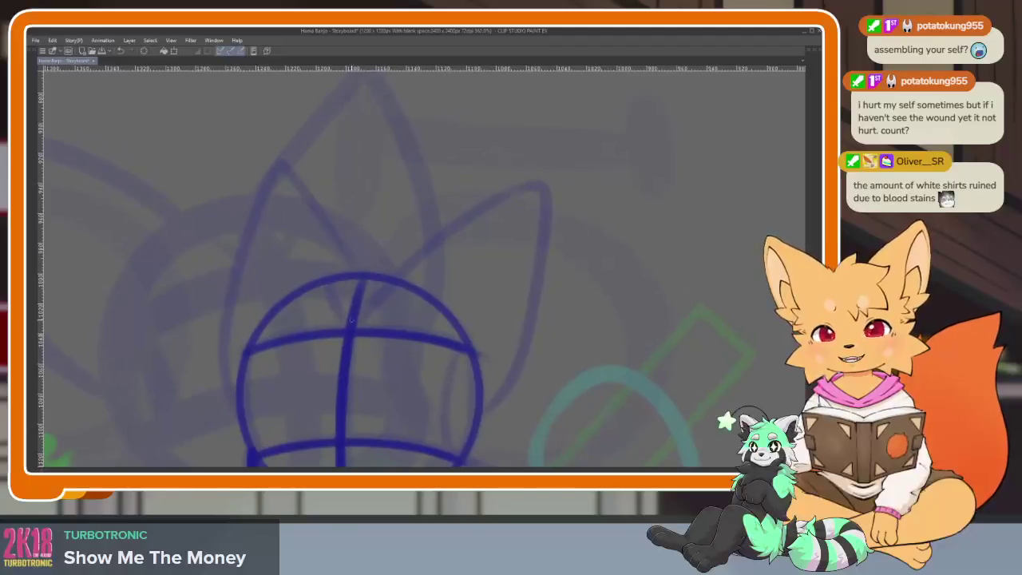
{"action": "mouse_move", "coordinate": [327, 284]}
{"action": "left_mouse_down"}
{"action": "mouse_move", "coordinate": [375, 296]}
{"action": "mouse_move", "coordinate": [547, 245]}
{"action": "mouse_move", "coordinate": [559, 354]}
{"action": "left_mouse_up"}
{"action": "mouse_move", "coordinate": [450, 250]}
{"action": "left_mouse_down"}
{"action": "mouse_move", "coordinate": [347, 206]}
{"action": "mouse_move", "coordinate": [292, 221]}
{"action": "mouse_move", "coordinate": [335, 399]}
{"action": "left_mouse_up"}
{"action": "scroll", "coordinate": [591, 331], "scroll_direction": "down", "scroll_amount": 5}
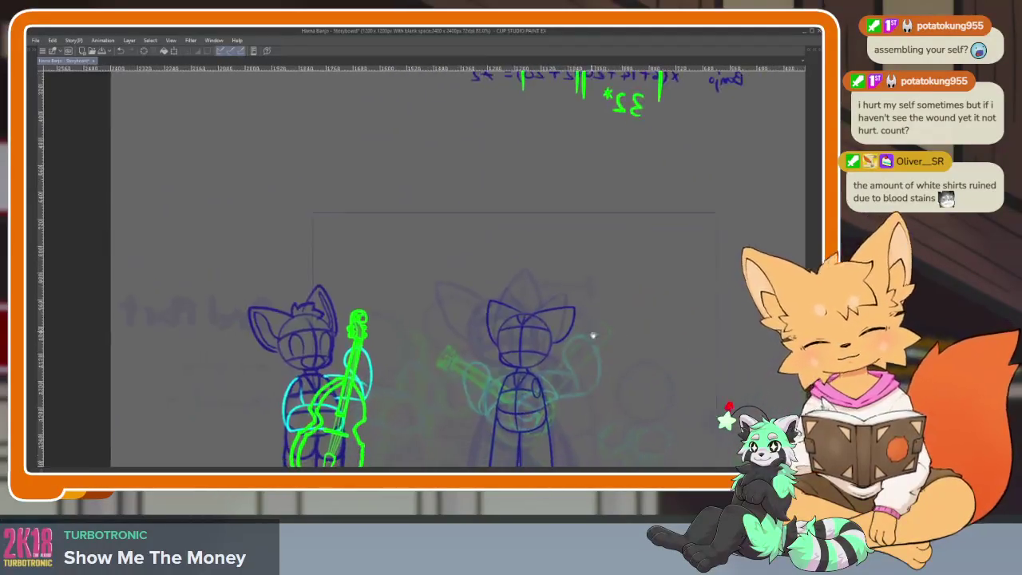
{"action": "scroll", "coordinate": [591, 331], "scroll_direction": "up", "scroll_amount": 2}
{"action": "scroll", "coordinate": [554, 343], "scroll_direction": "up", "scroll_amount": 2}
{"action": "scroll", "coordinate": [519, 331], "scroll_direction": "up", "scroll_amount": 1}
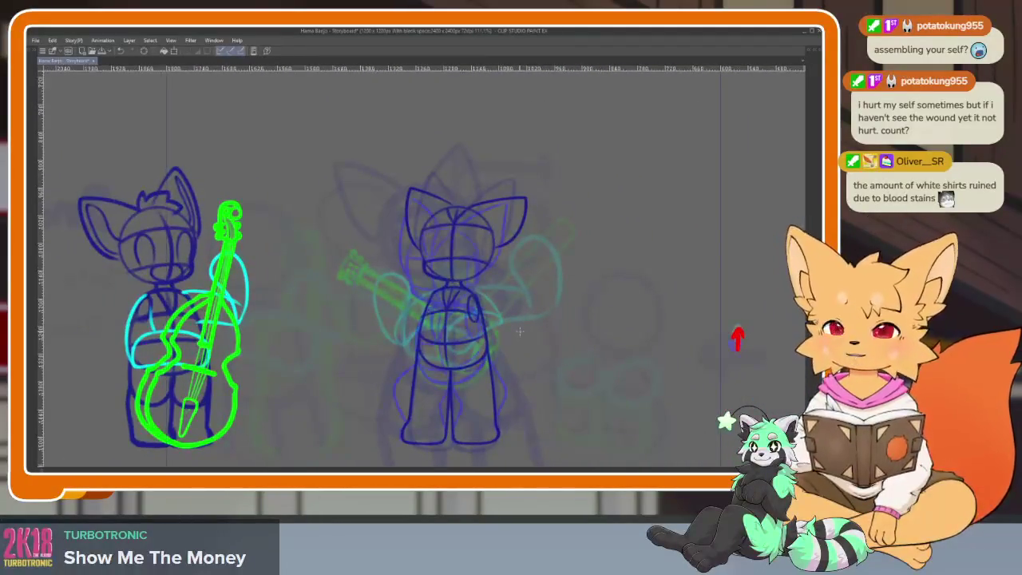
{"action": "key", "text": "space"}
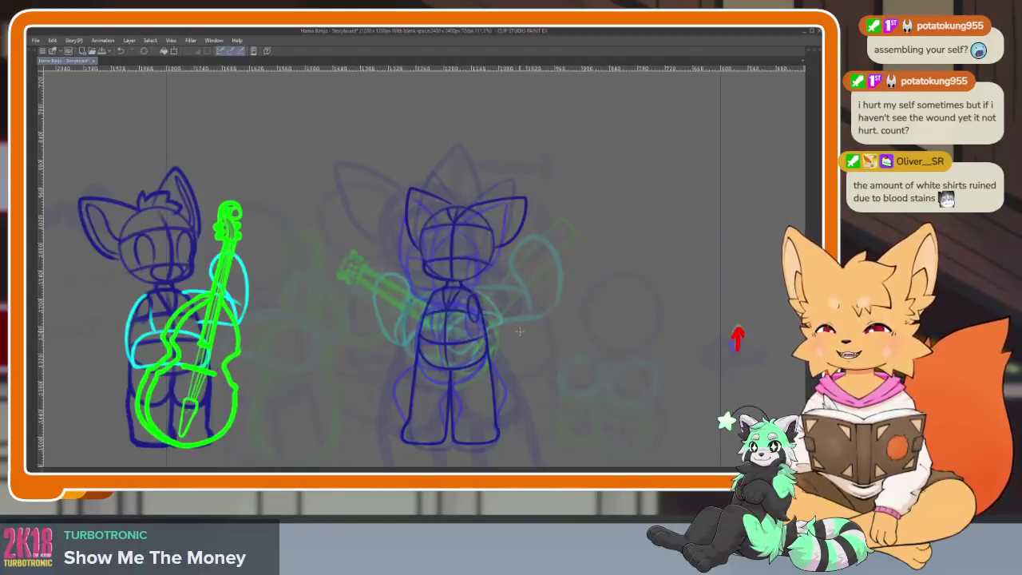
{"action": "key", "text": "Right"}
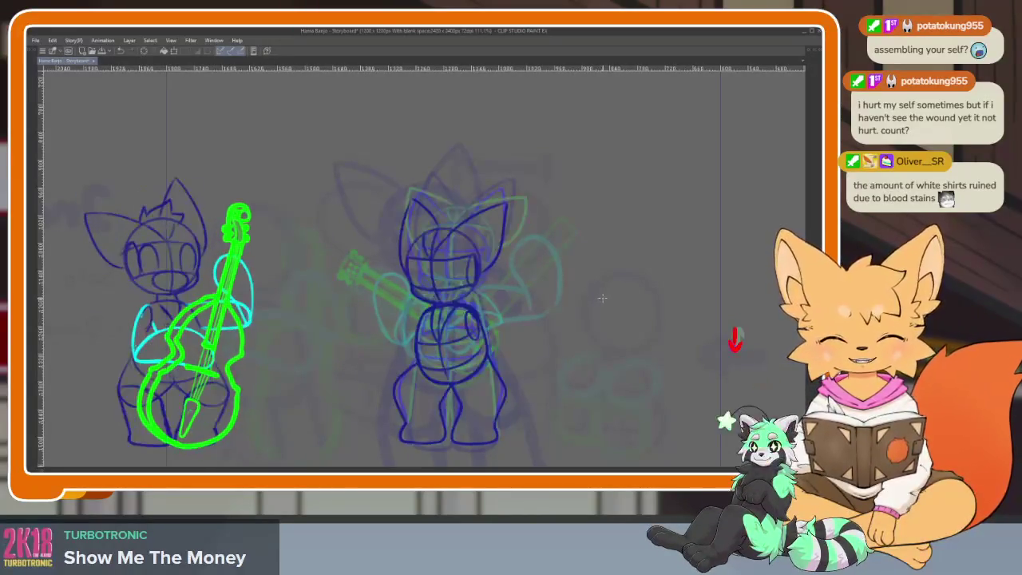
{"action": "key", "text": "Tab"}
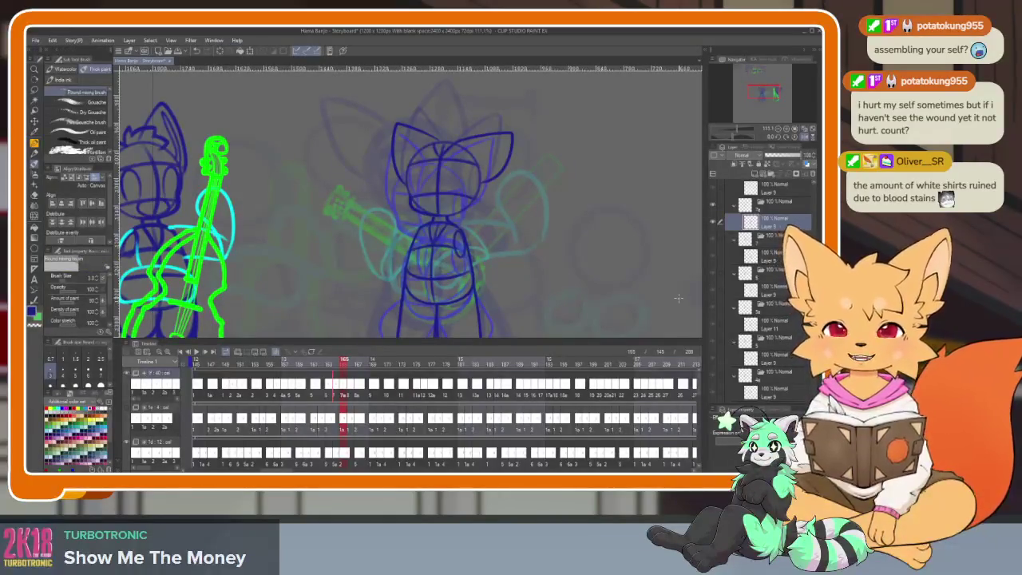
{"action": "key", "text": "Tab"}
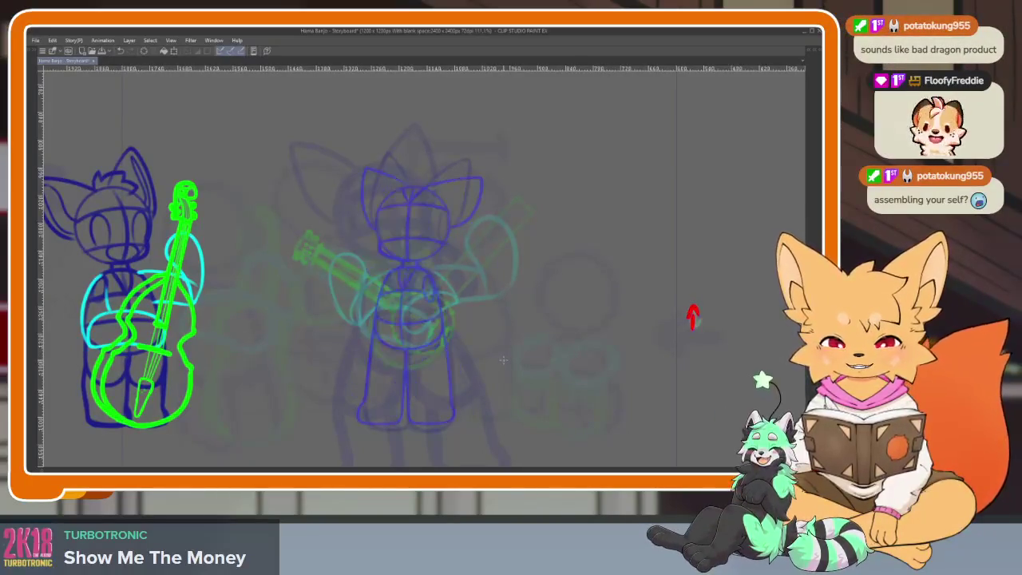
Zoom in and draw the torso's shoulder curve and left side in darker blue.
{"action": "scroll", "coordinate": [431, 357], "scroll_direction": "up", "scroll_amount": 3}
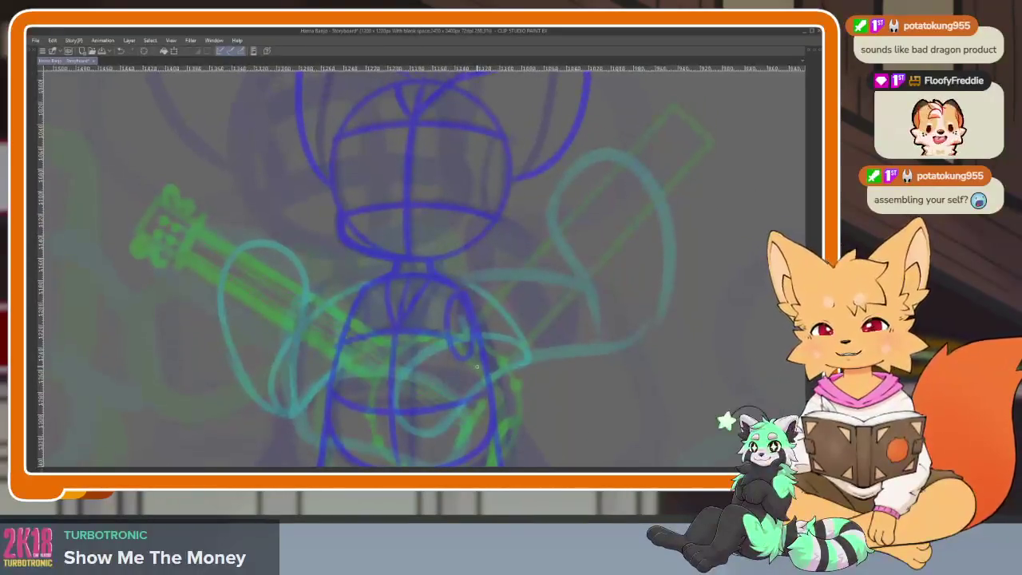
{"action": "scroll", "coordinate": [472, 374], "scroll_direction": "up", "scroll_amount": 2}
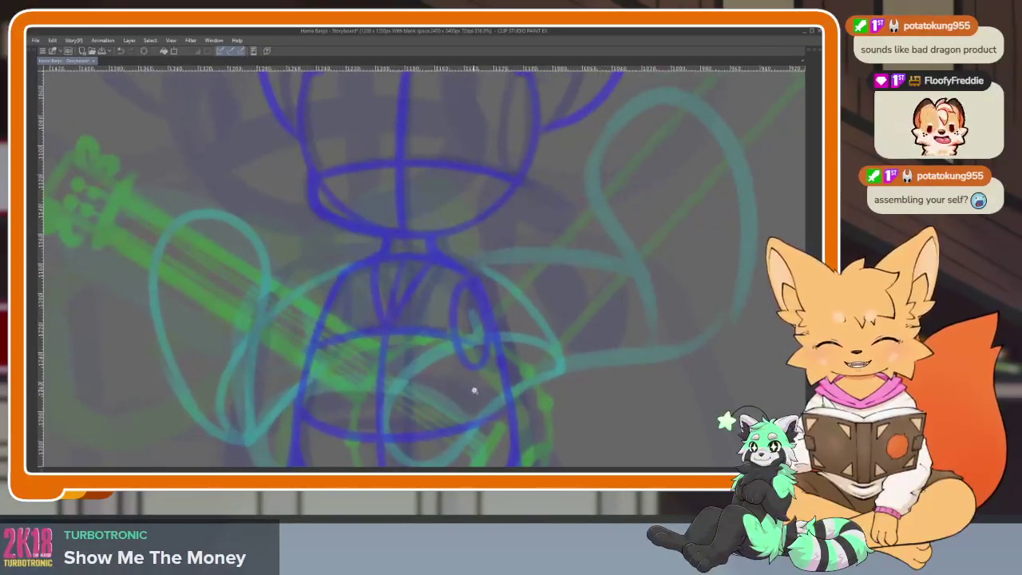
{"action": "scroll", "coordinate": [472, 375], "scroll_direction": "down", "scroll_amount": 1}
{"action": "scroll", "coordinate": [479, 375], "scroll_direction": "down", "scroll_amount": 1}
{"action": "scroll", "coordinate": [485, 349], "scroll_direction": "down", "scroll_amount": 1}
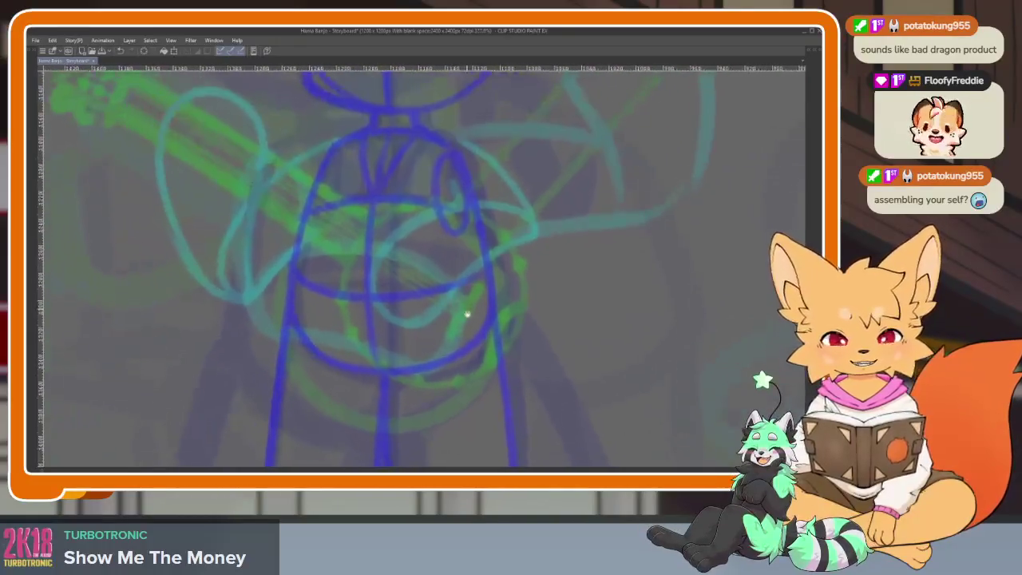
{"action": "scroll", "coordinate": [459, 328], "scroll_direction": "up", "scroll_amount": 1}
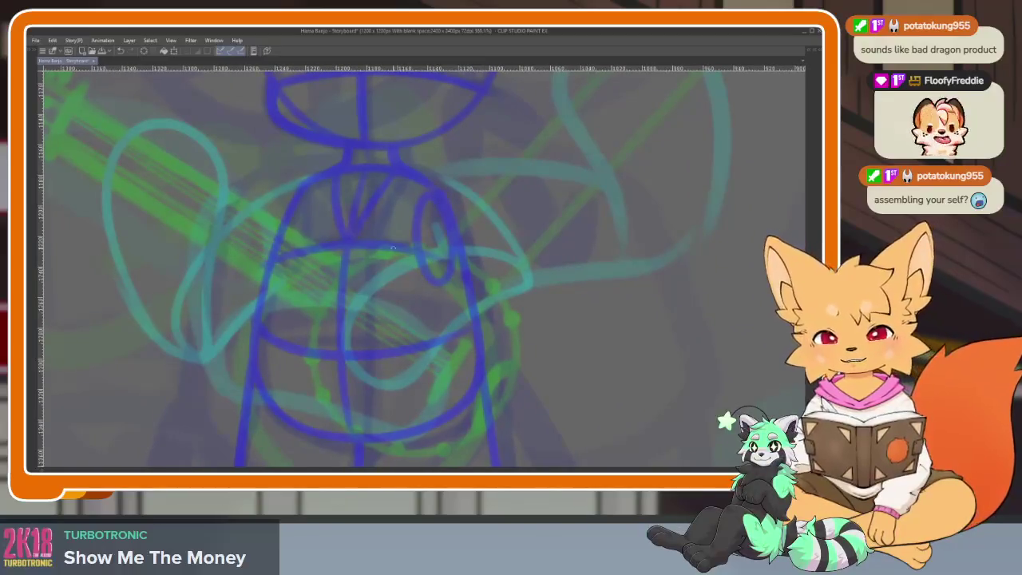
{"action": "left_click_drag", "start_coordinate": [330, 175], "coordinate": [443, 194]}
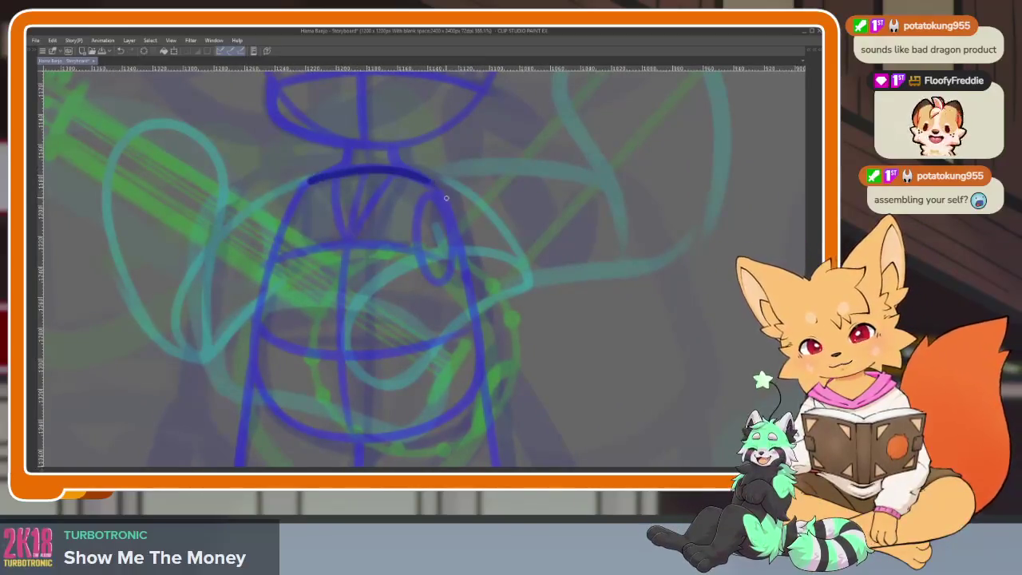
{"action": "mouse_move", "coordinate": [315, 178]}
{"action": "left_mouse_down"}
{"action": "mouse_move", "coordinate": [281, 228]}
{"action": "mouse_move", "coordinate": [252, 369]}
{"action": "left_mouse_up"}
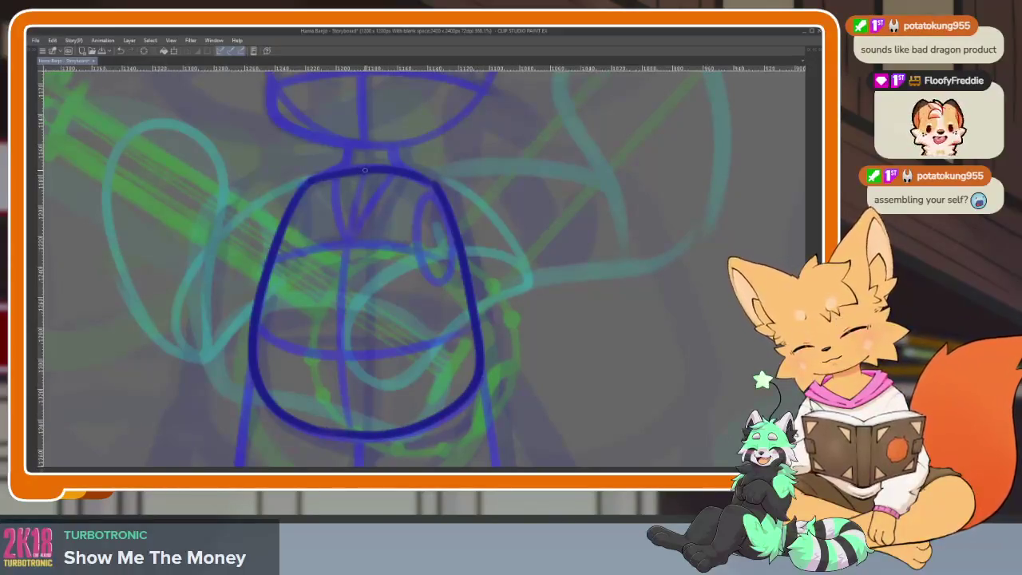
Draw the torso's right side and redraw the horizontal band extending further right.
{"action": "mouse_move", "coordinate": [359, 186]}
{"action": "left_mouse_down"}
{"action": "mouse_move", "coordinate": [339, 363]}
{"action": "mouse_move", "coordinate": [482, 310]}
{"action": "left_mouse_up"}
{"action": "key", "text": "ctrl+z"}
{"action": "left_click_drag", "start_coordinate": [438, 257], "coordinate": [457, 268]}
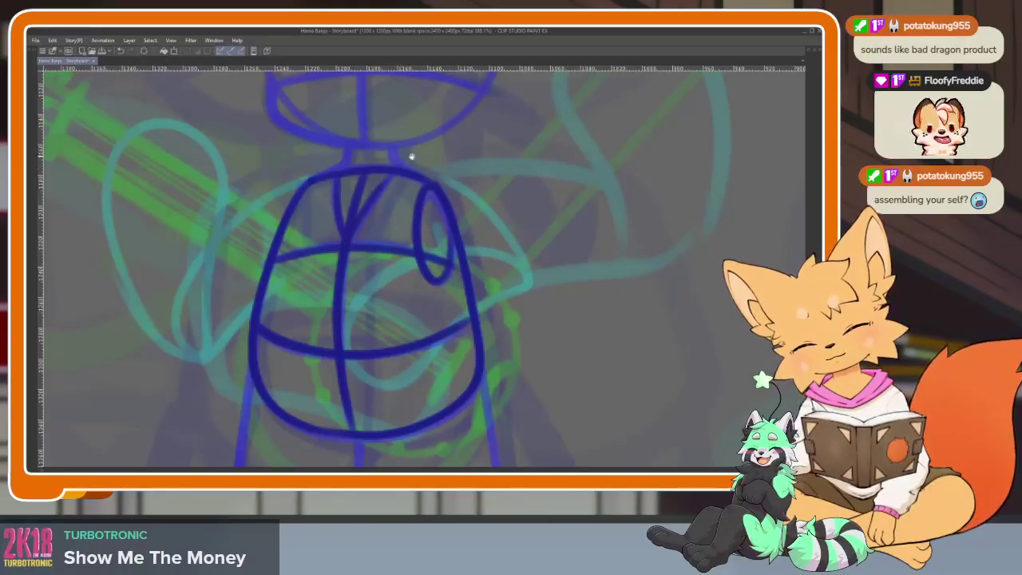
{"action": "left_click_drag", "start_coordinate": [410, 158], "coordinate": [415, 342]}
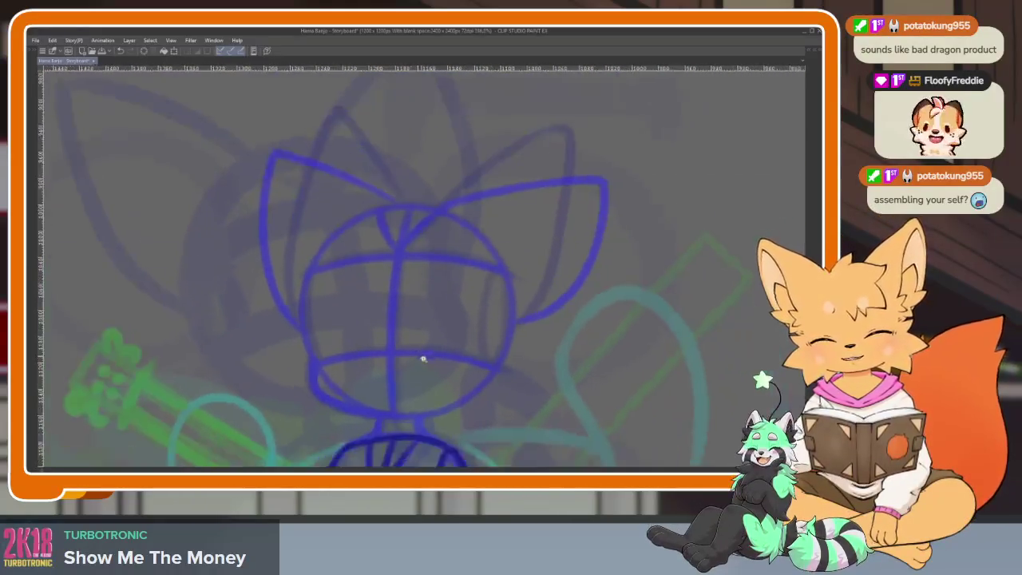
Redraw the fox's head circle in darker blue, discarding a stray stroke.
{"action": "scroll", "coordinate": [421, 358], "scroll_direction": "up", "scroll_amount": 2}
{"action": "key", "text": "Tab"}
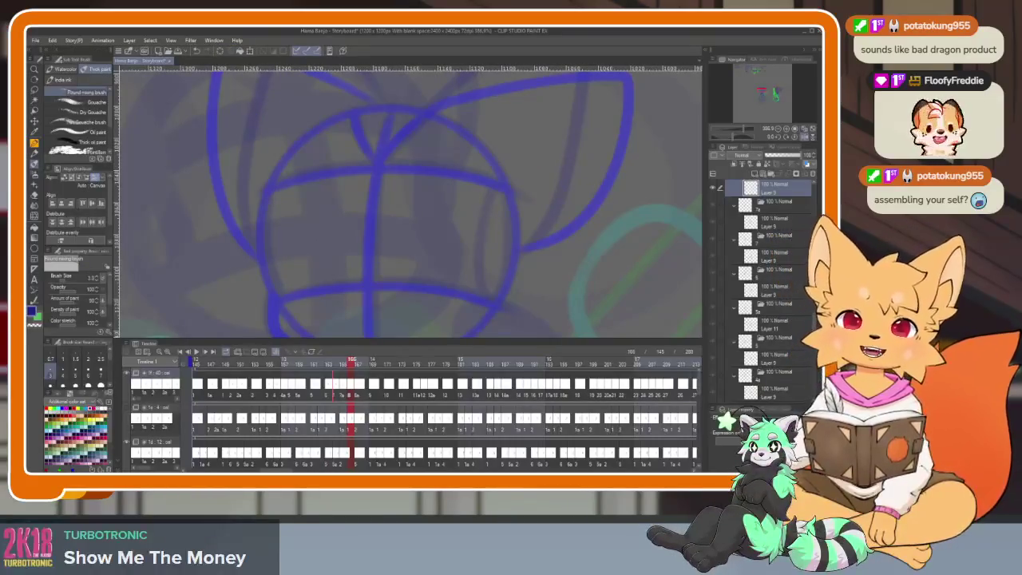
{"action": "left_click_drag", "start_coordinate": [463, 203], "coordinate": [449, 237]}
{"action": "key", "text": "ctrl+z"}
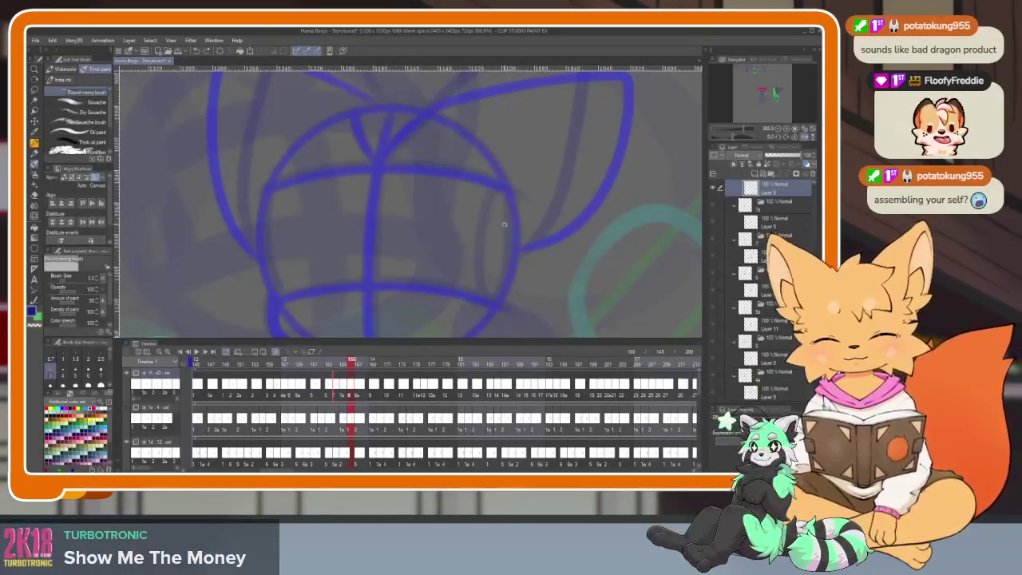
{"action": "key", "text": "Tab"}
{"action": "key", "text": "Tab"}
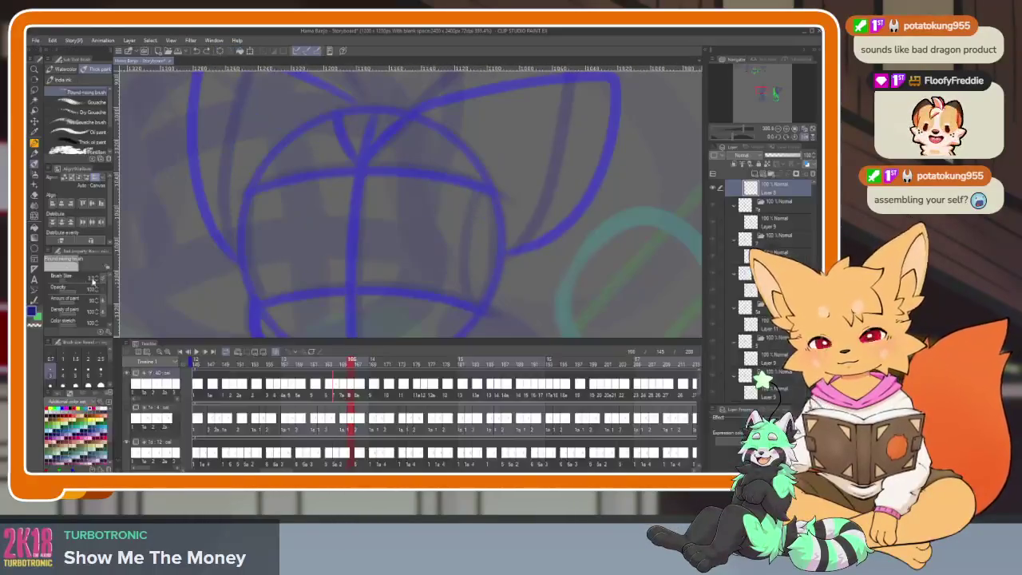
{"action": "key", "text": "Tab"}
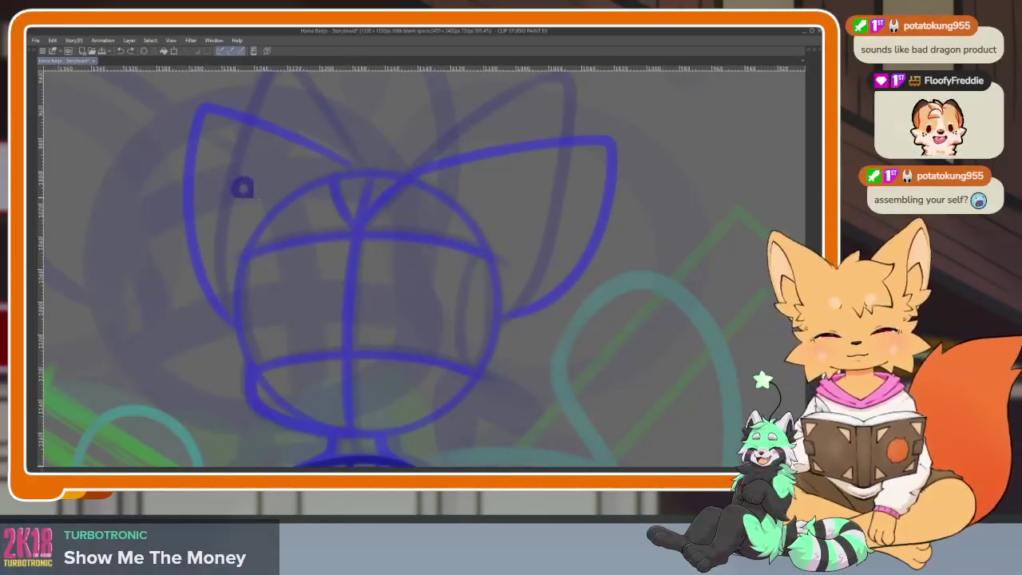
{"action": "left_click_drag", "start_coordinate": [238, 183], "coordinate": [484, 423]}
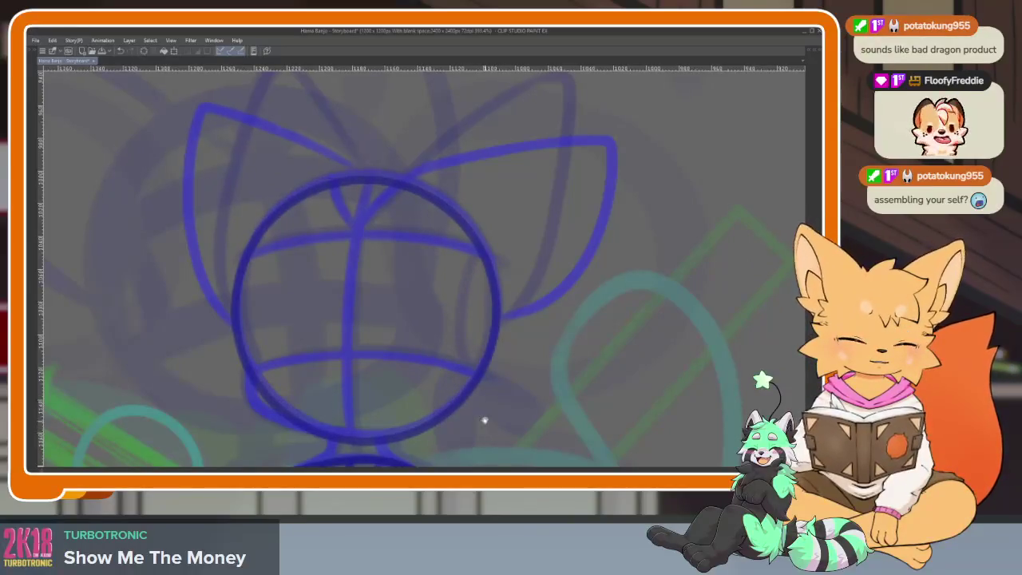
Darken the head's vertical centre line and its lower and upper guide arcs.
{"action": "scroll", "coordinate": [485, 423], "scroll_direction": "down", "scroll_amount": 3}
{"action": "scroll", "coordinate": [399, 383], "scroll_direction": "up", "scroll_amount": 1}
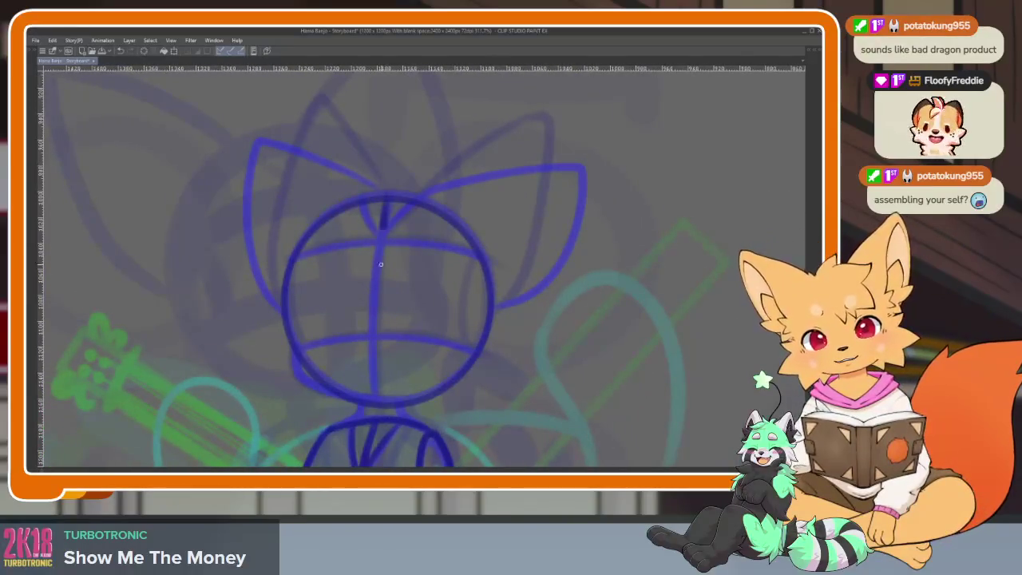
{"action": "left_click_drag", "start_coordinate": [381, 258], "coordinate": [384, 428]}
{"action": "scroll", "coordinate": [357, 378], "scroll_direction": "up", "scroll_amount": 2}
{"action": "mouse_move", "coordinate": [250, 345]}
{"action": "left_mouse_down"}
{"action": "mouse_move", "coordinate": [492, 311]}
{"action": "mouse_move", "coordinate": [615, 354]}
{"action": "left_mouse_up"}
{"action": "key", "text": "ctrl+z"}
{"action": "mouse_move", "coordinate": [254, 345]}
{"action": "left_mouse_down"}
{"action": "mouse_move", "coordinate": [532, 326]}
{"action": "mouse_move", "coordinate": [607, 352]}
{"action": "left_mouse_up"}
{"action": "scroll", "coordinate": [453, 345], "scroll_direction": "up", "scroll_amount": 1}
{"action": "mouse_move", "coordinate": [285, 254]}
{"action": "left_mouse_down"}
{"action": "mouse_move", "coordinate": [479, 245]}
{"action": "mouse_move", "coordinate": [595, 273]}
{"action": "left_mouse_up"}
Darken the head circle's left, lower-left, right and bottom edges.
{"action": "scroll", "coordinate": [495, 288], "scroll_direction": "down", "scroll_amount": 3}
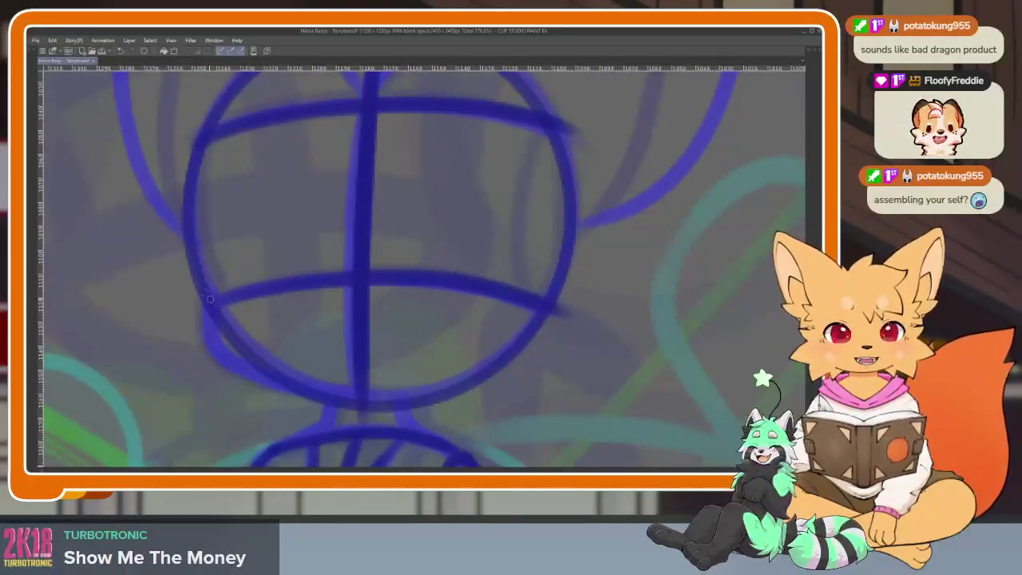
{"action": "left_click_drag", "start_coordinate": [191, 279], "coordinate": [205, 324]}
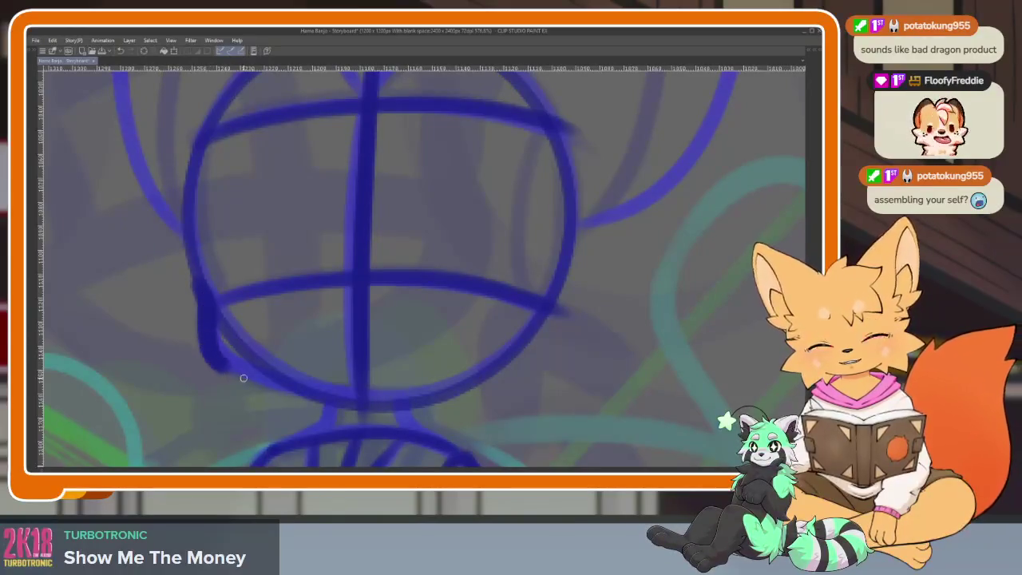
{"action": "left_click_drag", "start_coordinate": [240, 377], "coordinate": [439, 398]}
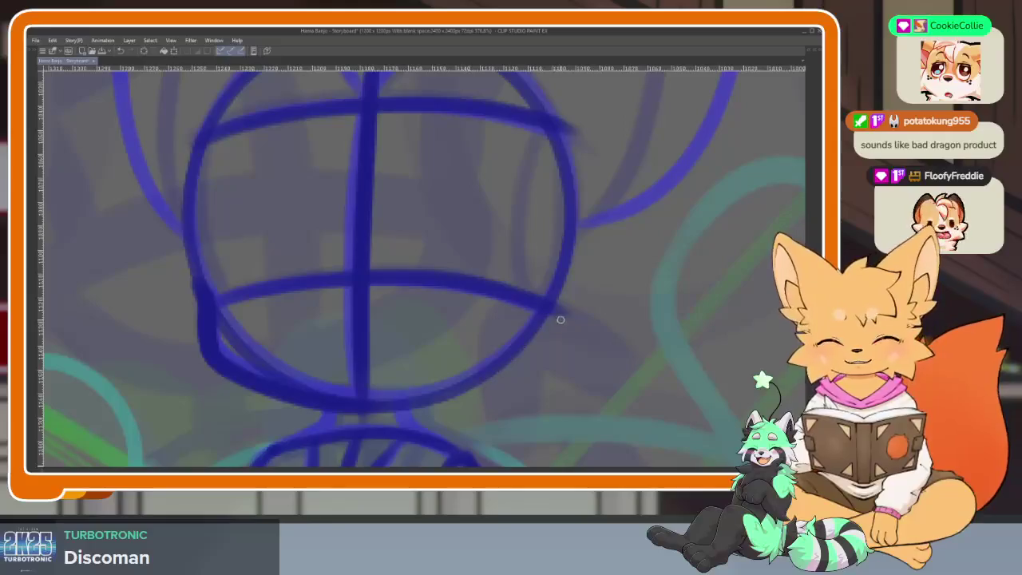
{"action": "left_click_drag", "start_coordinate": [559, 323], "coordinate": [601, 313]}
{"action": "key", "text": "ctrl+z"}
{"action": "scroll", "coordinate": [536, 359], "scroll_direction": "up", "scroll_amount": 1}
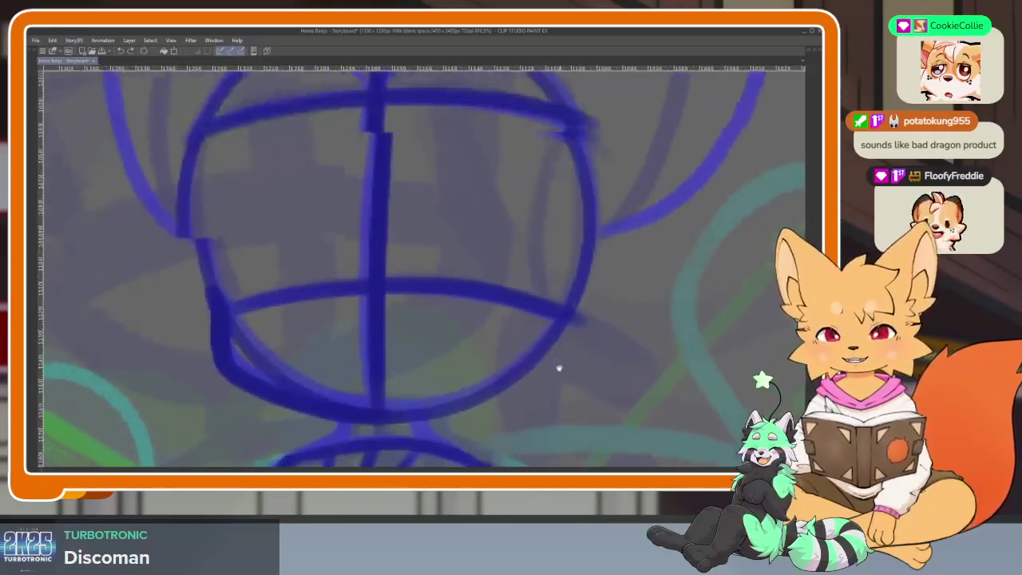
{"action": "scroll", "coordinate": [559, 367], "scroll_direction": "up", "scroll_amount": 1}
{"action": "left_click_drag", "start_coordinate": [586, 224], "coordinate": [566, 319]}
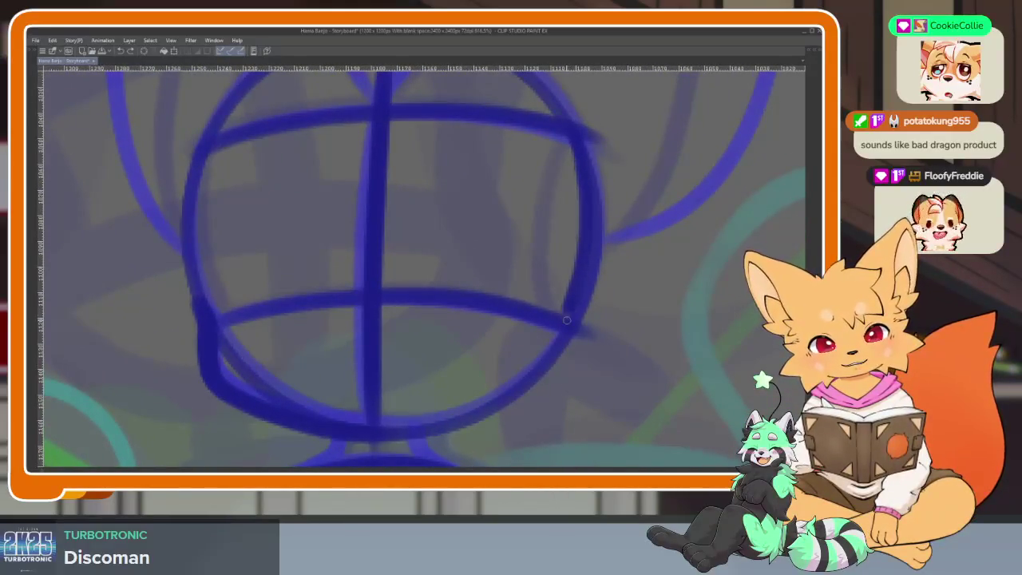
{"action": "left_click_drag", "start_coordinate": [564, 369], "coordinate": [383, 439]}
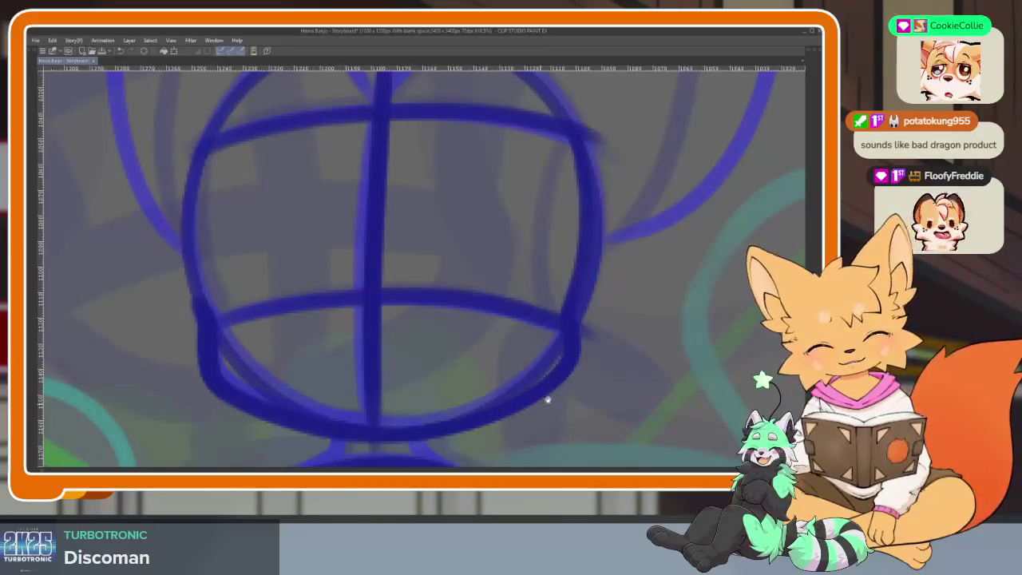
Darken the neck lines joining the head to the body.
{"action": "scroll", "coordinate": [548, 401], "scroll_direction": "down", "scroll_amount": 3}
{"action": "mouse_move", "coordinate": [393, 282]}
{"action": "left_mouse_down"}
{"action": "mouse_move", "coordinate": [375, 302]}
{"action": "mouse_move", "coordinate": [334, 316]}
{"action": "left_mouse_up"}
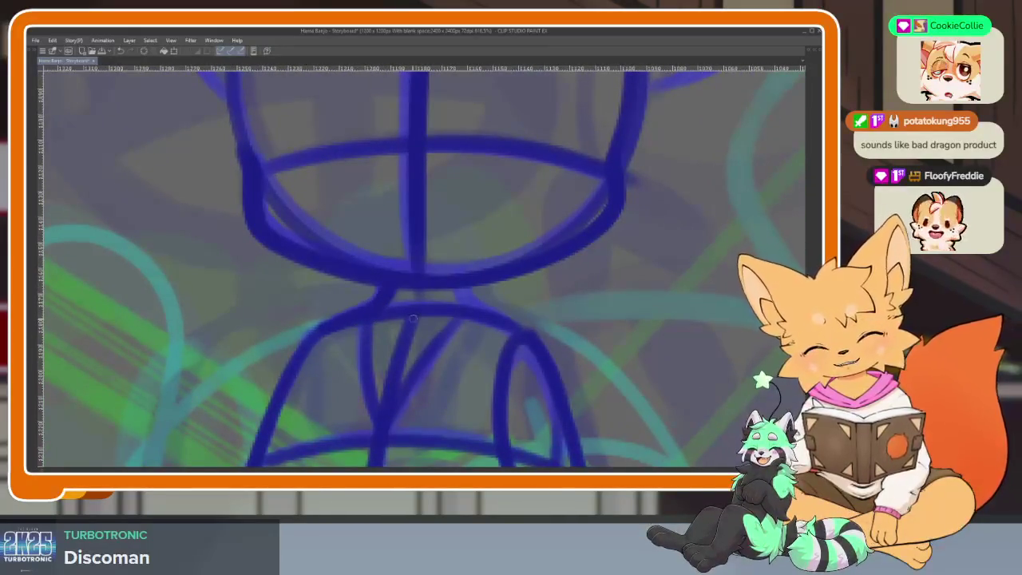
{"action": "left_click_drag", "start_coordinate": [468, 289], "coordinate": [467, 302]}
{"action": "scroll", "coordinate": [570, 399], "scroll_direction": "down", "scroll_amount": 5}
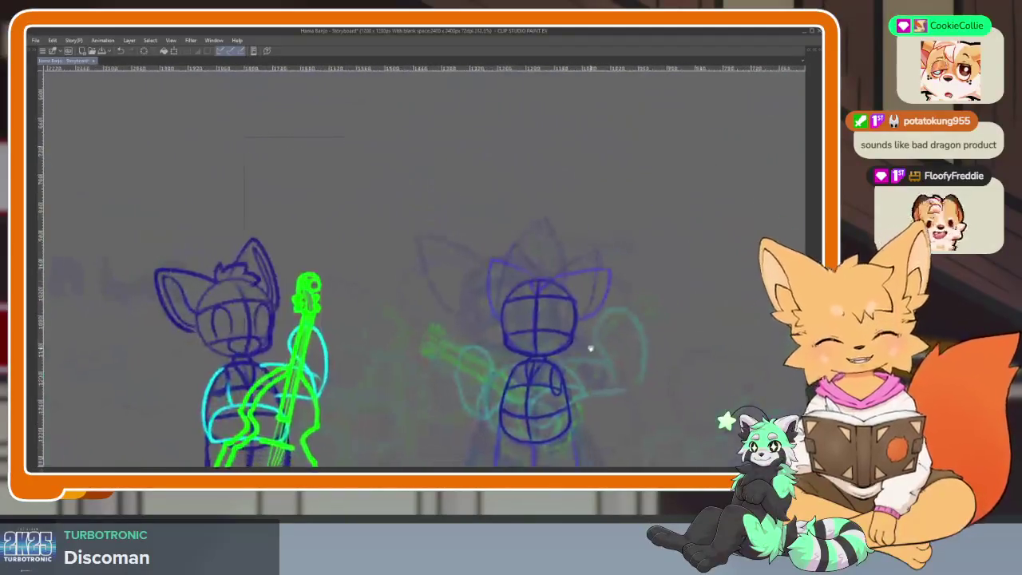
Redraw the fox's right ear outline in dark blue.
{"action": "scroll", "coordinate": [588, 349], "scroll_direction": "up", "scroll_amount": 2}
{"action": "scroll", "coordinate": [598, 365], "scroll_direction": "up", "scroll_amount": 2}
{"action": "scroll", "coordinate": [577, 402], "scroll_direction": "up", "scroll_amount": 2}
{"action": "scroll", "coordinate": [561, 378], "scroll_direction": "down", "scroll_amount": 3}
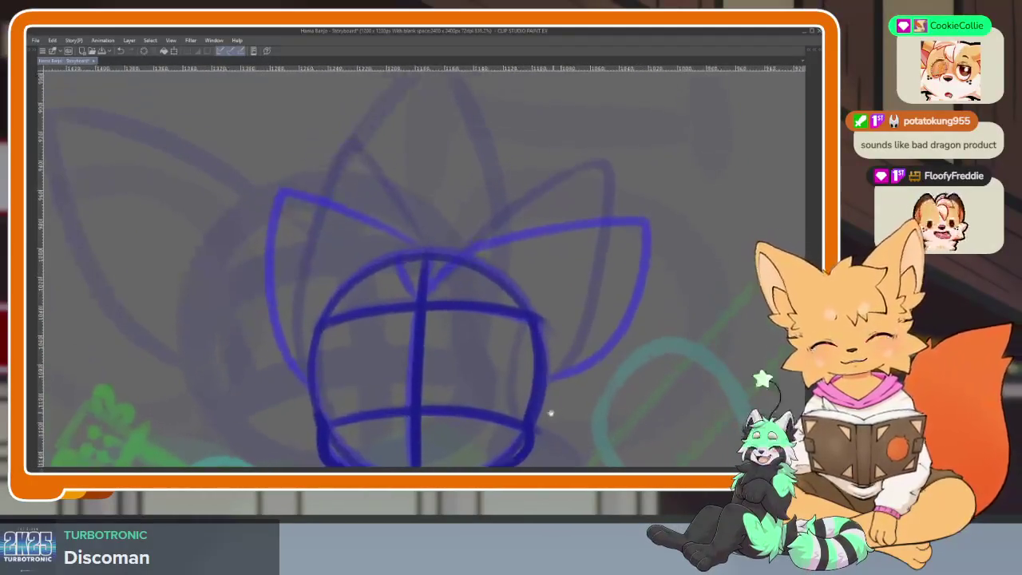
{"action": "scroll", "coordinate": [552, 413], "scroll_direction": "up", "scroll_amount": 3}
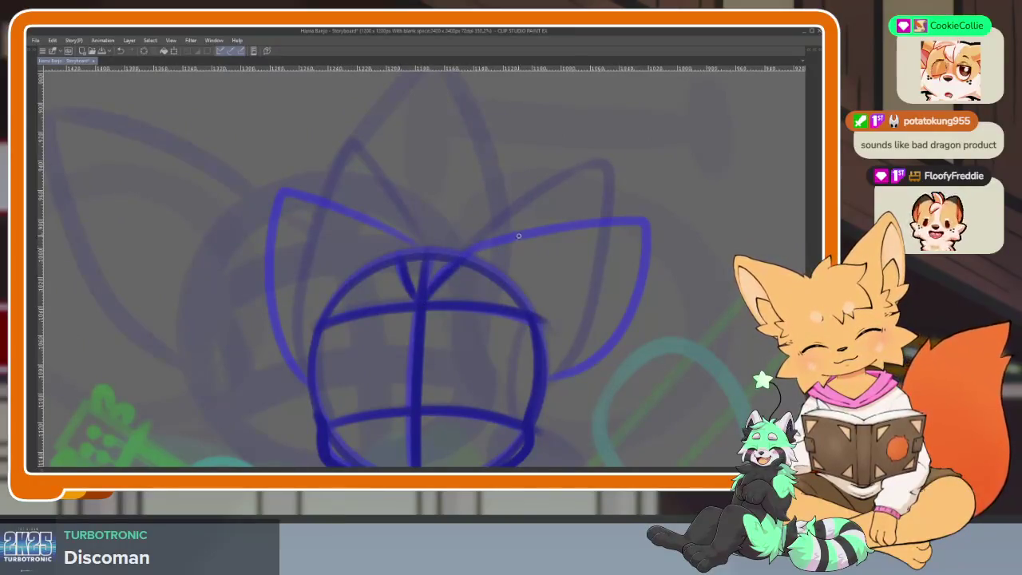
{"action": "mouse_move", "coordinate": [597, 178]}
{"action": "left_mouse_down"}
{"action": "mouse_move", "coordinate": [595, 304]}
{"action": "mouse_move", "coordinate": [549, 385]}
{"action": "left_mouse_up"}
Redraw the fox's left ear in dark blue.
{"action": "scroll", "coordinate": [508, 379], "scroll_direction": "down", "scroll_amount": 2}
{"action": "scroll", "coordinate": [502, 383], "scroll_direction": "up", "scroll_amount": 2}
{"action": "scroll", "coordinate": [507, 387], "scroll_direction": "down", "scroll_amount": 2}
{"action": "scroll", "coordinate": [501, 388], "scroll_direction": "up", "scroll_amount": 2}
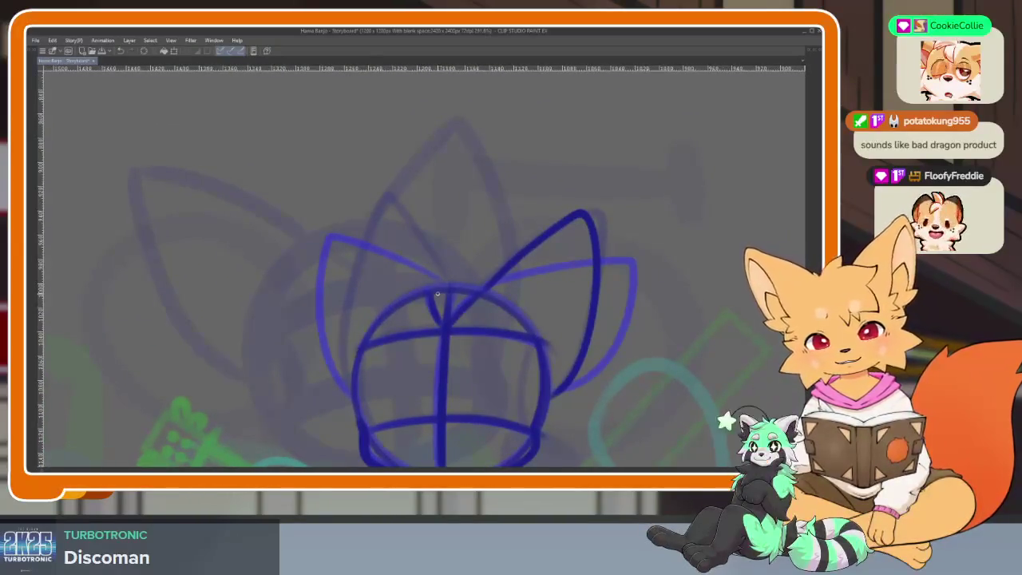
{"action": "mouse_move", "coordinate": [436, 292]}
{"action": "left_mouse_down"}
{"action": "mouse_move", "coordinate": [370, 201]}
{"action": "mouse_move", "coordinate": [335, 358]}
{"action": "mouse_move", "coordinate": [352, 403]}
{"action": "left_mouse_up"}
{"action": "scroll", "coordinate": [607, 389], "scroll_direction": "down", "scroll_amount": 3}
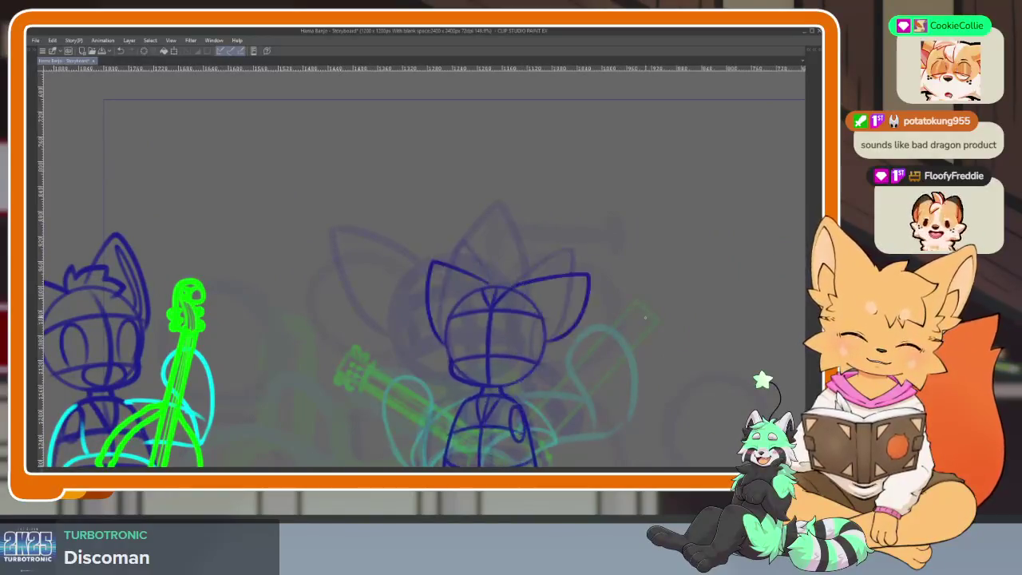
{"action": "scroll", "coordinate": [568, 405], "scroll_direction": "up", "scroll_amount": 2}
{"action": "scroll", "coordinate": [508, 367], "scroll_direction": "up", "scroll_amount": 3}
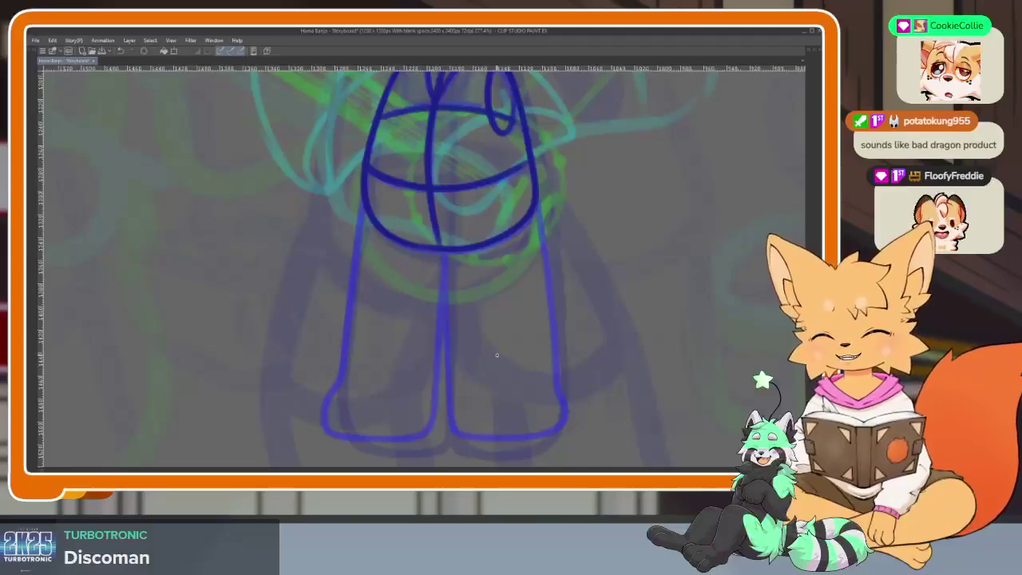
Retrace the left leg outline, right foot's bottom edge and inner leg line, then fit the canvas to the window.
{"action": "scroll", "coordinate": [463, 376], "scroll_direction": "up", "scroll_amount": 2}
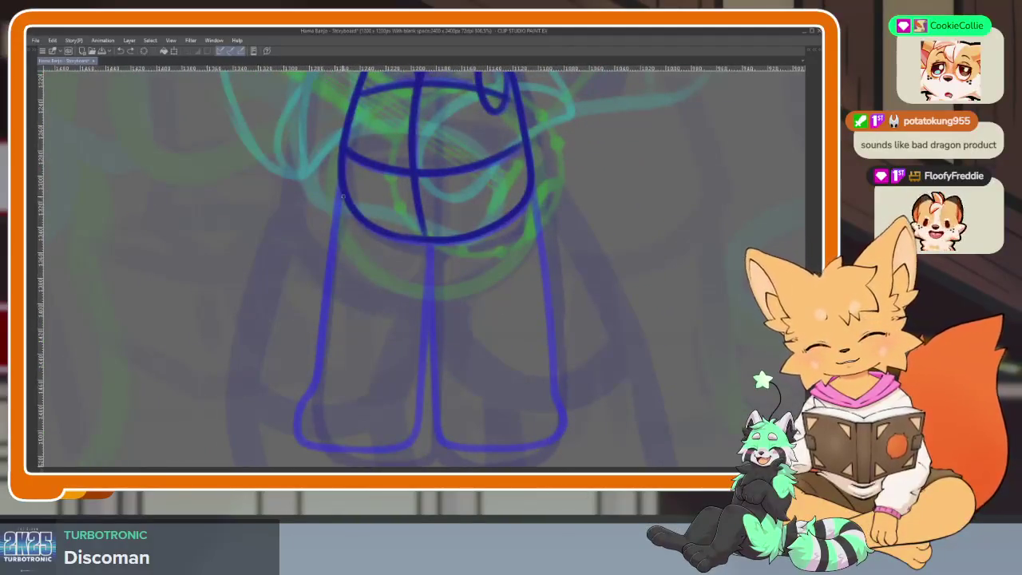
{"action": "scroll", "coordinate": [620, 359], "scroll_direction": "down", "scroll_amount": 4}
{"action": "scroll", "coordinate": [567, 388], "scroll_direction": "up", "scroll_amount": 4}
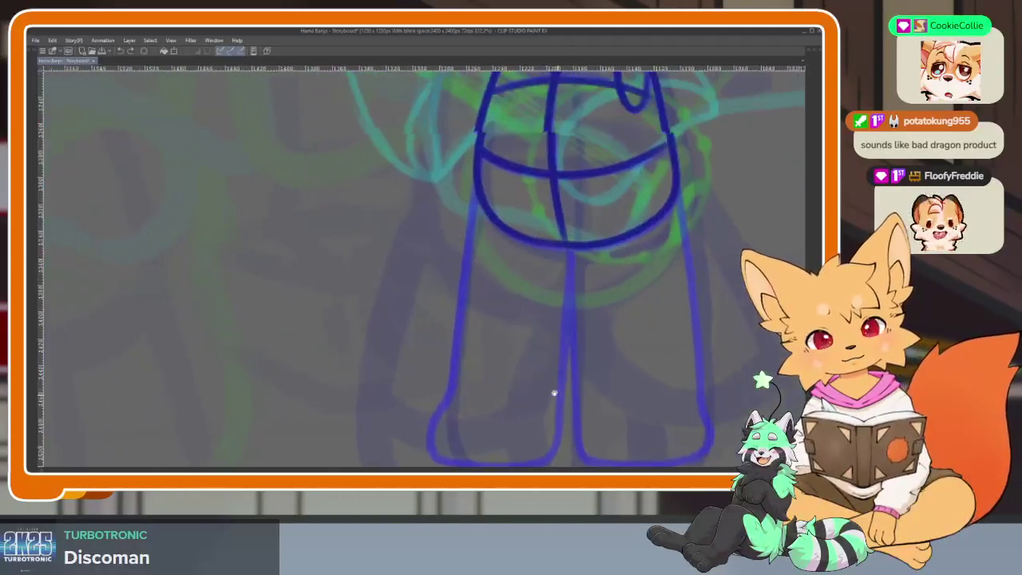
{"action": "left_click_drag", "start_coordinate": [560, 395], "coordinate": [465, 364]}
{"action": "mouse_move", "coordinate": [384, 120]}
{"action": "left_mouse_down"}
{"action": "mouse_move", "coordinate": [341, 423]}
{"action": "mouse_move", "coordinate": [359, 434]}
{"action": "left_mouse_up"}
{"action": "scroll", "coordinate": [575, 239], "scroll_direction": "right", "scroll_amount": 1}
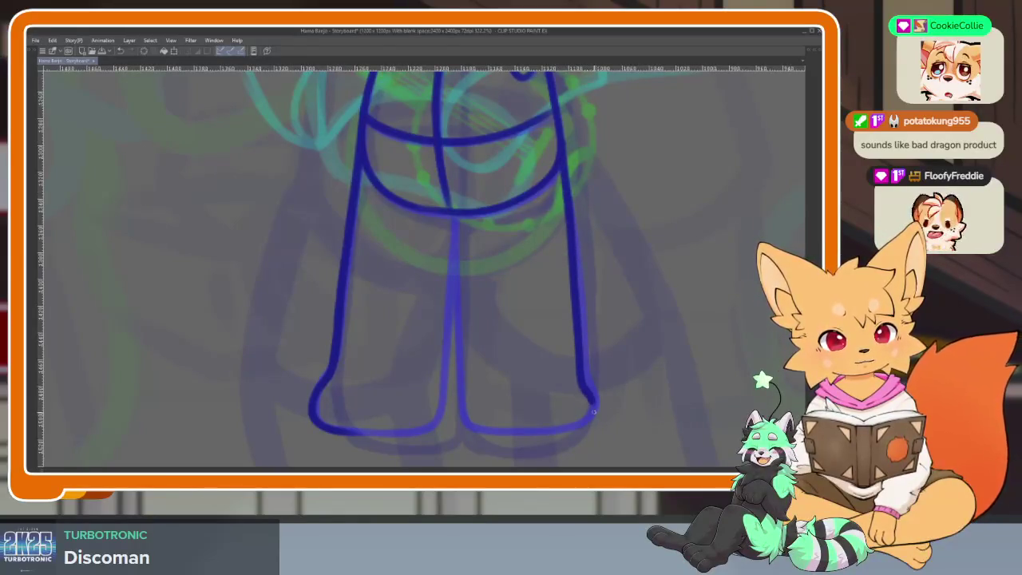
{"action": "left_click_drag", "start_coordinate": [539, 434], "coordinate": [464, 432]}
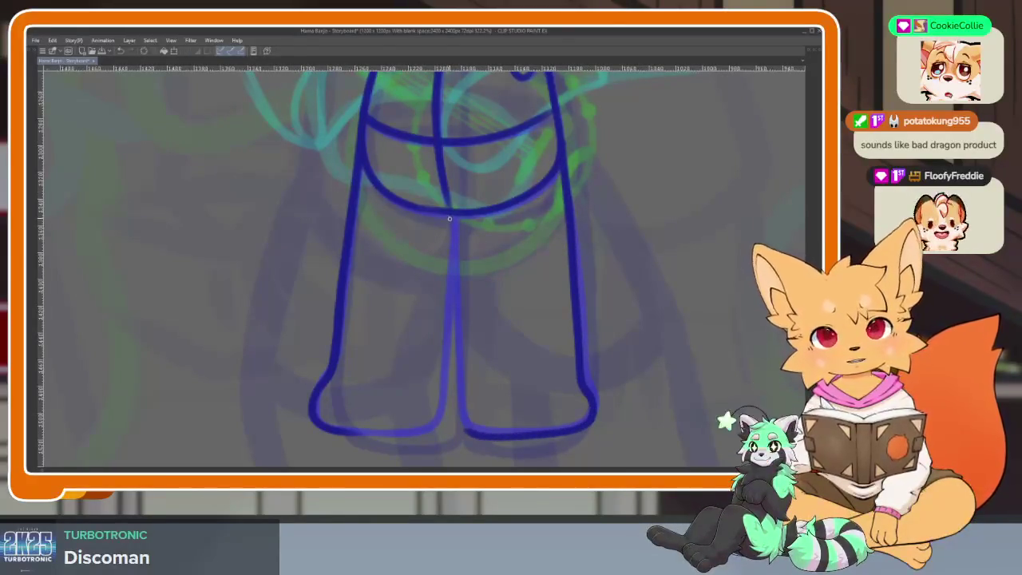
{"action": "left_click_drag", "start_coordinate": [452, 237], "coordinate": [426, 429]}
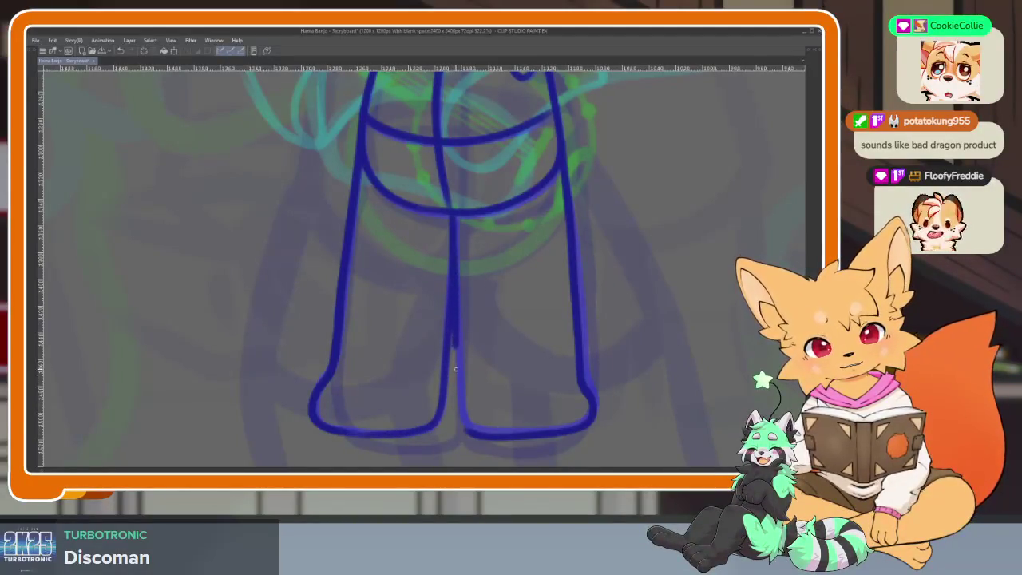
{"action": "key", "text": "ctrl+0"}
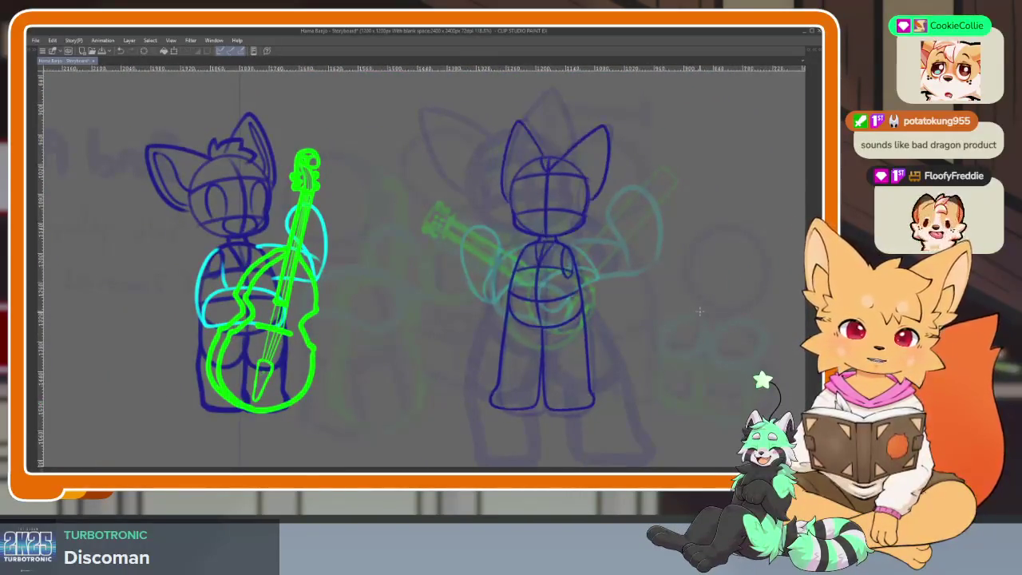
Zoom in and darken the right edge of the fox's head circle.
{"action": "scroll", "coordinate": [534, 348], "scroll_direction": "up", "scroll_amount": 3}
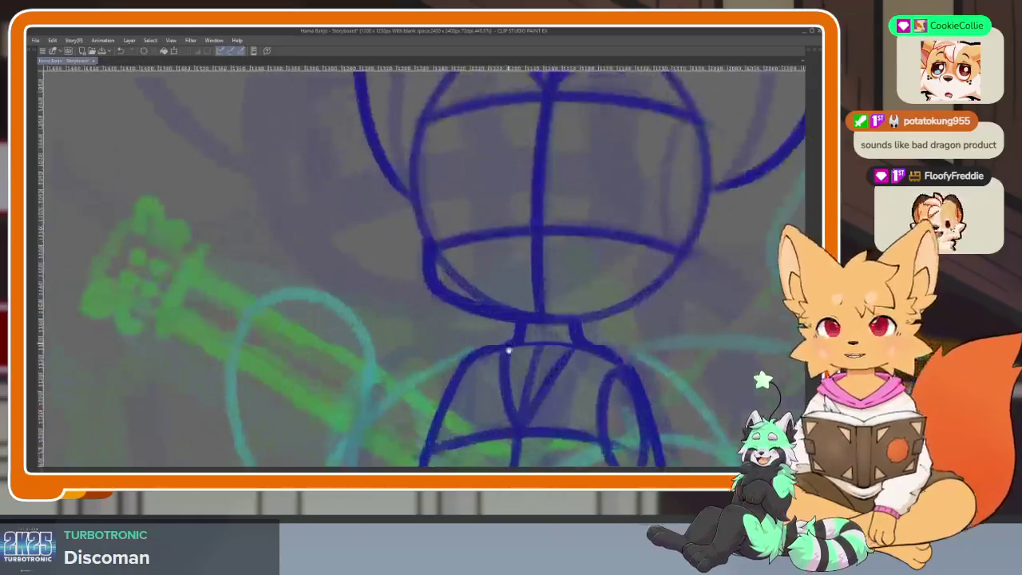
{"action": "scroll", "coordinate": [506, 335], "scroll_direction": "up", "scroll_amount": 2}
{"action": "scroll", "coordinate": [535, 364], "scroll_direction": "up", "scroll_amount": 2}
{"action": "scroll", "coordinate": [519, 377], "scroll_direction": "up", "scroll_amount": 1}
{"action": "scroll", "coordinate": [559, 352], "scroll_direction": "up", "scroll_amount": 1}
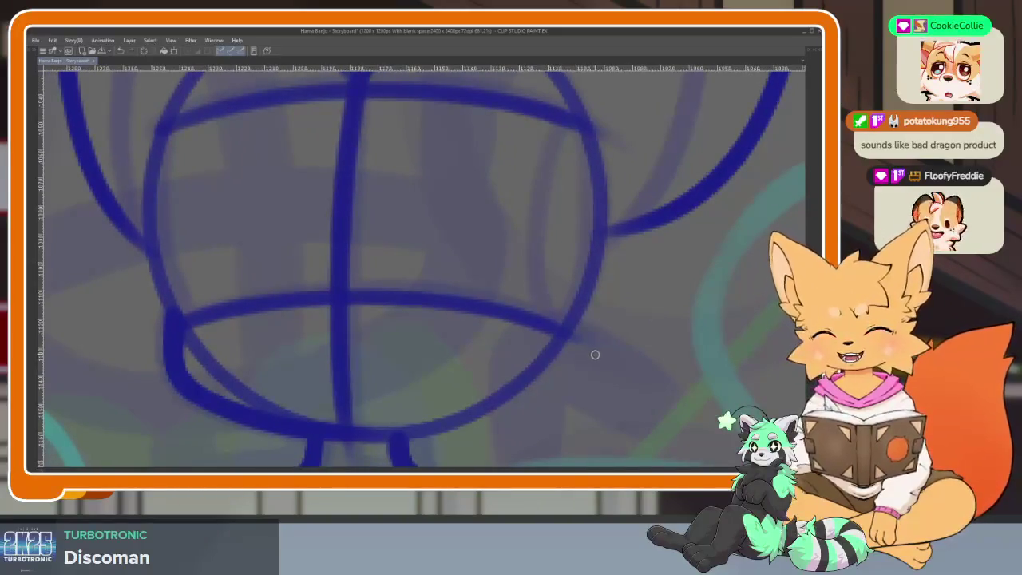
{"action": "mouse_move", "coordinate": [587, 148]}
{"action": "left_mouse_down"}
{"action": "mouse_move", "coordinate": [585, 252]}
{"action": "mouse_move", "coordinate": [567, 339]}
{"action": "left_mouse_up"}
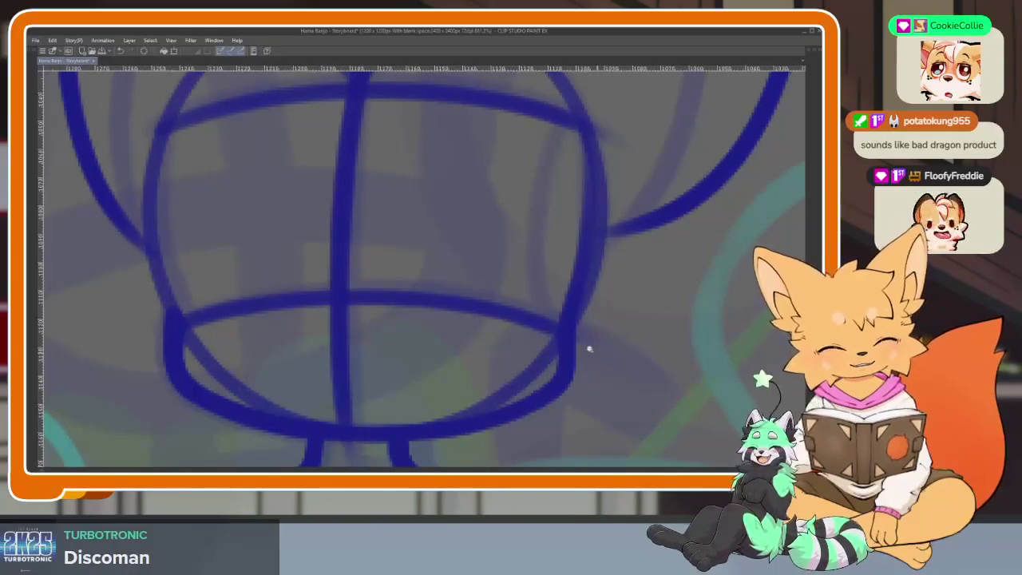
{"action": "scroll", "coordinate": [626, 350], "scroll_direction": "down", "scroll_amount": 10}
{"action": "scroll", "coordinate": [626, 350], "scroll_direction": "down", "scroll_amount": 2}
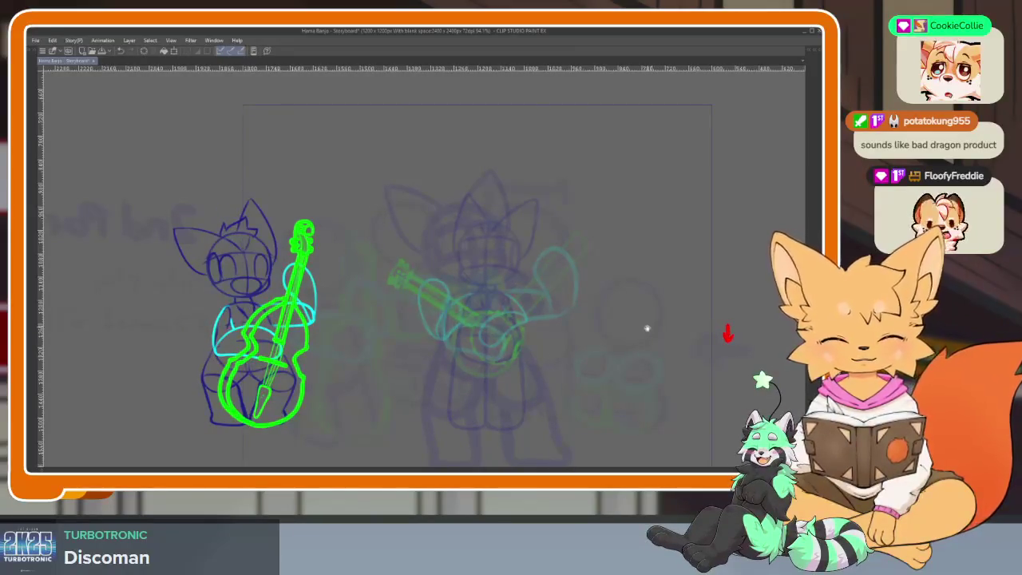
{"action": "scroll", "coordinate": [487, 344], "scroll_direction": "up", "scroll_amount": 3}
{"action": "scroll", "coordinate": [497, 349], "scroll_direction": "up", "scroll_amount": 3}
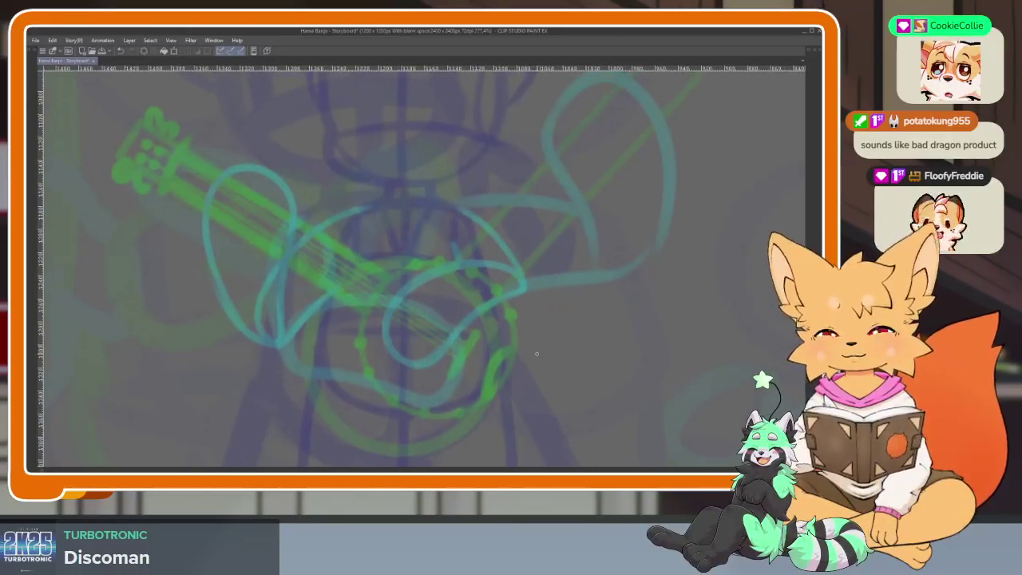
{"action": "scroll", "coordinate": [431, 335], "scroll_direction": "down", "scroll_amount": 2}
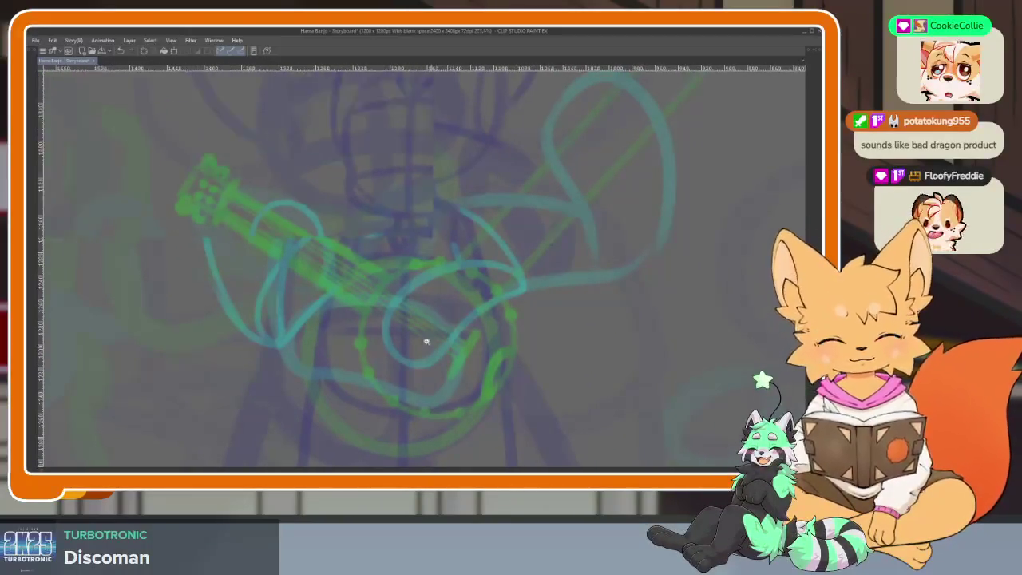
{"action": "scroll", "coordinate": [469, 325], "scroll_direction": "down", "scroll_amount": 2}
Mirror the canvas view to check the drawing and zoom in on the fox holding the banjo.
{"action": "key", "text": "h"}
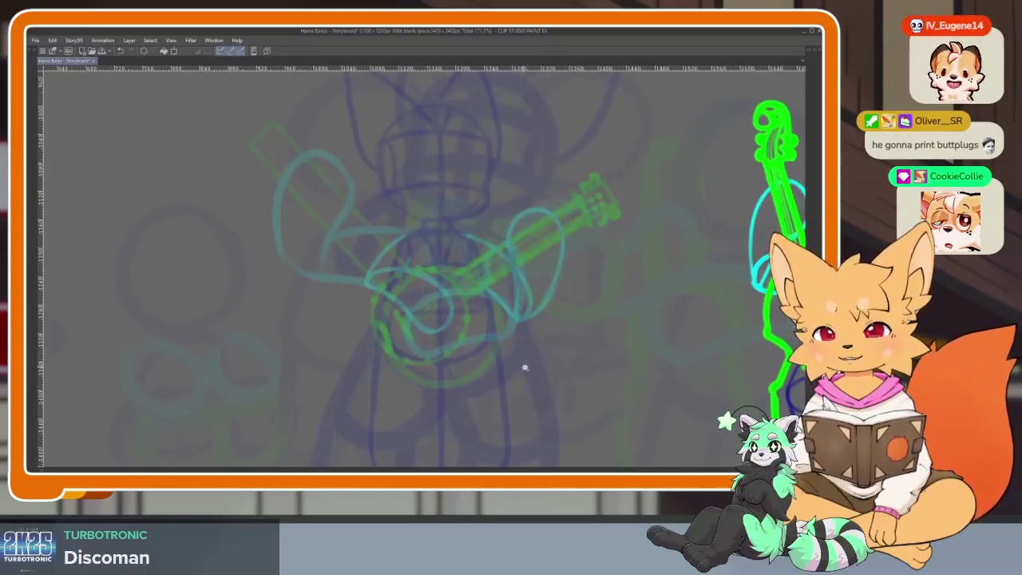
{"action": "scroll", "coordinate": [523, 364], "scroll_direction": "down", "scroll_amount": 1}
{"action": "scroll", "coordinate": [518, 362], "scroll_direction": "down", "scroll_amount": 1}
{"action": "scroll", "coordinate": [516, 362], "scroll_direction": "up", "scroll_amount": 1}
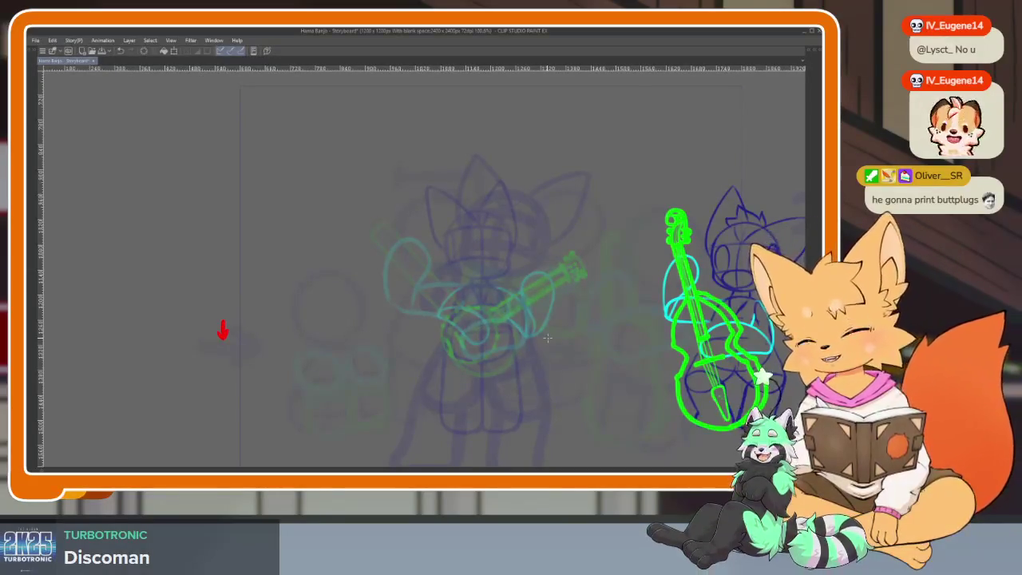
{"action": "left_click_drag", "start_coordinate": [398, 382], "coordinate": [412, 376]}
{"action": "scroll", "coordinate": [503, 339], "scroll_direction": "up", "scroll_amount": 2}
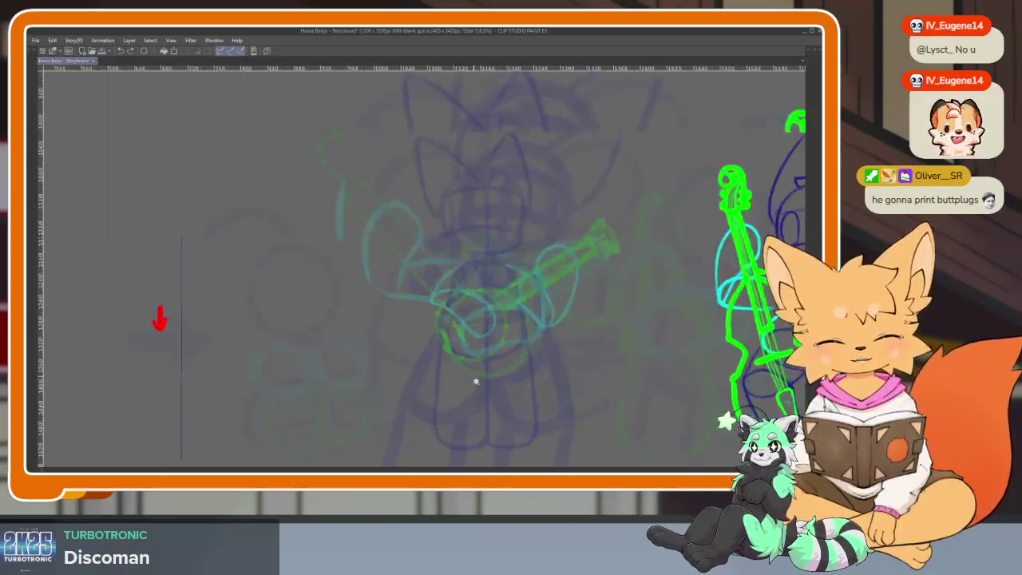
{"action": "scroll", "coordinate": [475, 380], "scroll_direction": "up", "scroll_amount": 2}
{"action": "scroll", "coordinate": [484, 372], "scroll_direction": "up", "scroll_amount": 1}
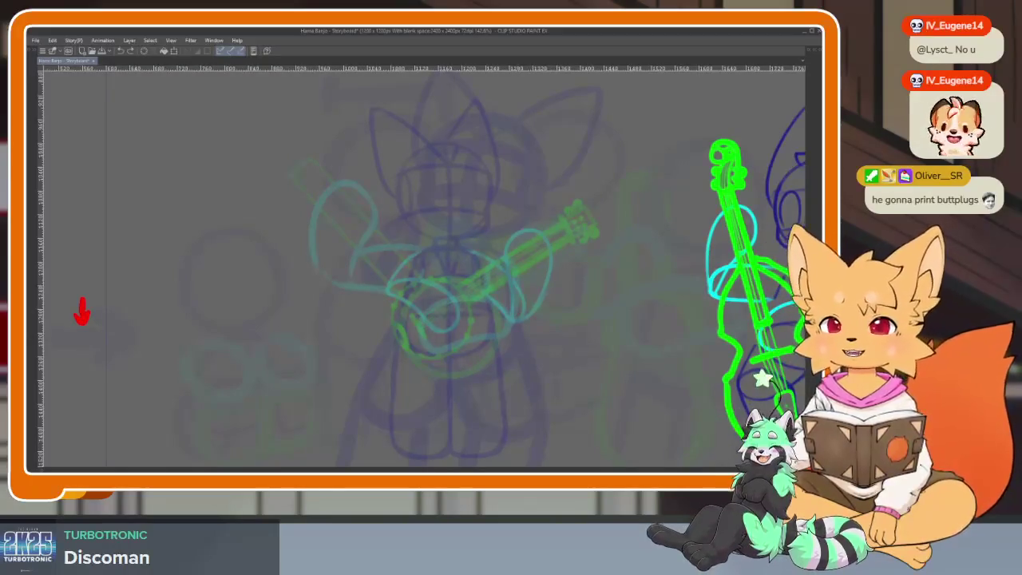
{"action": "left_click_drag", "start_coordinate": [543, 356], "coordinate": [571, 340]}
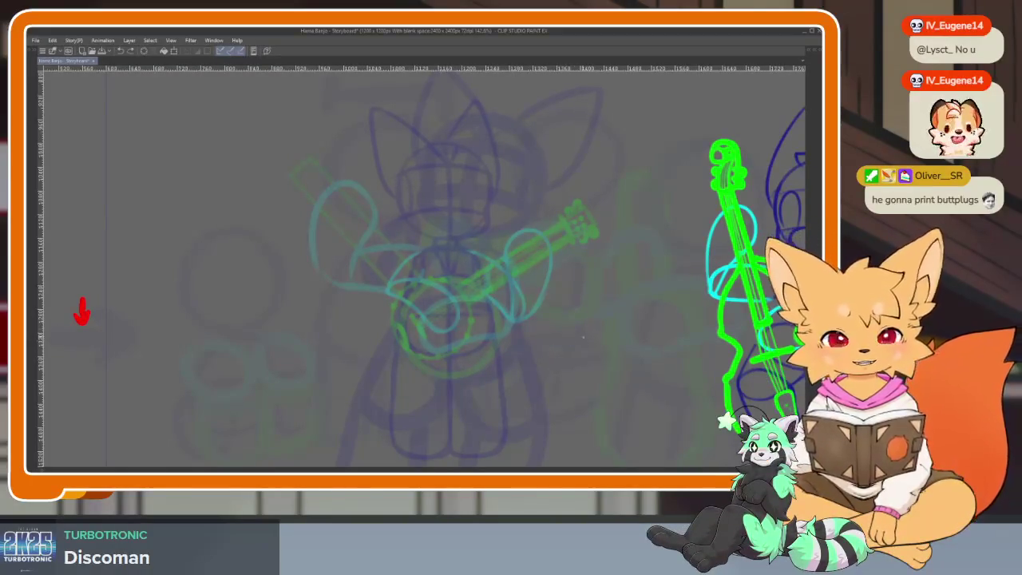
{"action": "scroll", "coordinate": [584, 336], "scroll_direction": "down", "scroll_amount": 1}
{"action": "scroll", "coordinate": [559, 357], "scroll_direction": "down", "scroll_amount": 1}
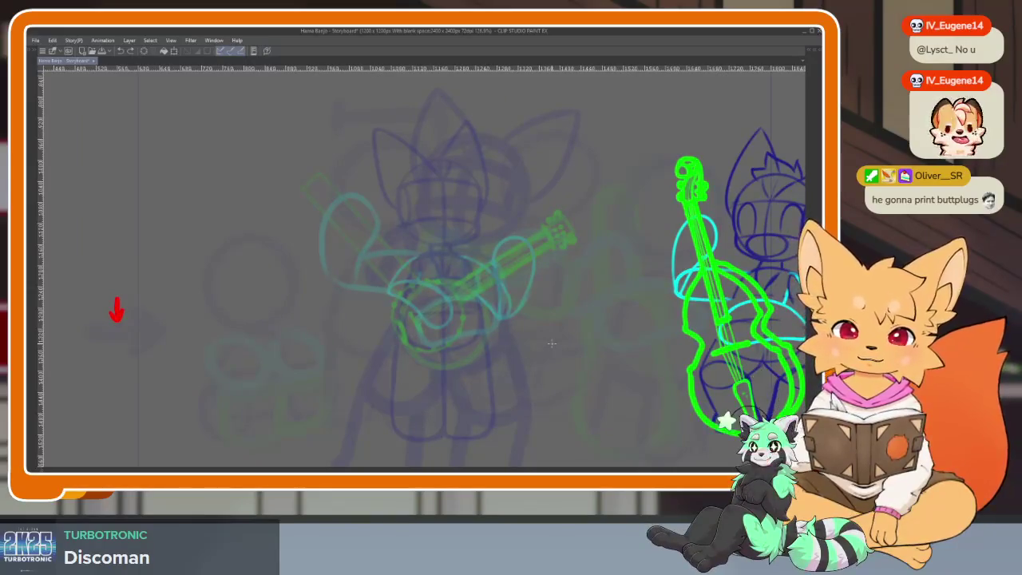
{"action": "scroll", "coordinate": [456, 333], "scroll_direction": "up", "scroll_amount": 2}
{"action": "scroll", "coordinate": [460, 341], "scroll_direction": "up", "scroll_amount": 1}
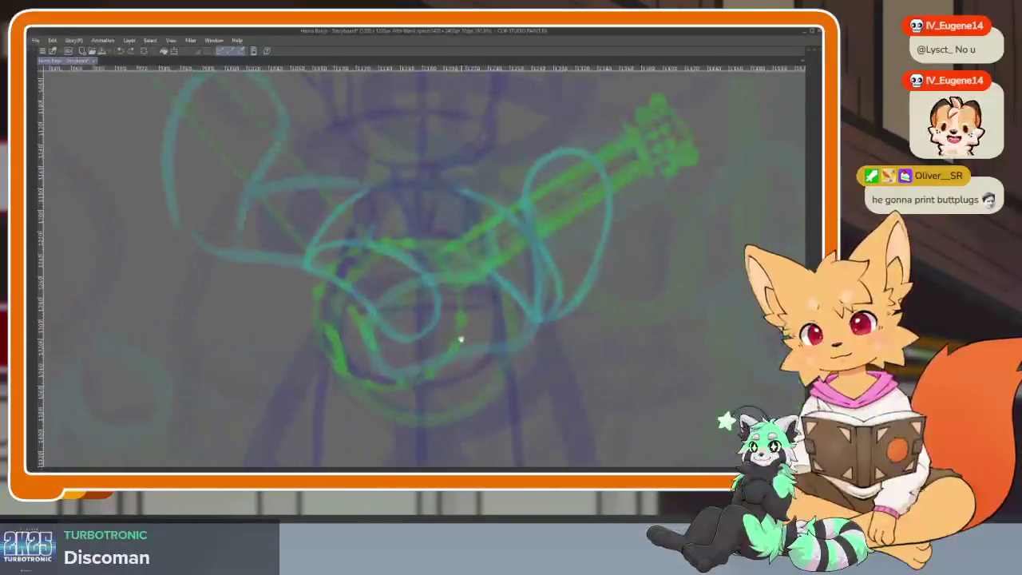
Draw the chest arc and the torso's left side in dark blue, redoing each once.
{"action": "scroll", "coordinate": [447, 337], "scroll_direction": "up", "scroll_amount": 2}
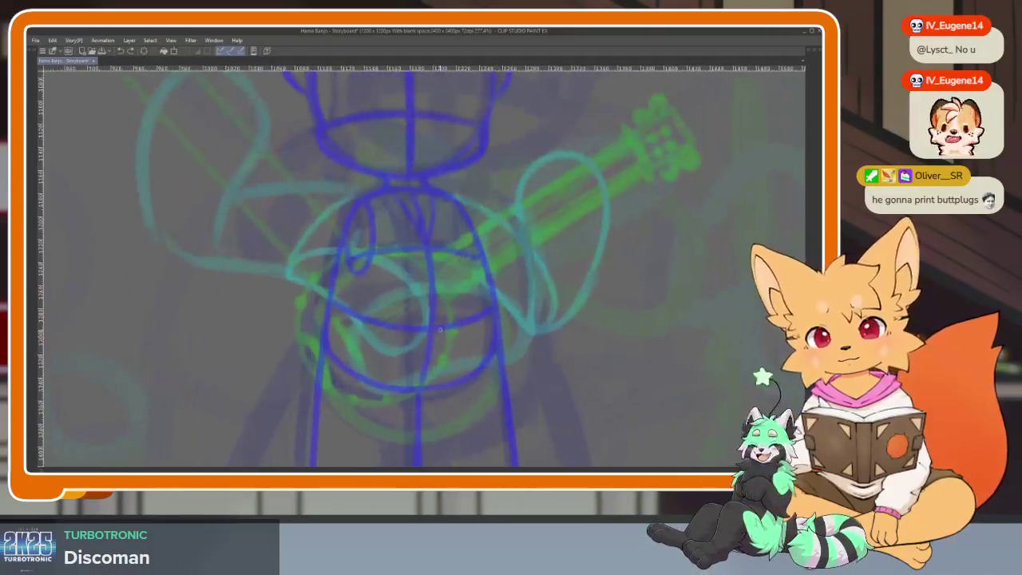
{"action": "left_click_drag", "start_coordinate": [333, 240], "coordinate": [483, 237]}
{"action": "key", "text": "ctrl+z"}
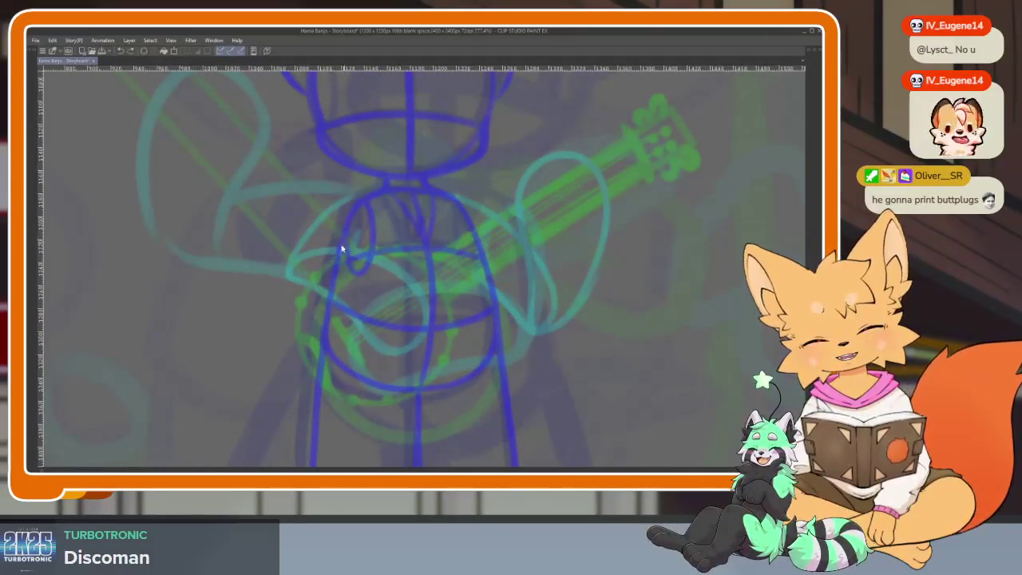
{"action": "left_click_drag", "start_coordinate": [344, 246], "coordinate": [478, 238]}
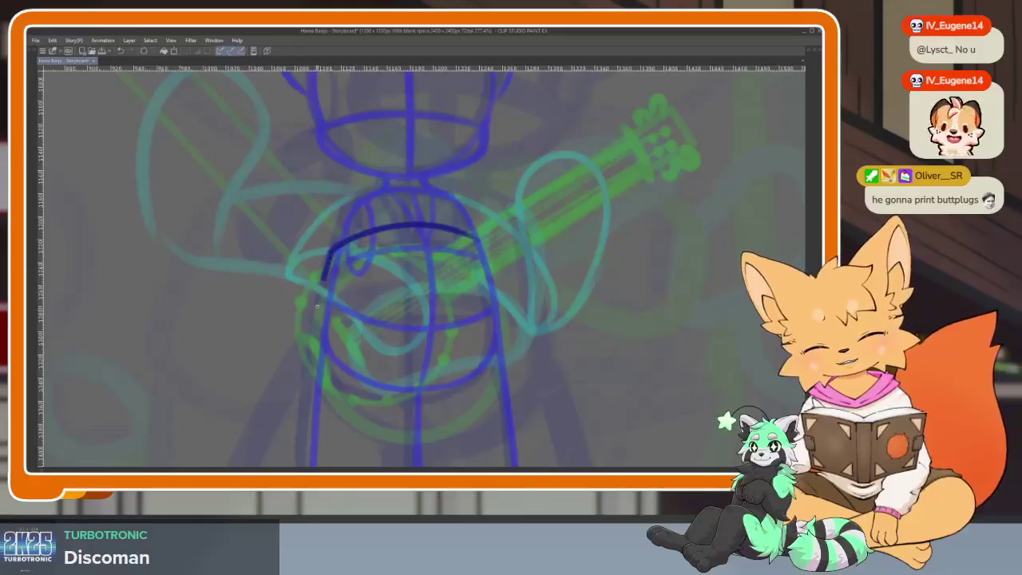
{"action": "left_click_drag", "start_coordinate": [317, 299], "coordinate": [376, 395]}
{"action": "key", "text": "ctrl+z"}
{"action": "left_click_drag", "start_coordinate": [341, 245], "coordinate": [316, 375]}
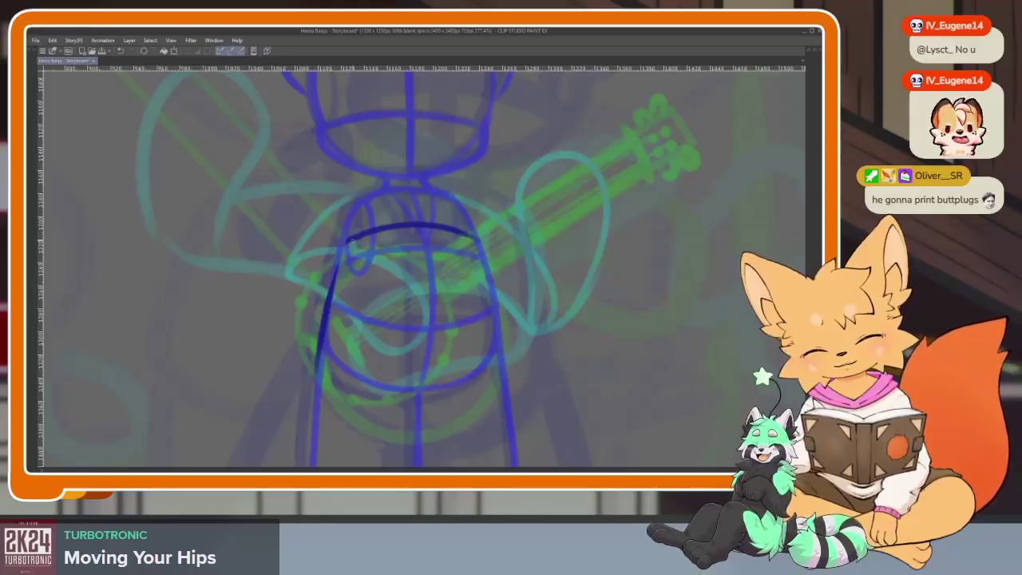
Add the torso's right side and bottom to close the rounded outline.
{"action": "left_click_drag", "start_coordinate": [321, 371], "coordinate": [423, 416]}
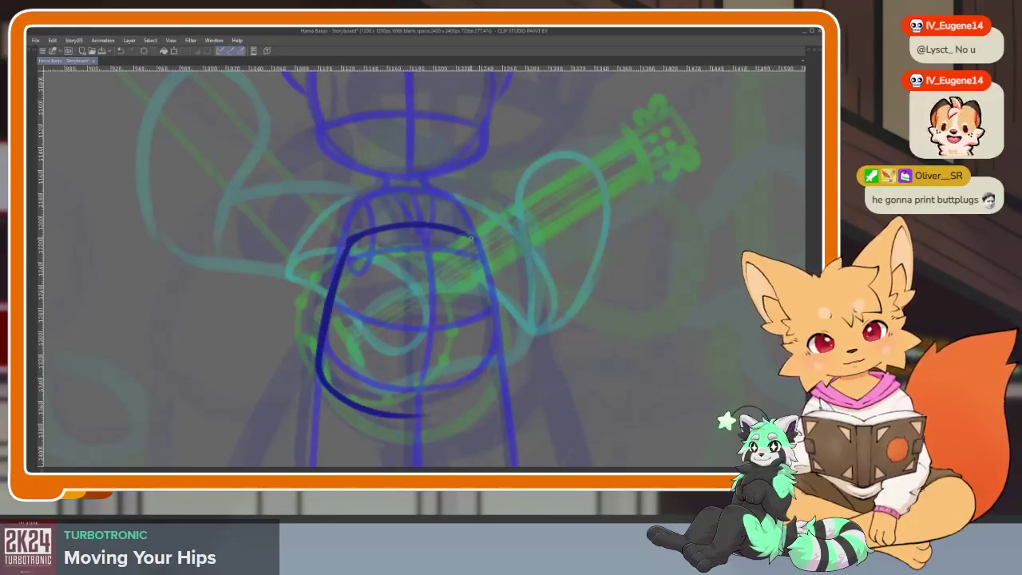
{"action": "mouse_move", "coordinate": [465, 234]}
{"action": "left_mouse_down"}
{"action": "mouse_move", "coordinate": [488, 292]}
{"action": "mouse_move", "coordinate": [501, 387]}
{"action": "mouse_move", "coordinate": [395, 417]}
{"action": "left_mouse_up"}
{"action": "key", "text": "ctrl+z"}
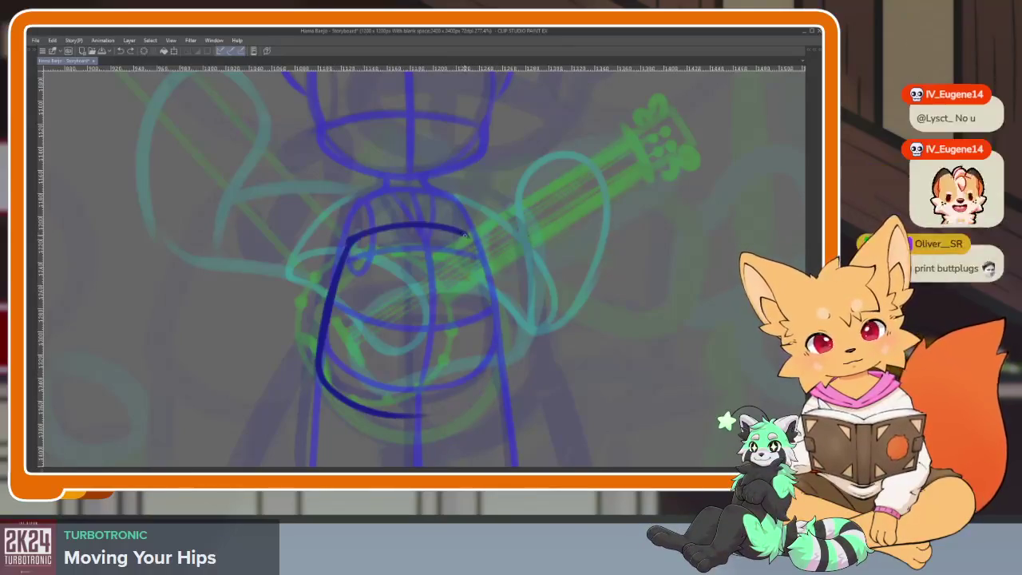
{"action": "left_click_drag", "start_coordinate": [462, 230], "coordinate": [489, 323]}
{"action": "left_click_drag", "start_coordinate": [477, 395], "coordinate": [328, 353]}
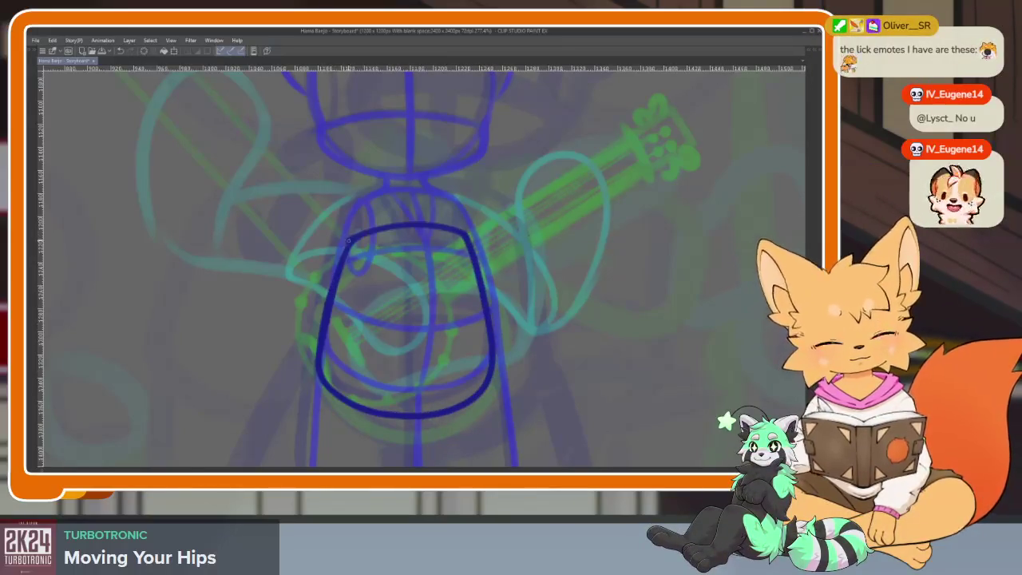
{"action": "left_click_drag", "start_coordinate": [344, 255], "coordinate": [321, 387]}
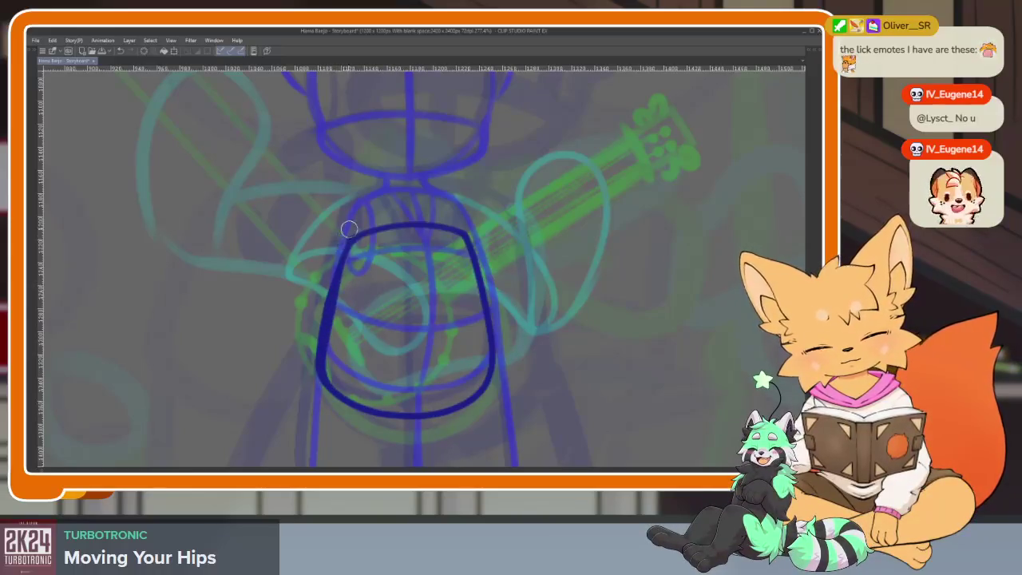
Mirror the view and draw a centre line down the torso, plus short strokes beside it.
{"action": "scroll", "coordinate": [474, 393], "scroll_direction": "down", "scroll_amount": 5}
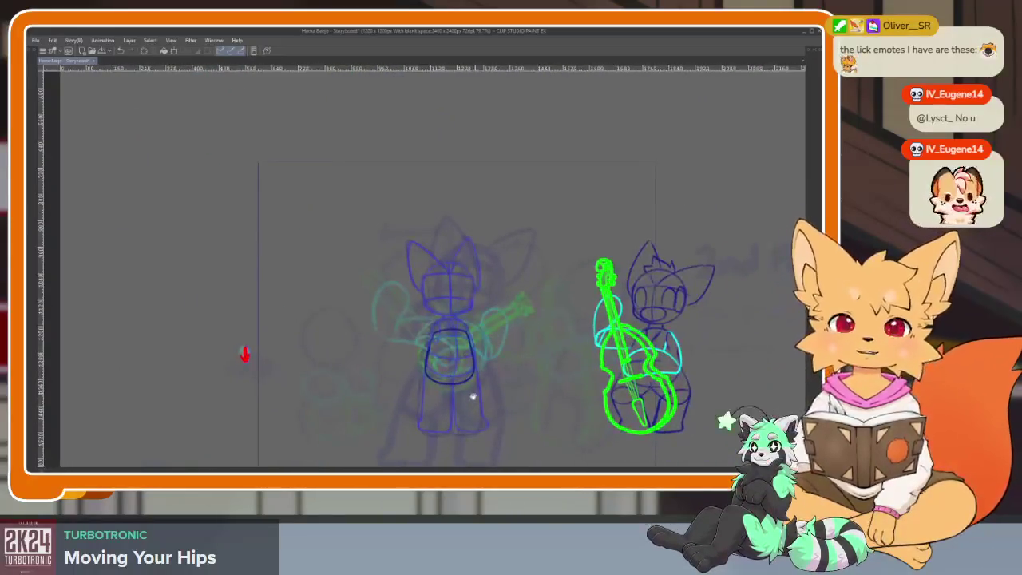
{"action": "scroll", "coordinate": [474, 392], "scroll_direction": "up", "scroll_amount": 5}
{"action": "key", "text": "h"}
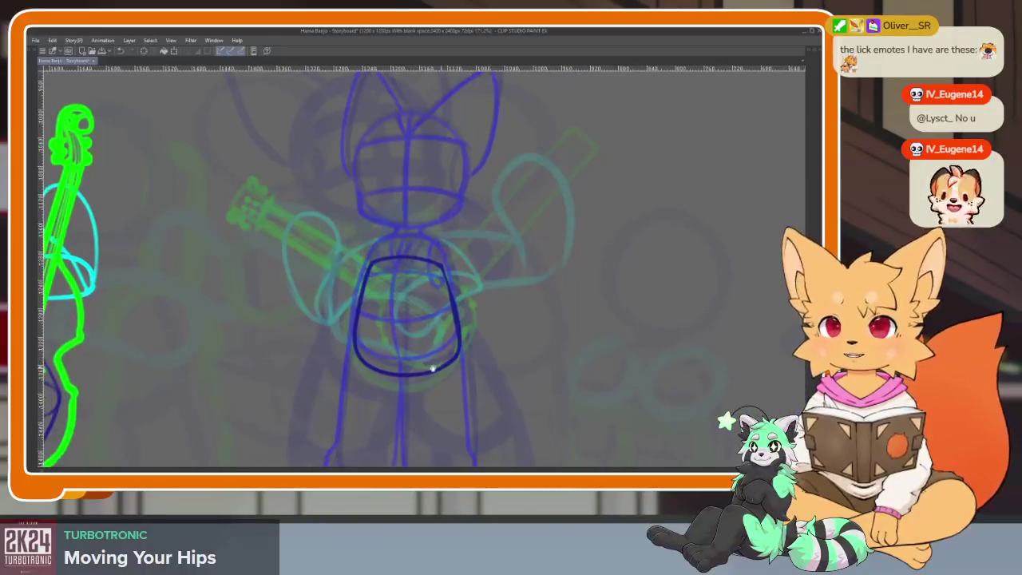
{"action": "scroll", "coordinate": [418, 365], "scroll_direction": "up", "scroll_amount": 2}
{"action": "scroll", "coordinate": [434, 383], "scroll_direction": "up", "scroll_amount": 1}
{"action": "scroll", "coordinate": [426, 392], "scroll_direction": "up", "scroll_amount": 2}
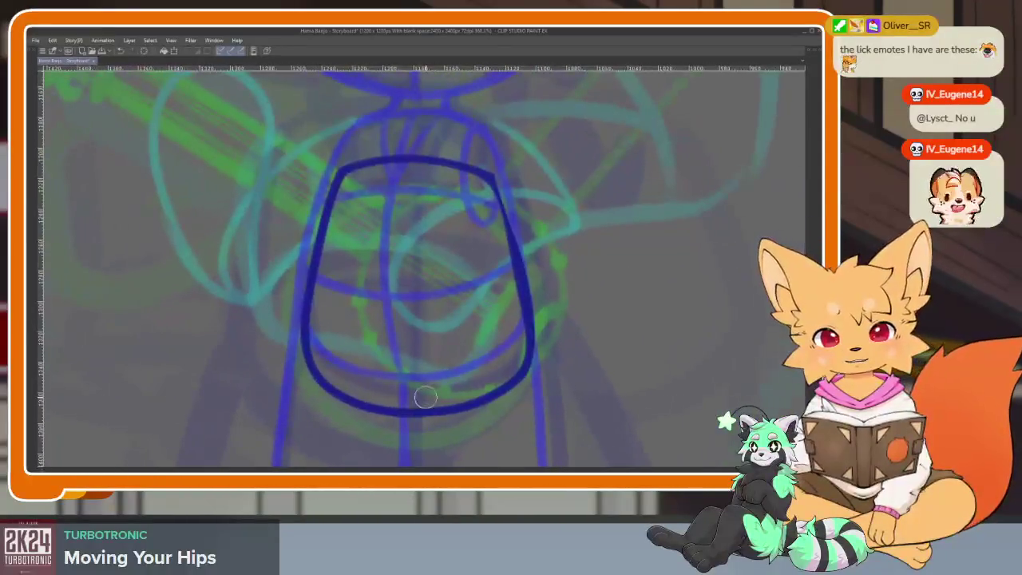
{"action": "left_click_drag", "start_coordinate": [411, 160], "coordinate": [409, 407]}
{"action": "key", "text": "ctrl+z"}
{"action": "left_click_drag", "start_coordinate": [403, 163], "coordinate": [404, 409]}
{"action": "left_click_drag", "start_coordinate": [483, 341], "coordinate": [463, 372]}
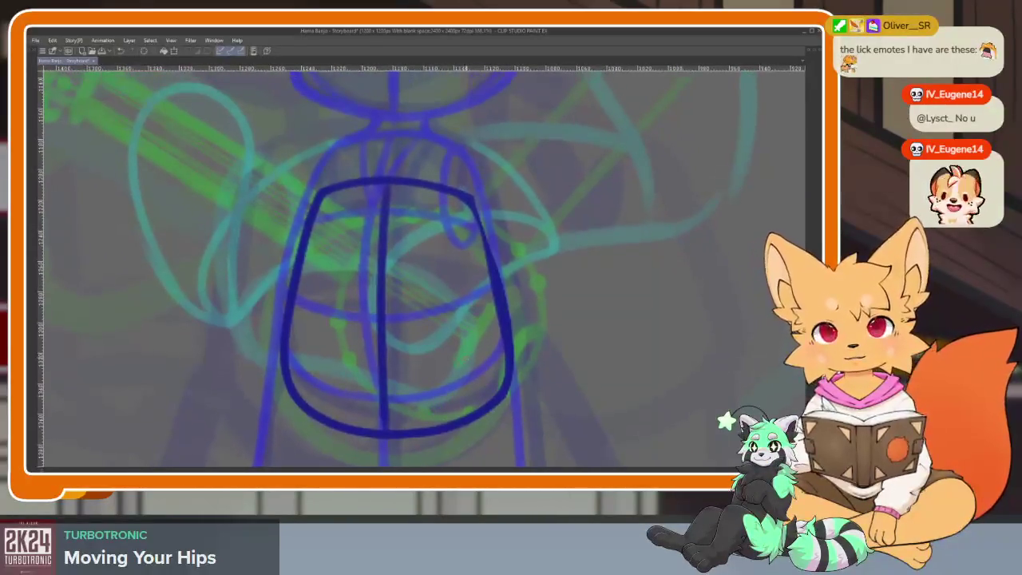
{"action": "left_click_drag", "start_coordinate": [479, 338], "coordinate": [495, 321]}
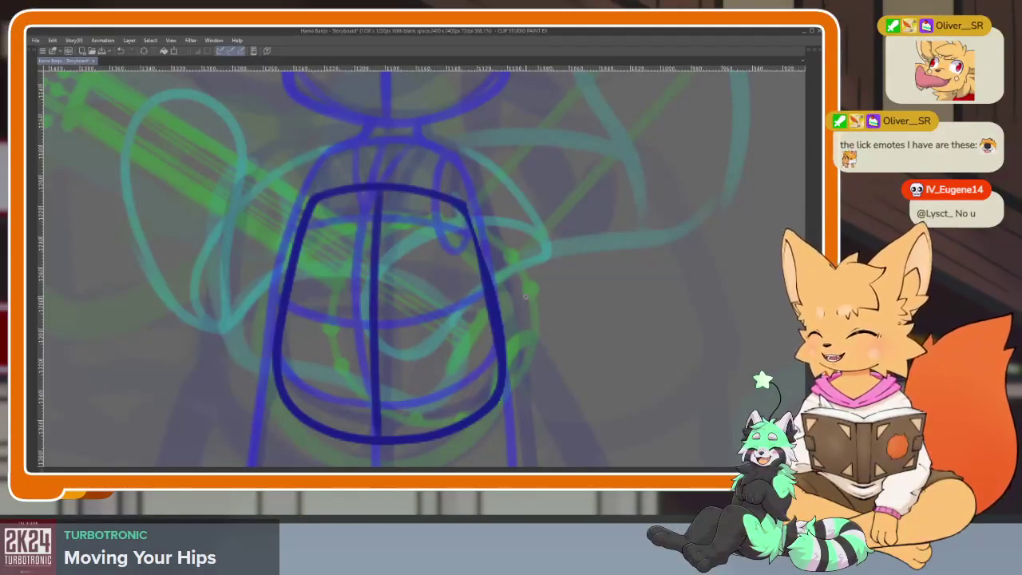
{"action": "left_click_drag", "start_coordinate": [529, 343], "coordinate": [564, 315]}
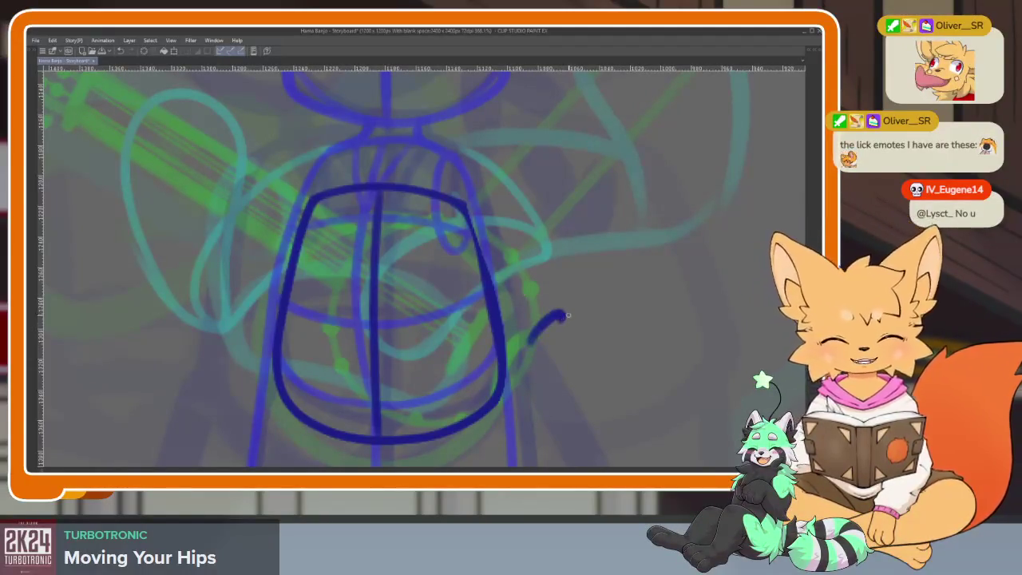
Undo the stray short stroke beside the torso, then zoom around to check the dark-blue outline.
{"action": "key", "text": "ctrl+z"}
{"action": "scroll", "coordinate": [402, 331], "scroll_direction": "up", "scroll_amount": 2}
{"action": "scroll", "coordinate": [420, 317], "scroll_direction": "up", "scroll_amount": 2}
{"action": "scroll", "coordinate": [406, 192], "scroll_direction": "up", "scroll_amount": 1}
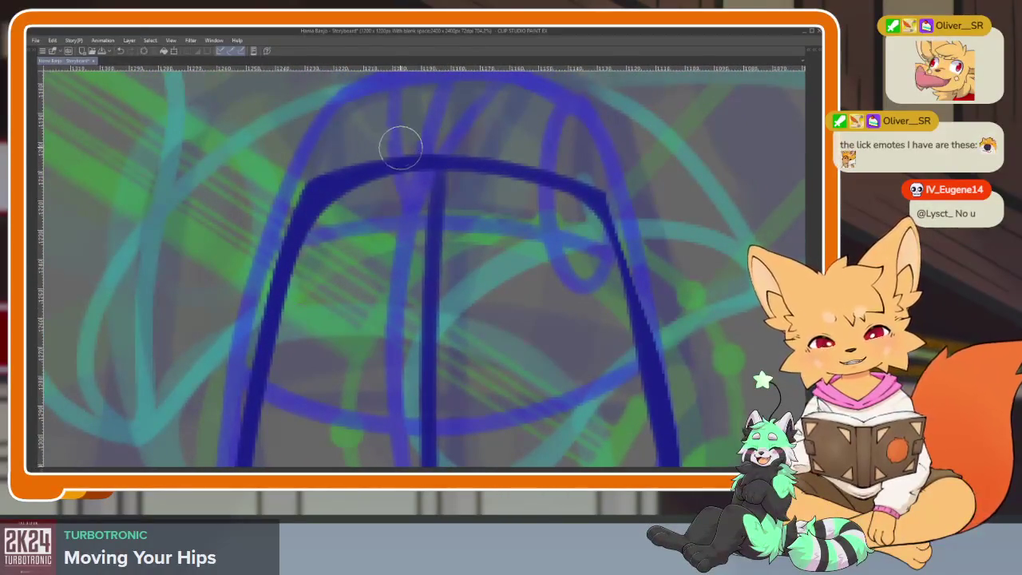
{"action": "scroll", "coordinate": [406, 263], "scroll_direction": "right", "scroll_amount": 3}
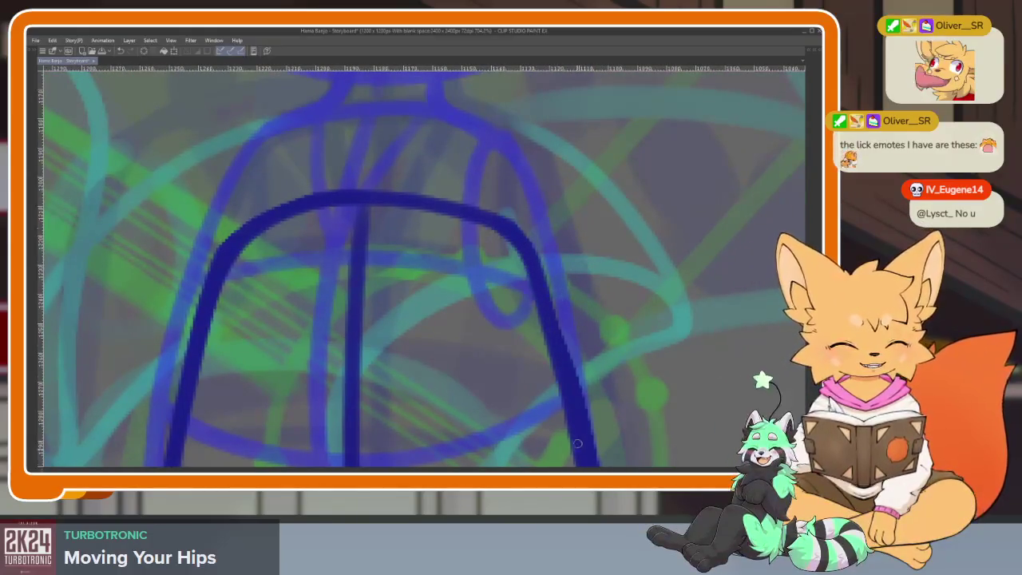
{"action": "scroll", "coordinate": [573, 320], "scroll_direction": "down", "scroll_amount": 1}
{"action": "scroll", "coordinate": [586, 322], "scroll_direction": "down", "scroll_amount": 1}
{"action": "scroll", "coordinate": [554, 287], "scroll_direction": "down", "scroll_amount": 2}
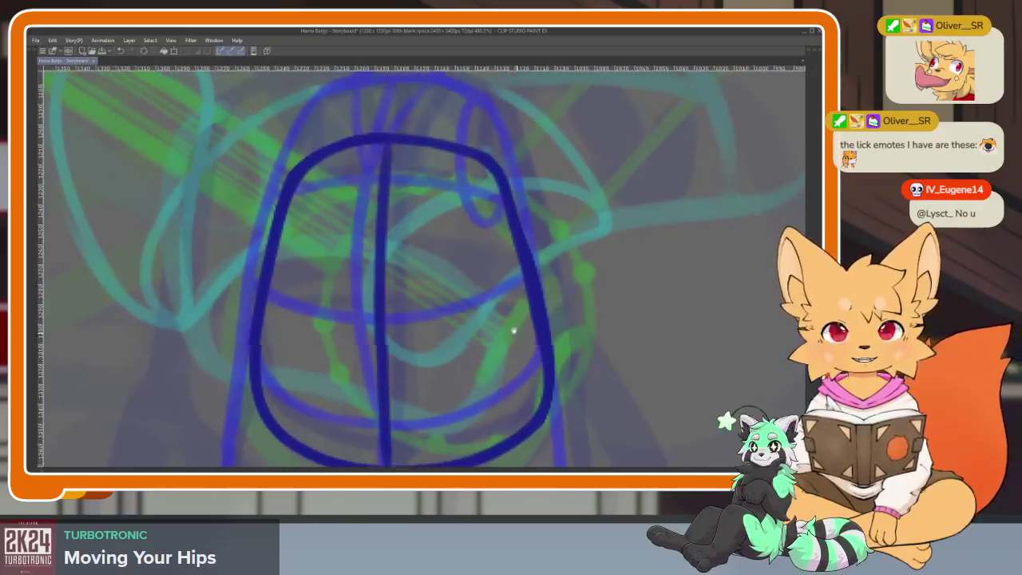
{"action": "scroll", "coordinate": [517, 334], "scroll_direction": "down", "scroll_amount": 1}
{"action": "scroll", "coordinate": [515, 337], "scroll_direction": "up", "scroll_amount": 1}
{"action": "scroll", "coordinate": [523, 328], "scroll_direction": "up", "scroll_amount": 1}
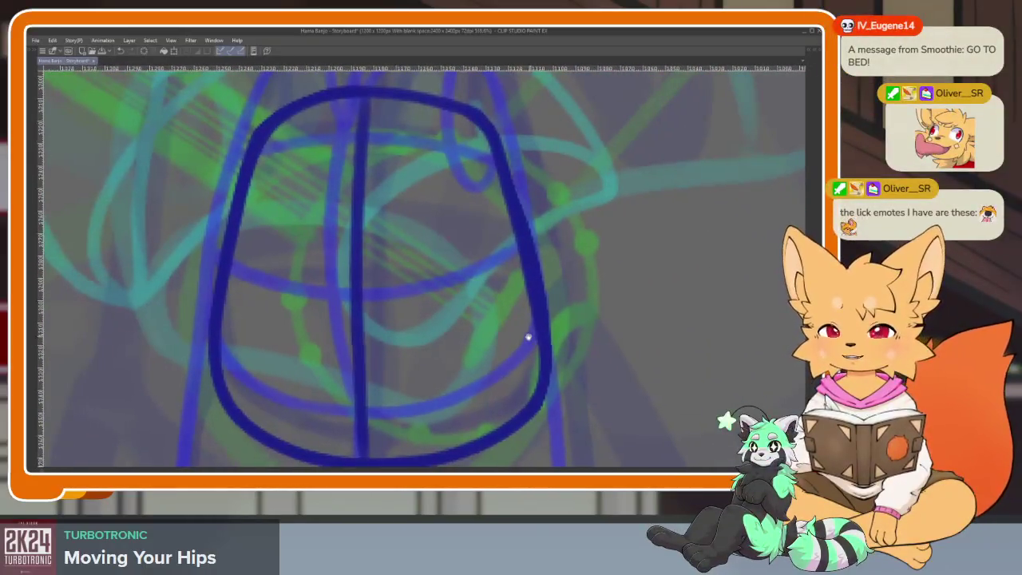
{"action": "scroll", "coordinate": [527, 343], "scroll_direction": "down", "scroll_amount": 1}
{"action": "scroll", "coordinate": [519, 351], "scroll_direction": "down", "scroll_amount": 1}
{"action": "scroll", "coordinate": [511, 357], "scroll_direction": "down", "scroll_amount": 2}
{"action": "scroll", "coordinate": [512, 358], "scroll_direction": "up", "scroll_amount": 2}
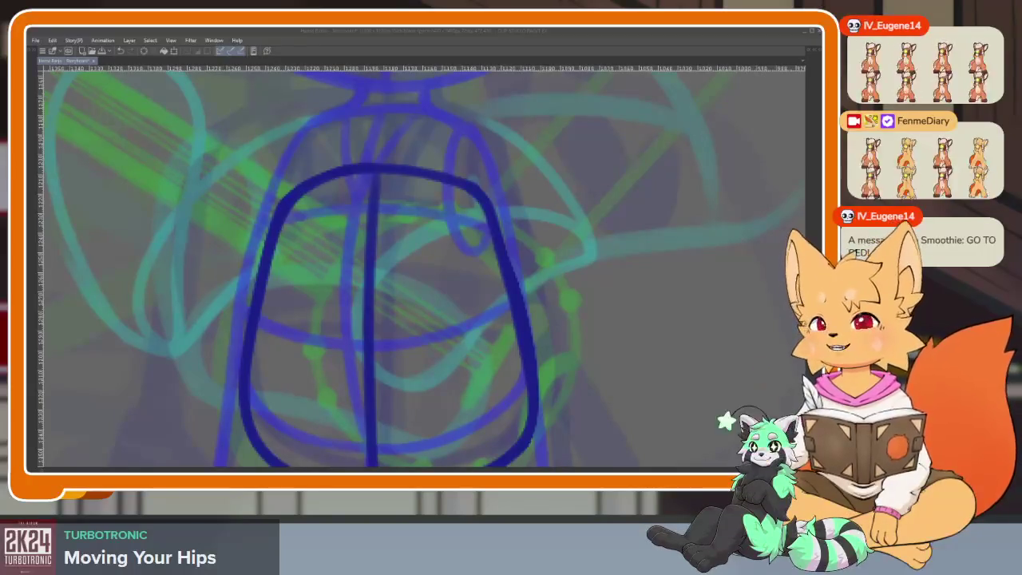
Bring the Twitch stream window forward and post a pasted row of emotes in its chat.
{"action": "key", "text": "alt+Tab"}
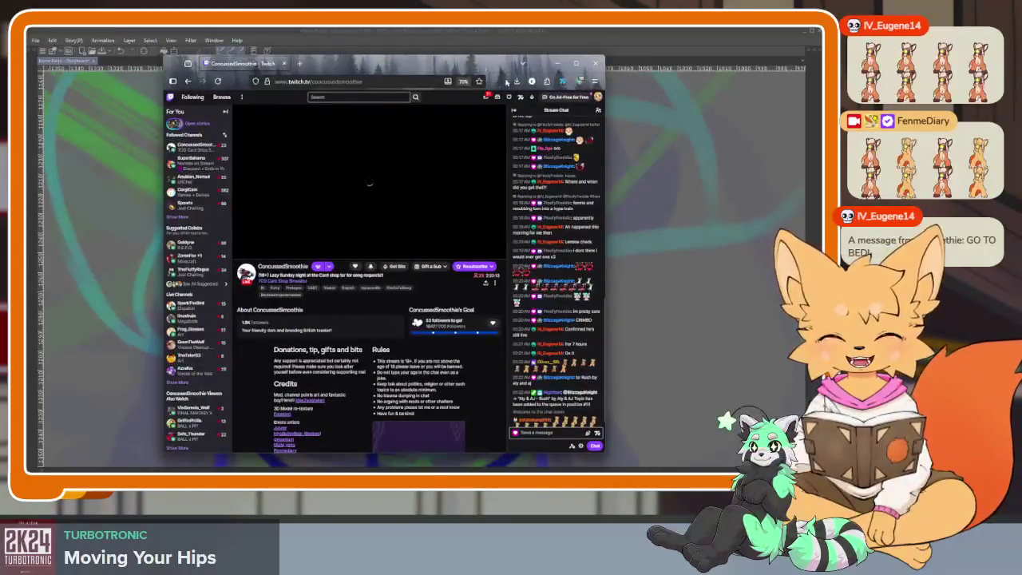
{"action": "left_click", "coordinate": [549, 432]}
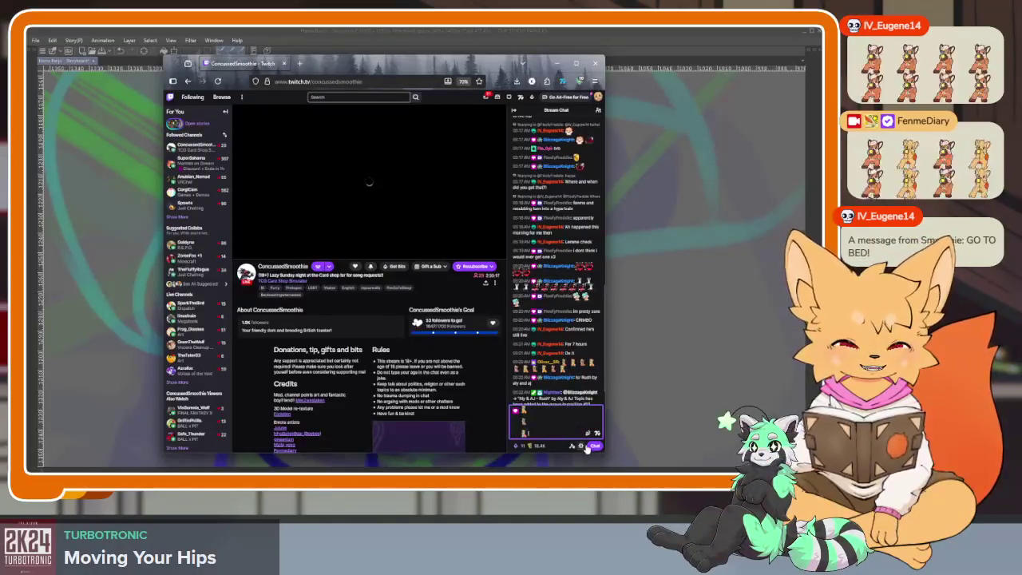
{"action": "left_click", "coordinate": [594, 447]}
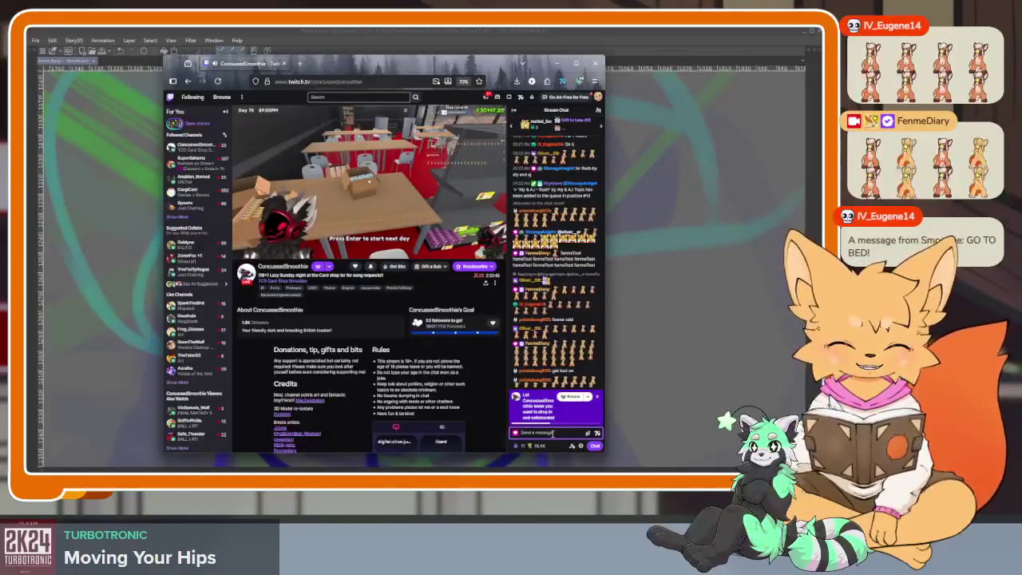
{"action": "key", "text": "ctrl+v"}
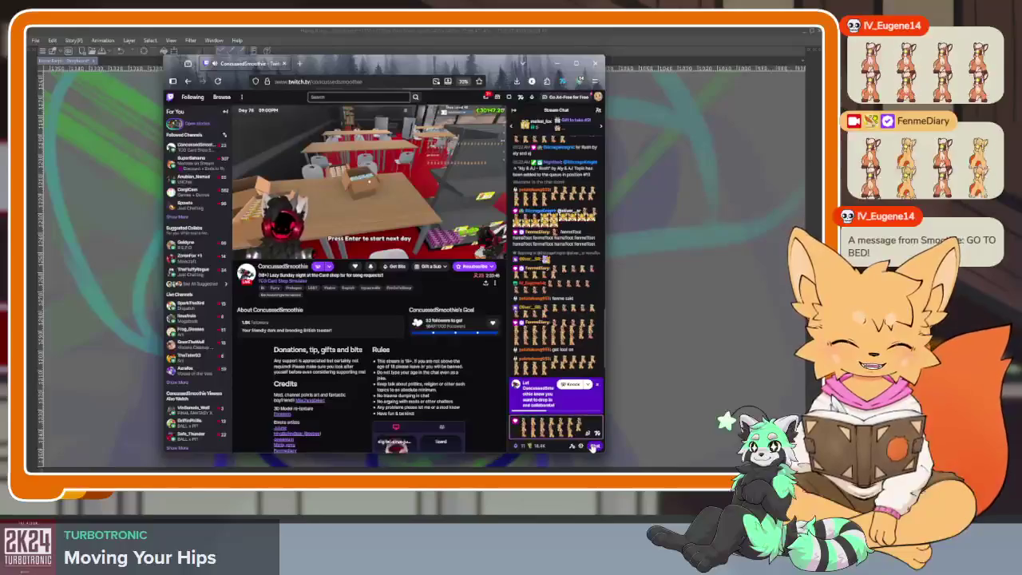
{"action": "left_click", "coordinate": [594, 446]}
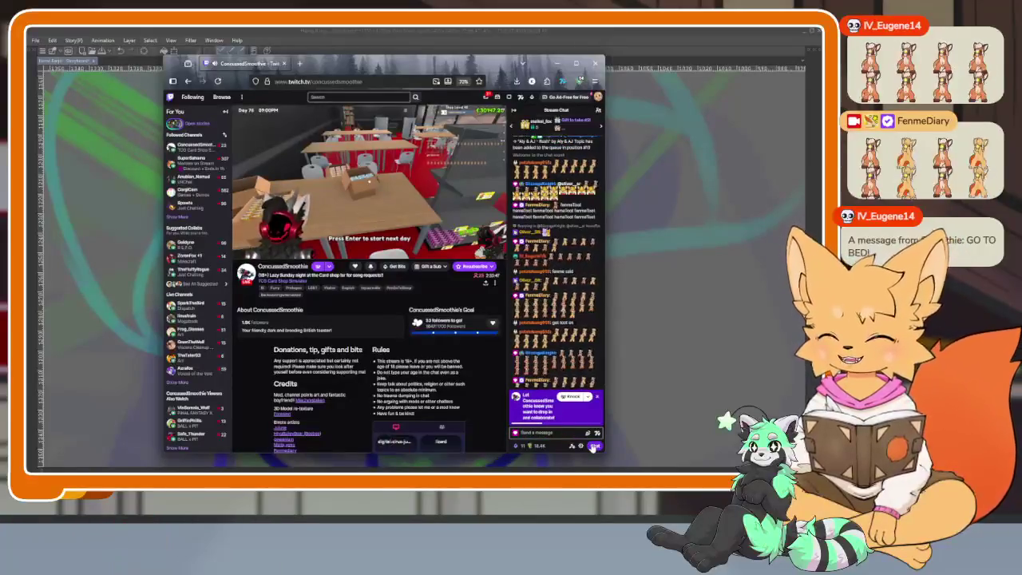
Dismiss the collaborate prompt and start a short reply in the chat box.
{"action": "left_click", "coordinate": [597, 398]}
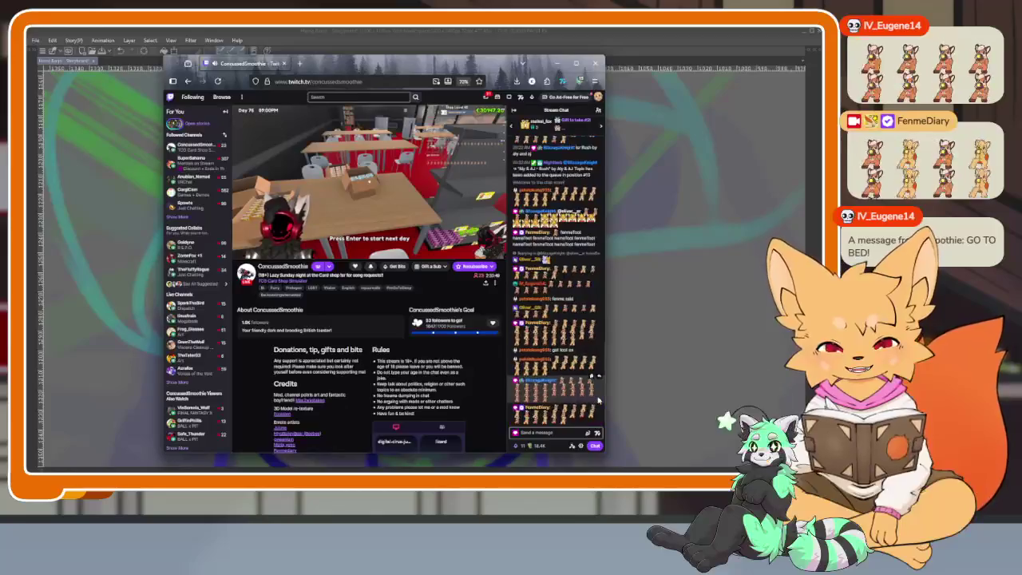
{"action": "left_click", "coordinate": [555, 432]}
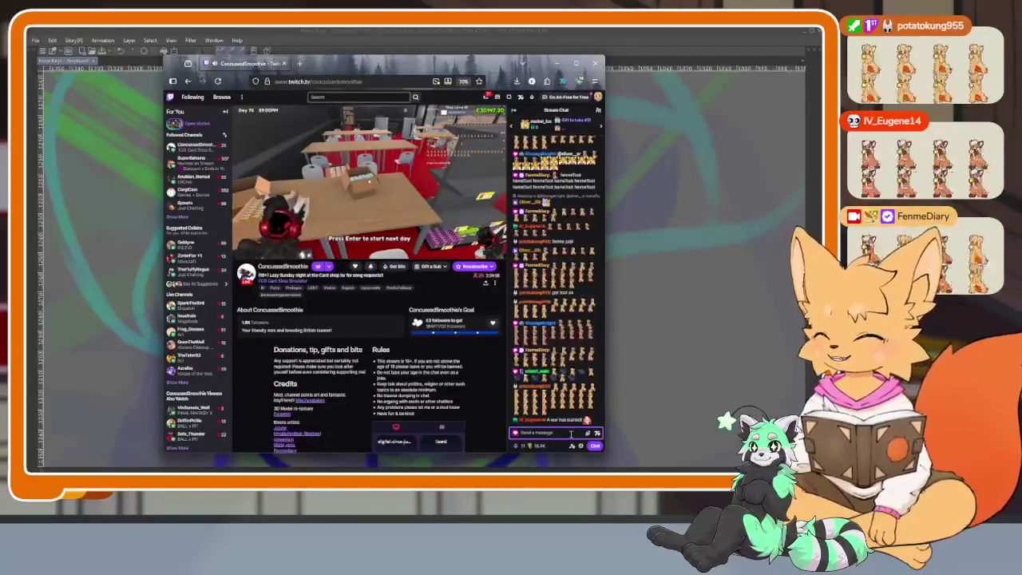
{"action": "type", "text": "I"}
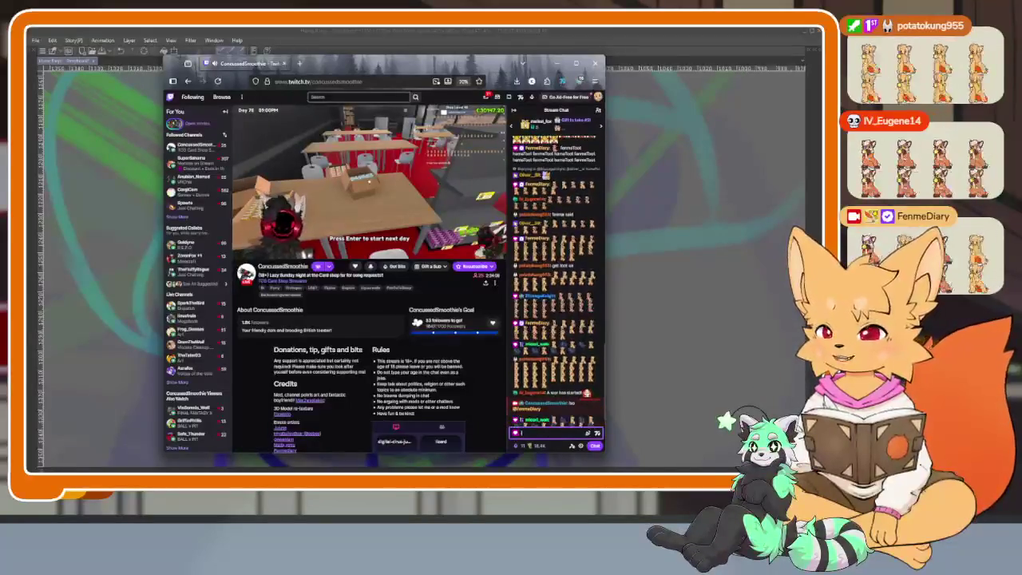
{"action": "type", "text": "@un"}
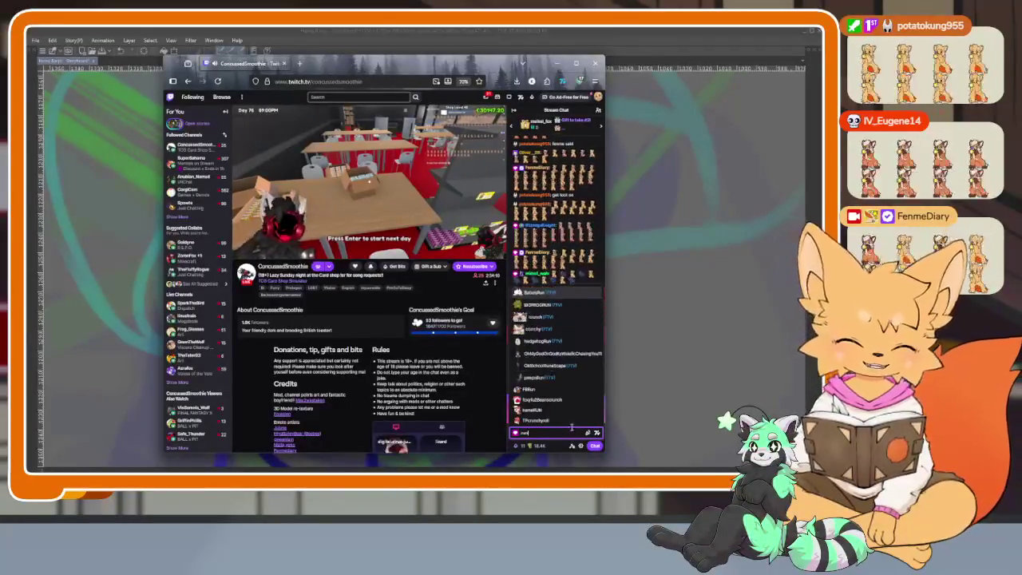
Send the reply to the stream chat and switch back to Clip Studio Paint.
{"action": "left_click", "coordinate": [595, 445]}
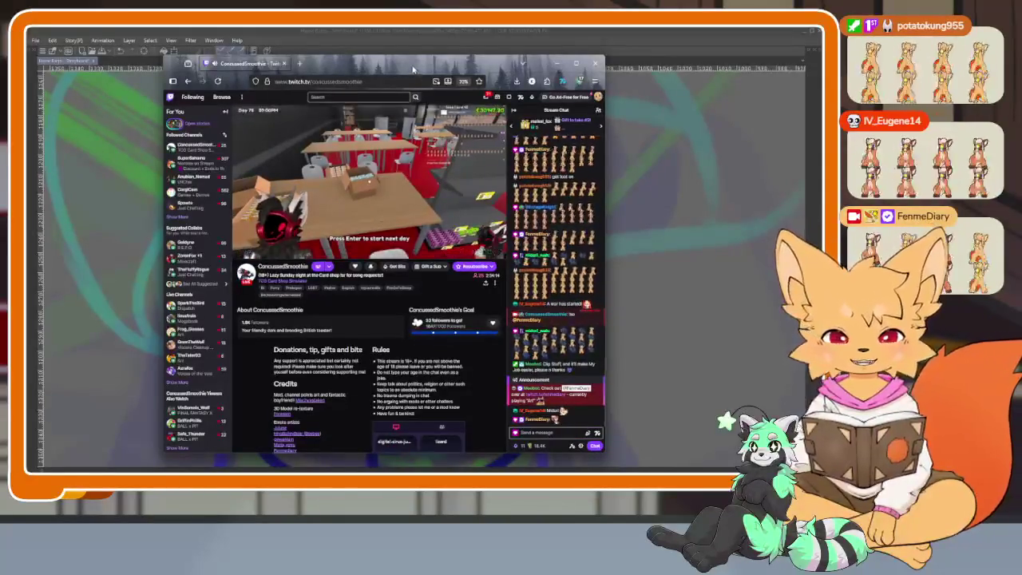
{"action": "key", "text": "alt+Tab"}
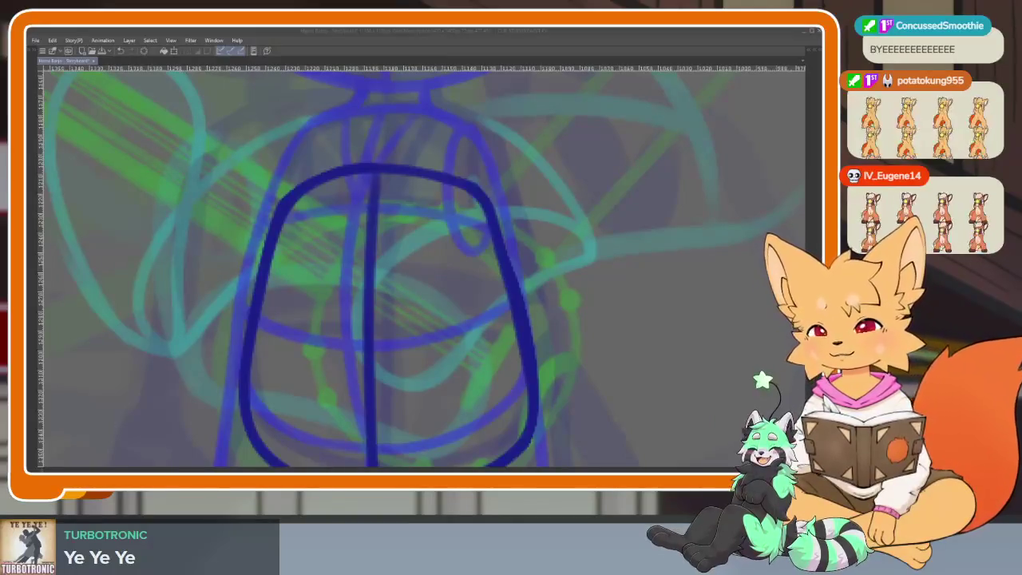
Draw two dark-blue horizontal bands across the banjo body, redrawing the lower one full-width.
{"action": "left_click_drag", "start_coordinate": [593, 270], "coordinate": [615, 297]}
{"action": "key", "text": "ctrl+z"}
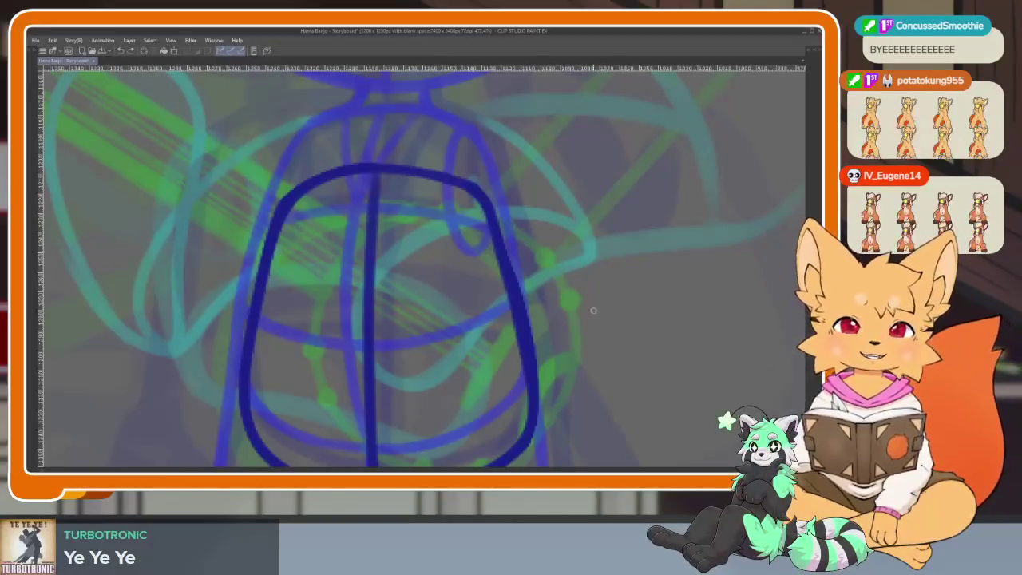
{"action": "scroll", "coordinate": [559, 326], "scroll_direction": "up", "scroll_amount": 2}
{"action": "scroll", "coordinate": [474, 362], "scroll_direction": "up", "scroll_amount": 2}
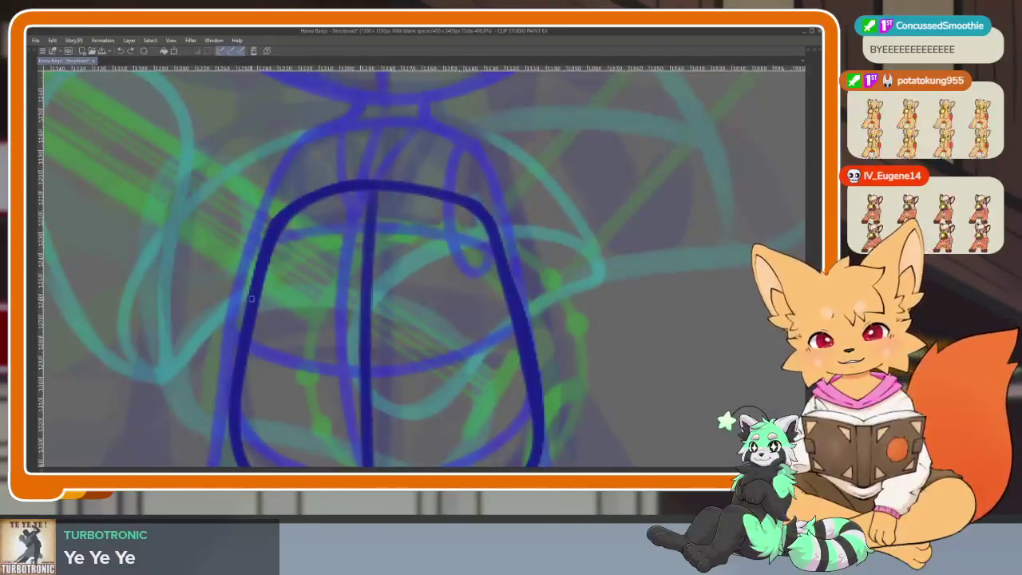
{"action": "left_click_drag", "start_coordinate": [259, 303], "coordinate": [502, 296]}
{"action": "scroll", "coordinate": [479, 304], "scroll_direction": "down", "scroll_amount": 2}
{"action": "mouse_move", "coordinate": [228, 351]}
{"action": "left_mouse_down"}
{"action": "mouse_move", "coordinate": [392, 394]}
{"action": "mouse_move", "coordinate": [516, 355]}
{"action": "left_mouse_up"}
{"action": "scroll", "coordinate": [523, 283], "scroll_direction": "up", "scroll_amount": 1}
{"action": "key", "text": "ctrl+z"}
{"action": "left_click_drag", "start_coordinate": [209, 349], "coordinate": [515, 345]}
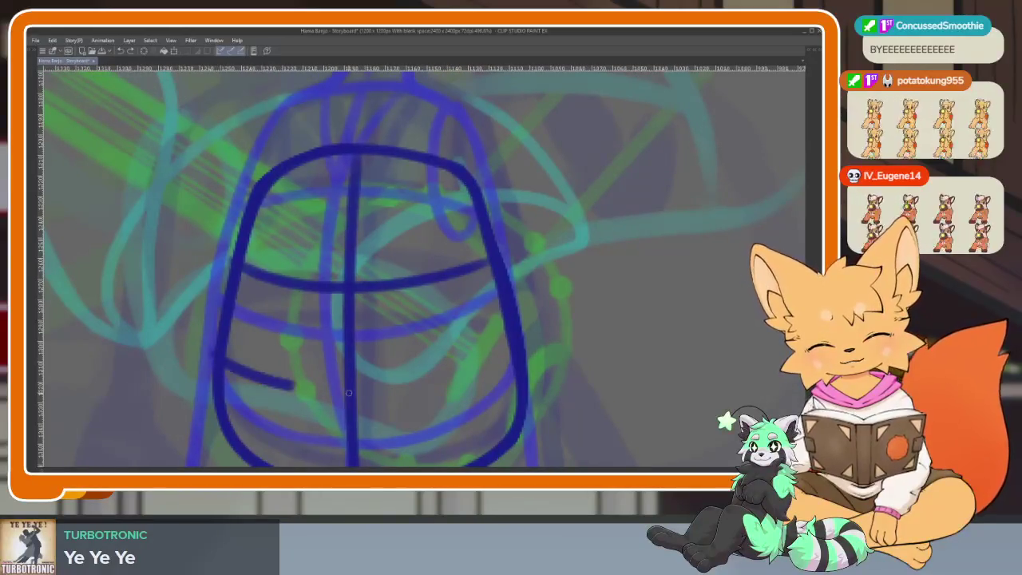
Draw the sound hole on the banjo's right side, discarding an overly thick right-edge stroke.
{"action": "mouse_move", "coordinate": [473, 177]}
{"action": "left_mouse_down"}
{"action": "mouse_move", "coordinate": [447, 240]}
{"action": "mouse_move", "coordinate": [491, 284]}
{"action": "left_mouse_up"}
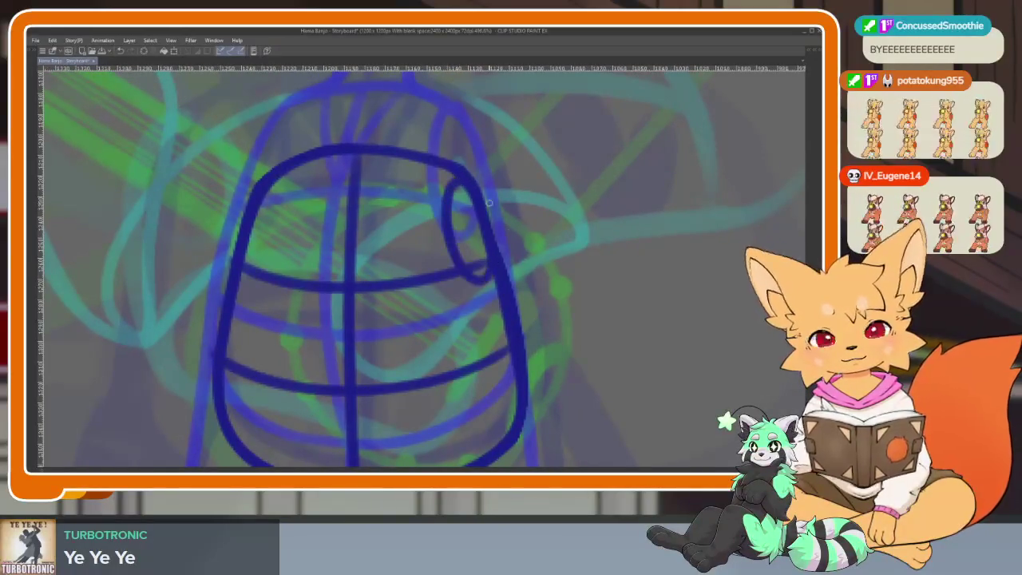
{"action": "scroll", "coordinate": [511, 307], "scroll_direction": "down", "scroll_amount": 5}
{"action": "scroll", "coordinate": [494, 314], "scroll_direction": "up", "scroll_amount": 3}
{"action": "scroll", "coordinate": [499, 341], "scroll_direction": "up", "scroll_amount": 2}
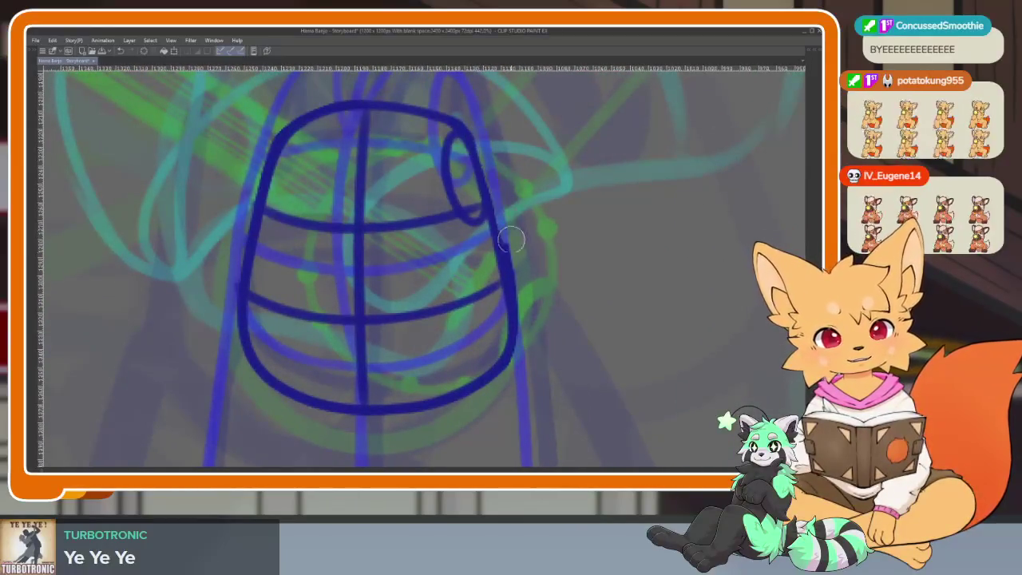
{"action": "left_click_drag", "start_coordinate": [503, 260], "coordinate": [470, 387]}
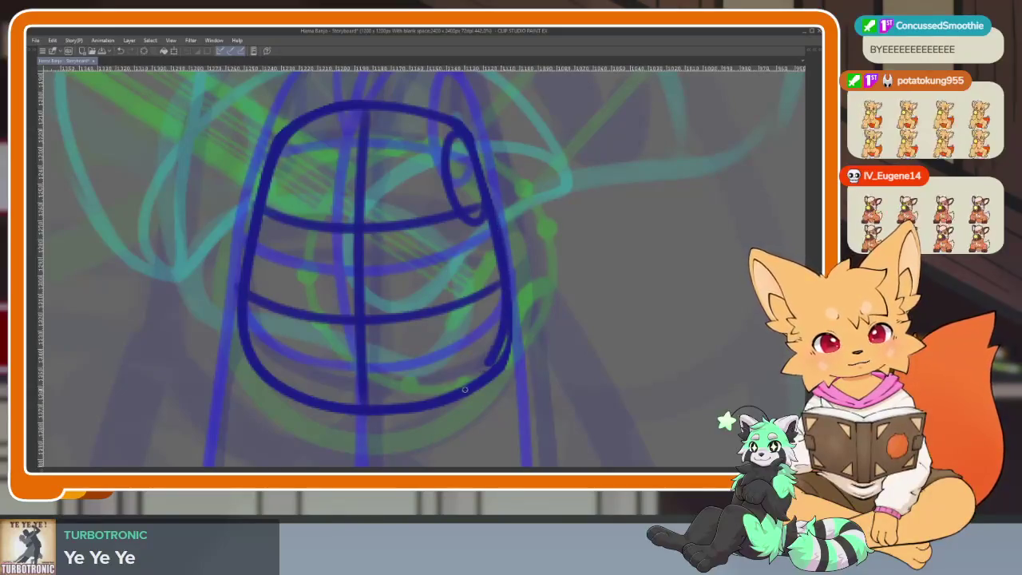
{"action": "key", "text": "ctrl+z"}
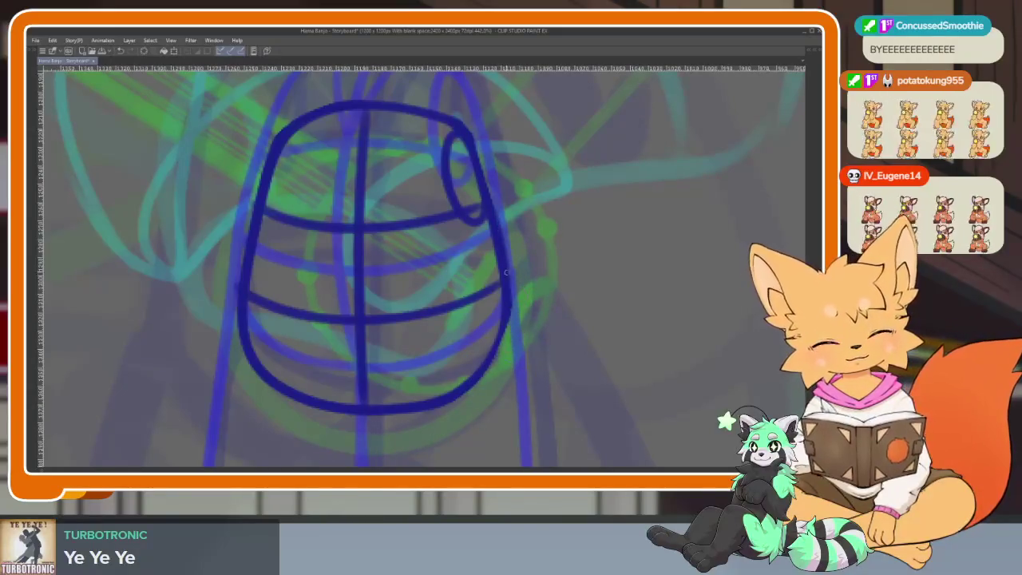
{"action": "scroll", "coordinate": [507, 335], "scroll_direction": "down", "scroll_amount": 5}
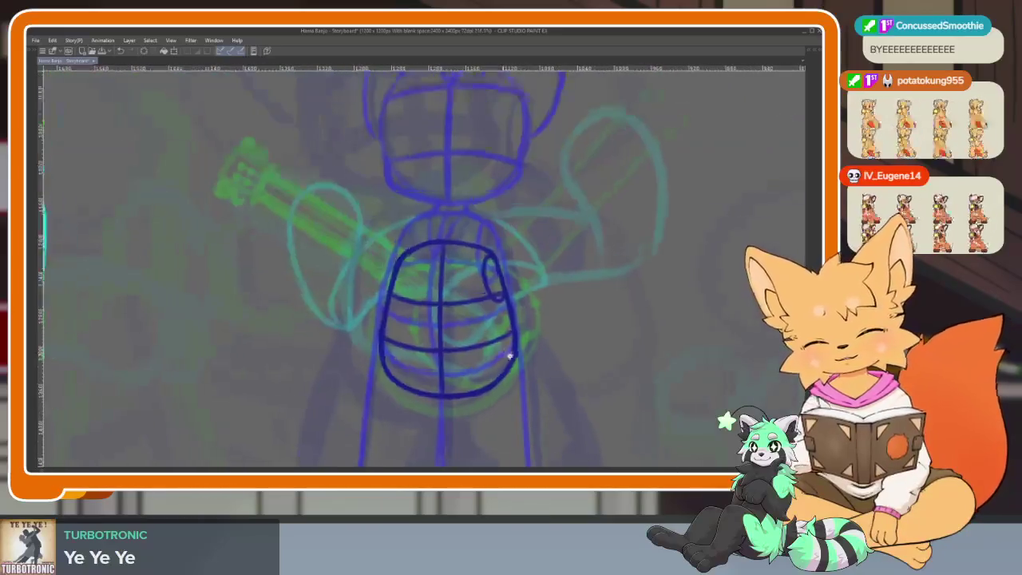
{"action": "scroll", "coordinate": [484, 358], "scroll_direction": "up", "scroll_amount": 1}
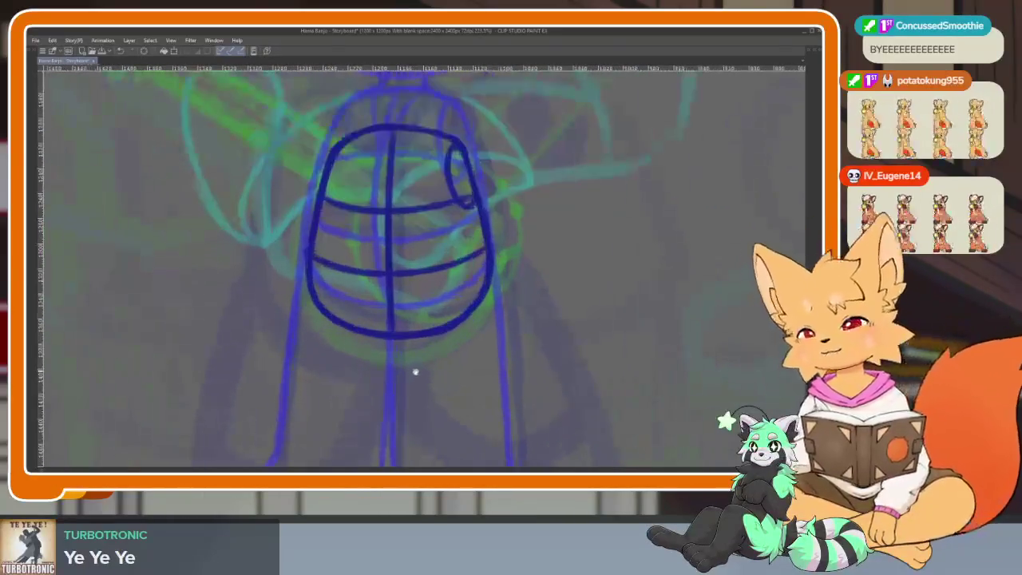
{"action": "scroll", "coordinate": [415, 370], "scroll_direction": "up", "scroll_amount": 2}
{"action": "scroll", "coordinate": [415, 390], "scroll_direction": "up", "scroll_amount": 1}
{"action": "scroll", "coordinate": [417, 392], "scroll_direction": "up", "scroll_amount": 1}
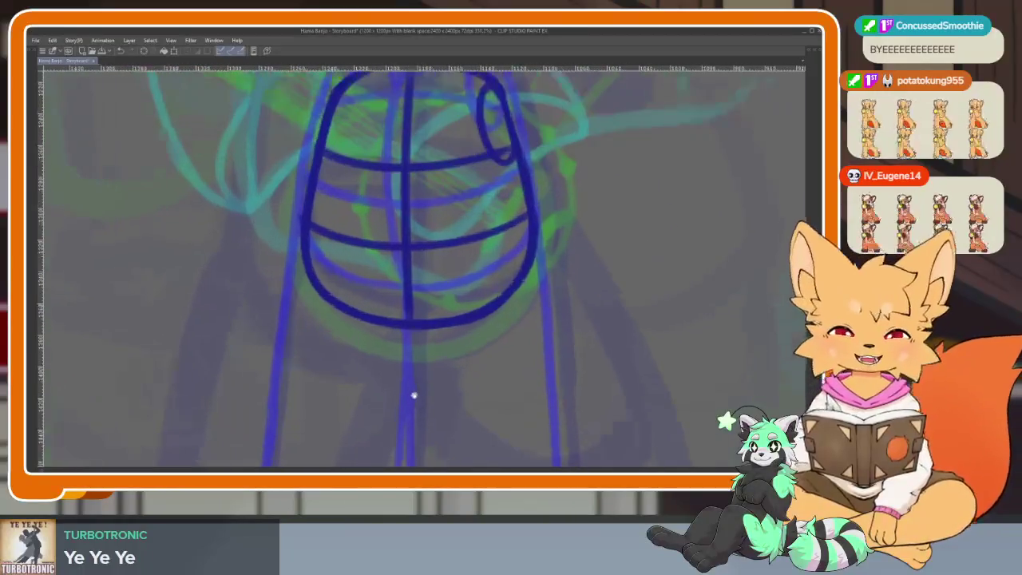
{"action": "scroll", "coordinate": [417, 392], "scroll_direction": "down", "scroll_amount": 1}
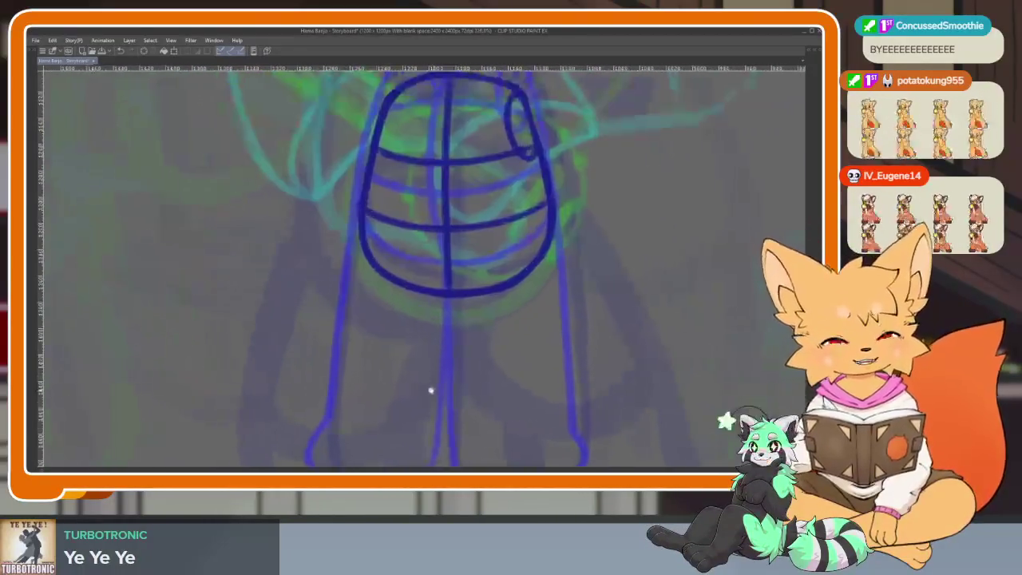
Retrace both legs and feet in dark blue, with outer lines and inner lines between them.
{"action": "mouse_move", "coordinate": [329, 192]}
{"action": "left_mouse_down"}
{"action": "mouse_move", "coordinate": [283, 281]}
{"action": "mouse_move", "coordinate": [302, 391]}
{"action": "left_mouse_up"}
{"action": "mouse_move", "coordinate": [283, 435]}
{"action": "left_mouse_down"}
{"action": "mouse_move", "coordinate": [333, 449]}
{"action": "mouse_move", "coordinate": [407, 444]}
{"action": "left_mouse_up"}
{"action": "left_click_drag", "start_coordinate": [538, 427], "coordinate": [510, 419]}
{"action": "mouse_move", "coordinate": [495, 170]}
{"action": "left_mouse_down"}
{"action": "mouse_move", "coordinate": [537, 323]}
{"action": "mouse_move", "coordinate": [522, 365]}
{"action": "left_mouse_up"}
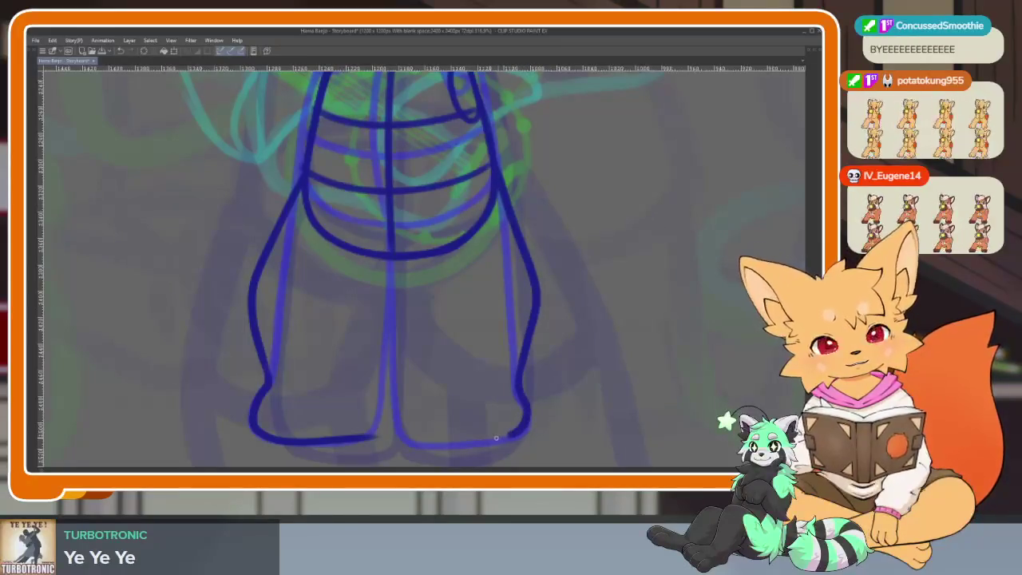
{"action": "left_click_drag", "start_coordinate": [390, 257], "coordinate": [382, 281]}
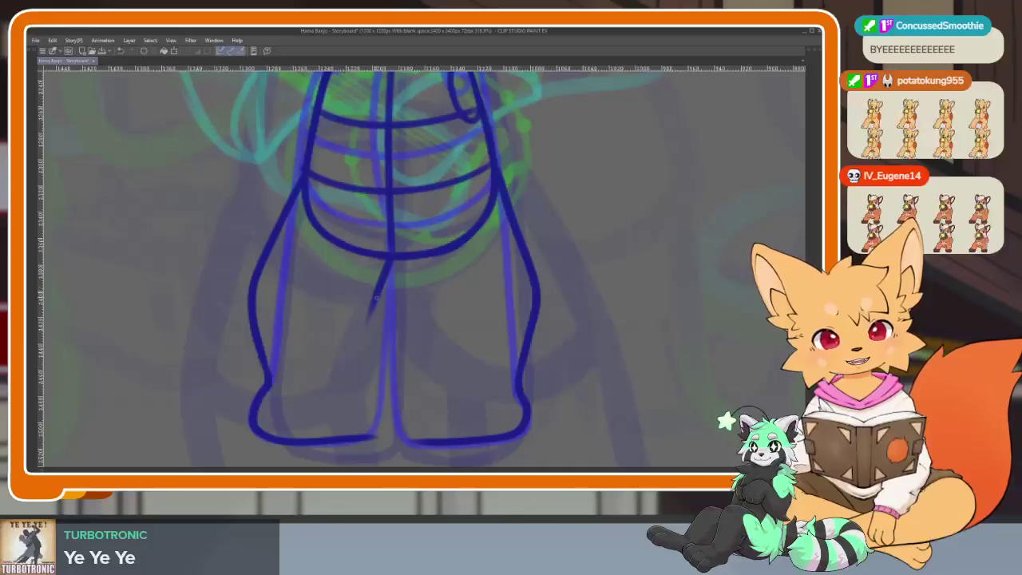
{"action": "left_click_drag", "start_coordinate": [376, 361], "coordinate": [372, 437]}
{"action": "mouse_move", "coordinate": [395, 254]}
{"action": "left_mouse_down"}
{"action": "mouse_move", "coordinate": [405, 301]}
{"action": "mouse_move", "coordinate": [397, 430]}
{"action": "left_mouse_up"}
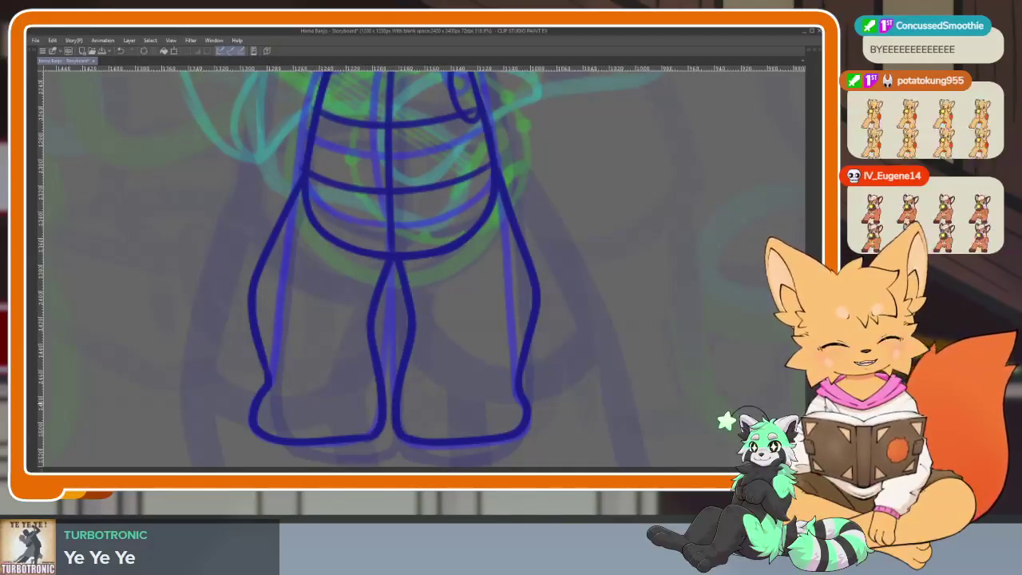
{"action": "scroll", "coordinate": [654, 371], "scroll_direction": "down", "scroll_amount": 5}
{"action": "scroll", "coordinate": [654, 371], "scroll_direction": "up", "scroll_amount": 2}
{"action": "scroll", "coordinate": [653, 371], "scroll_direction": "down", "scroll_amount": 1}
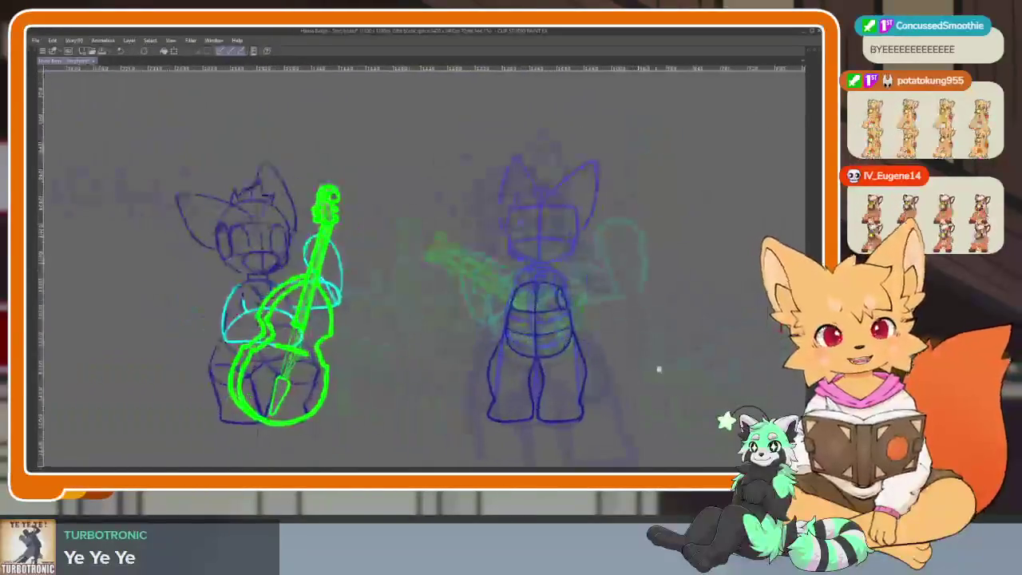
Draw a large dark-blue circle for the fox's head above the torso.
{"action": "scroll", "coordinate": [653, 371], "scroll_direction": "right", "scroll_amount": 2}
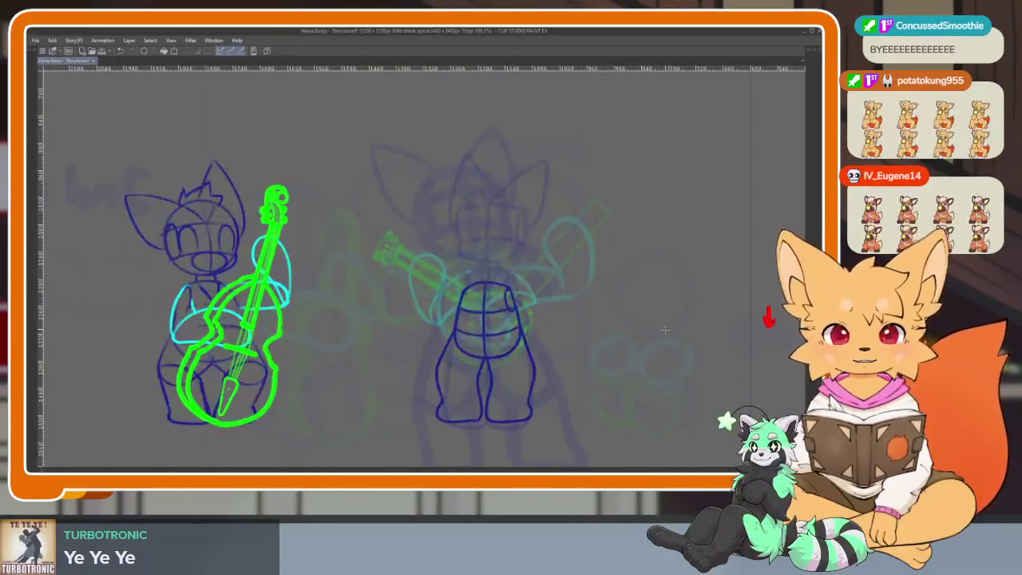
{"action": "scroll", "coordinate": [511, 365], "scroll_direction": "up", "scroll_amount": 1}
{"action": "scroll", "coordinate": [422, 341], "scroll_direction": "up", "scroll_amount": 3}
{"action": "scroll", "coordinate": [448, 359], "scroll_direction": "up", "scroll_amount": 1}
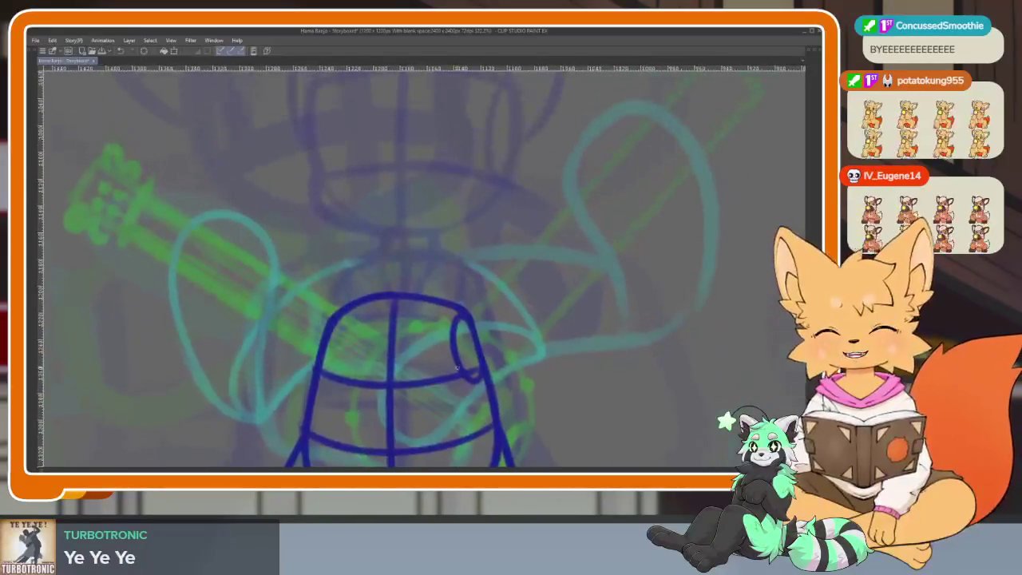
{"action": "scroll", "coordinate": [478, 378], "scroll_direction": "up", "scroll_amount": 1}
{"action": "scroll", "coordinate": [478, 378], "scroll_direction": "down", "scroll_amount": 2}
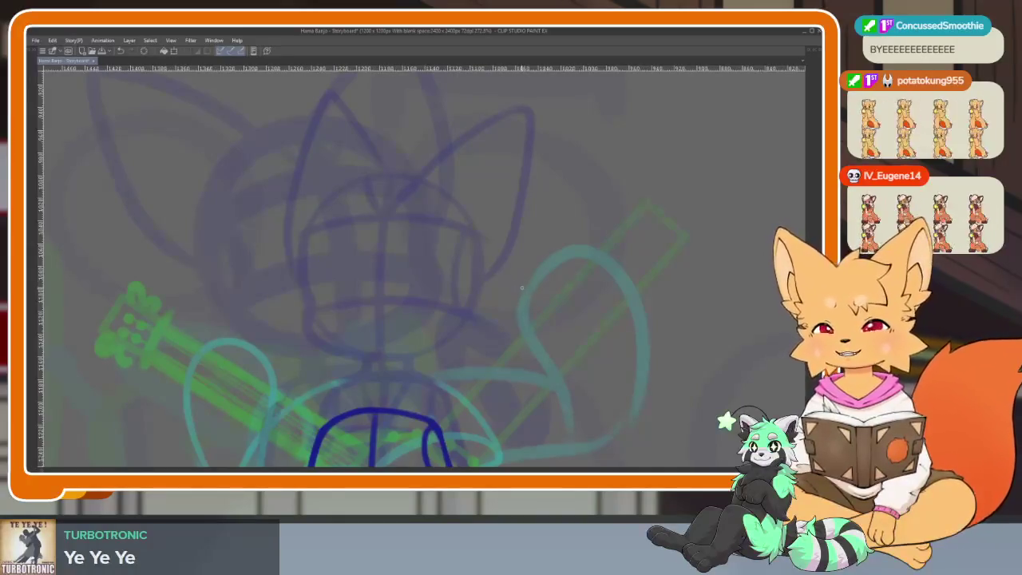
{"action": "scroll", "coordinate": [453, 351], "scroll_direction": "down", "scroll_amount": 1}
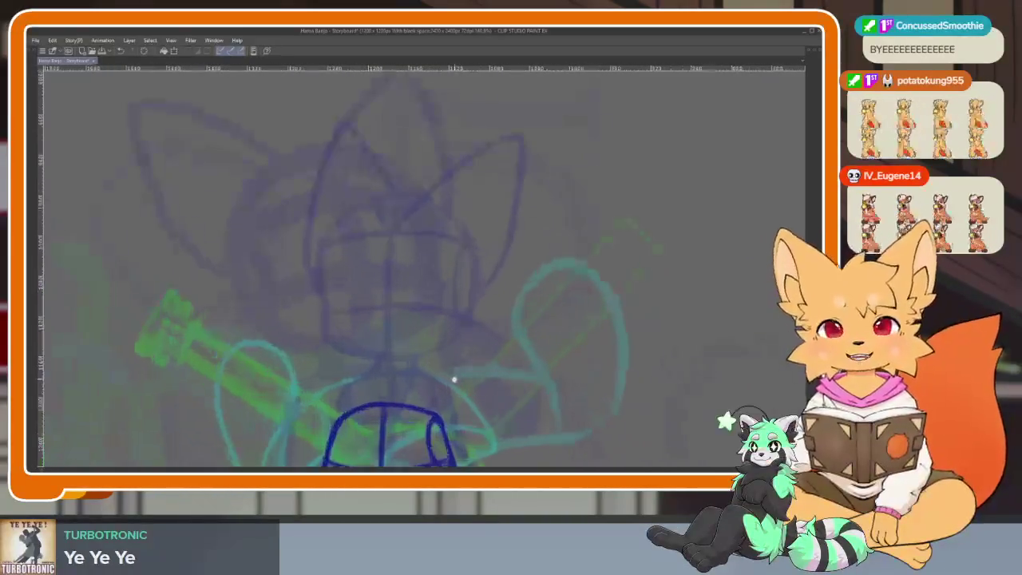
{"action": "scroll", "coordinate": [460, 383], "scroll_direction": "up", "scroll_amount": 1}
{"action": "scroll", "coordinate": [442, 367], "scroll_direction": "up", "scroll_amount": 1}
{"action": "scroll", "coordinate": [450, 388], "scroll_direction": "up", "scroll_amount": 1}
{"action": "key", "text": "Tab"}
{"action": "key", "text": "Tab"}
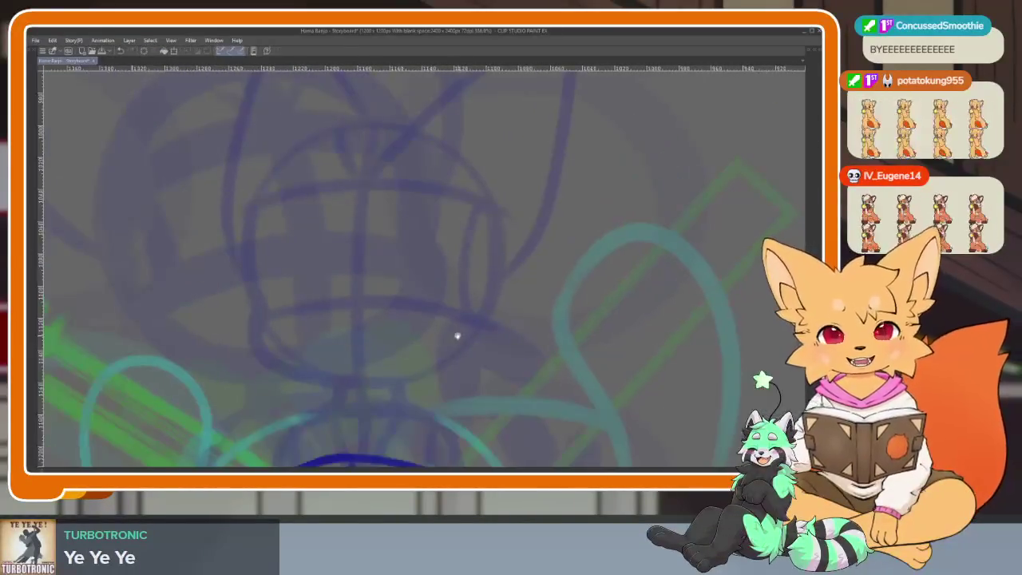
{"action": "left_click_drag", "start_coordinate": [222, 161], "coordinate": [481, 416]}
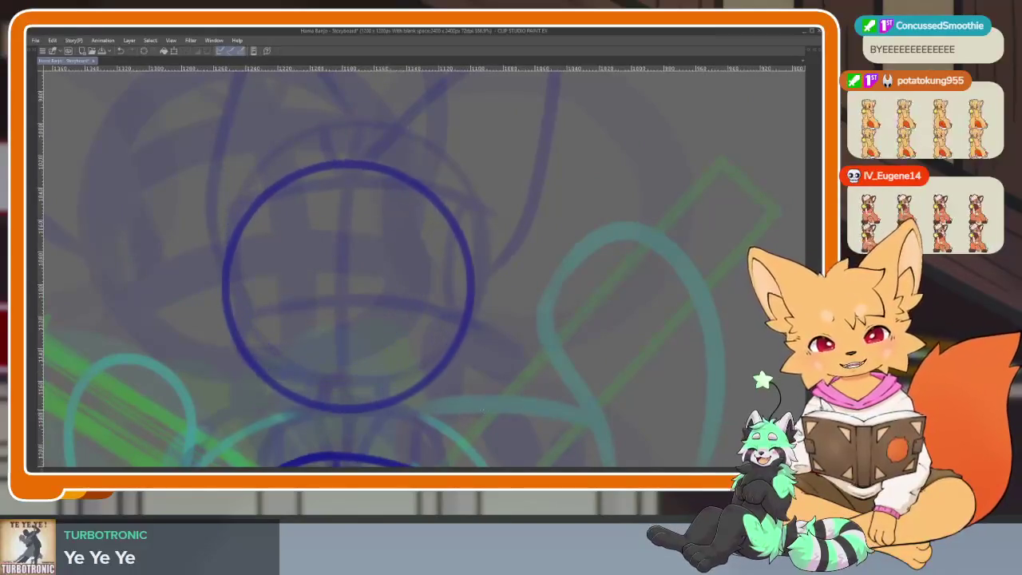
{"action": "scroll", "coordinate": [493, 408], "scroll_direction": "down", "scroll_amount": 2}
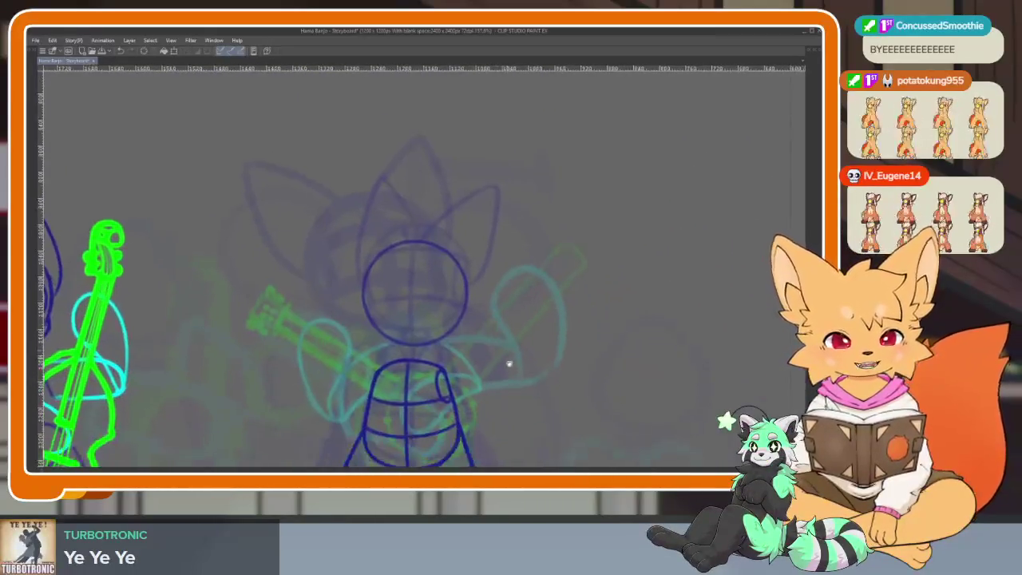
{"action": "scroll", "coordinate": [504, 359], "scroll_direction": "down", "scroll_amount": 1}
{"action": "scroll", "coordinate": [456, 312], "scroll_direction": "up", "scroll_amount": 3}
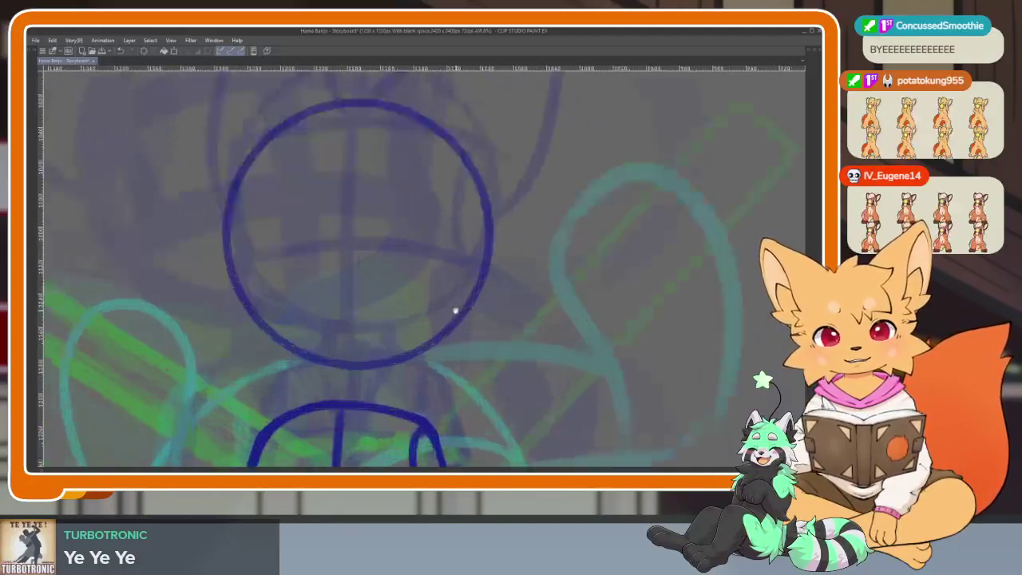
Lasso the head circle, nudge it slightly down-left, and deselect.
{"action": "key", "text": "Tab"}
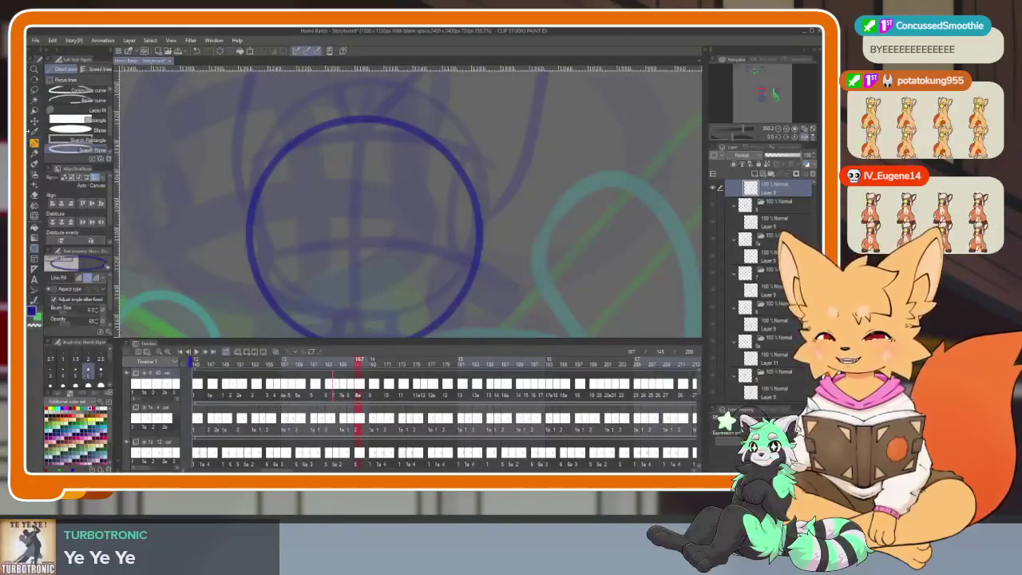
{"action": "left_click", "coordinate": [35, 91]}
{"action": "key", "text": "Tab"}
{"action": "left_click_drag", "start_coordinate": [302, 173], "coordinate": [461, 164]}
{"action": "left_click_drag", "start_coordinate": [471, 338], "coordinate": [465, 346]}
{"action": "key", "text": "ctrl+d"}
{"action": "scroll", "coordinate": [461, 333], "scroll_direction": "down", "scroll_amount": 2}
{"action": "scroll", "coordinate": [420, 360], "scroll_direction": "up", "scroll_amount": 3}
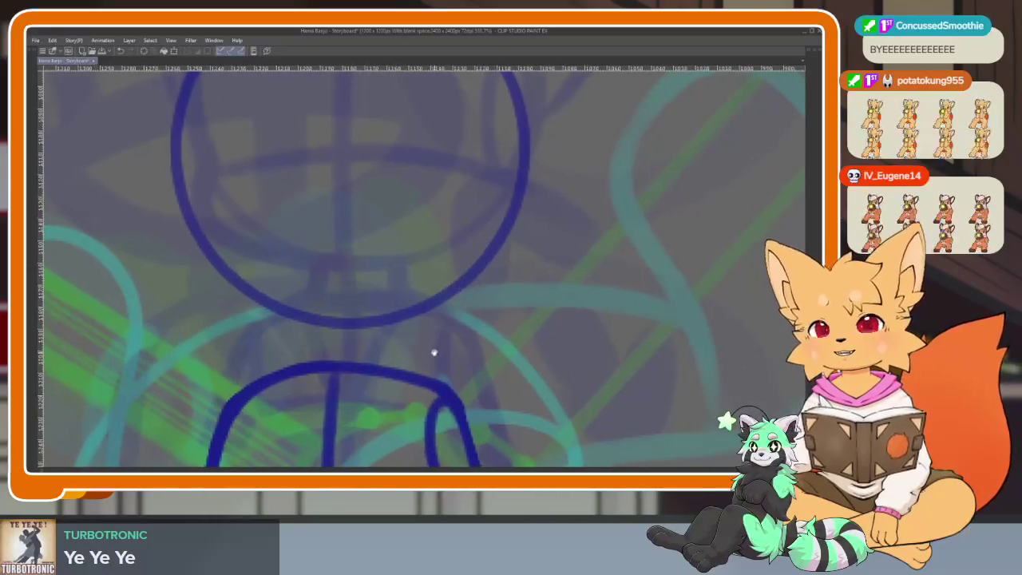
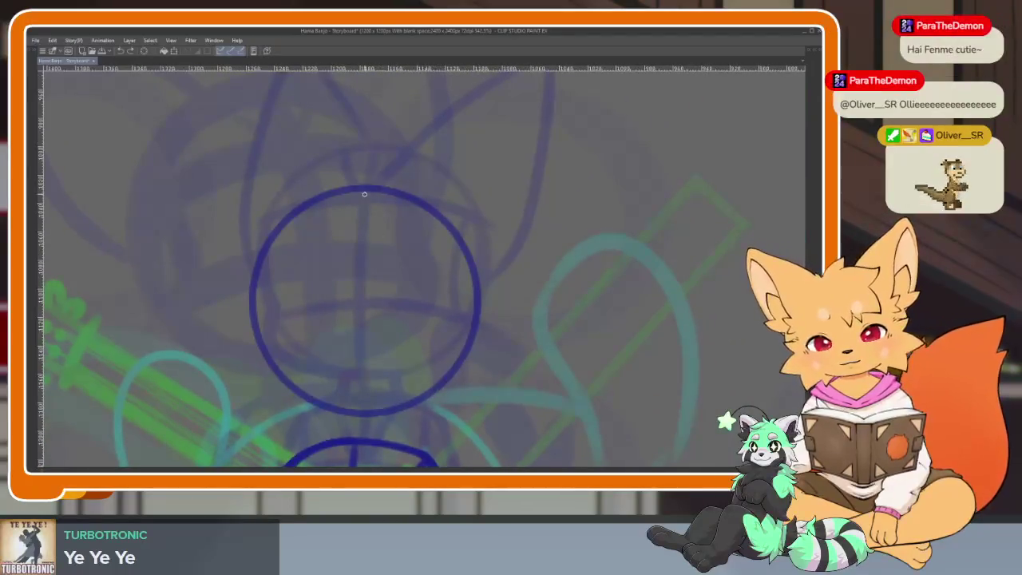
Draw a vertical centre line and two curved cross guides on the fox's head circle.
{"action": "left_click_drag", "start_coordinate": [366, 187], "coordinate": [351, 426]}
{"action": "scroll", "coordinate": [450, 360], "scroll_direction": "down", "scroll_amount": 5}
{"action": "scroll", "coordinate": [493, 305], "scroll_direction": "down", "scroll_amount": 3}
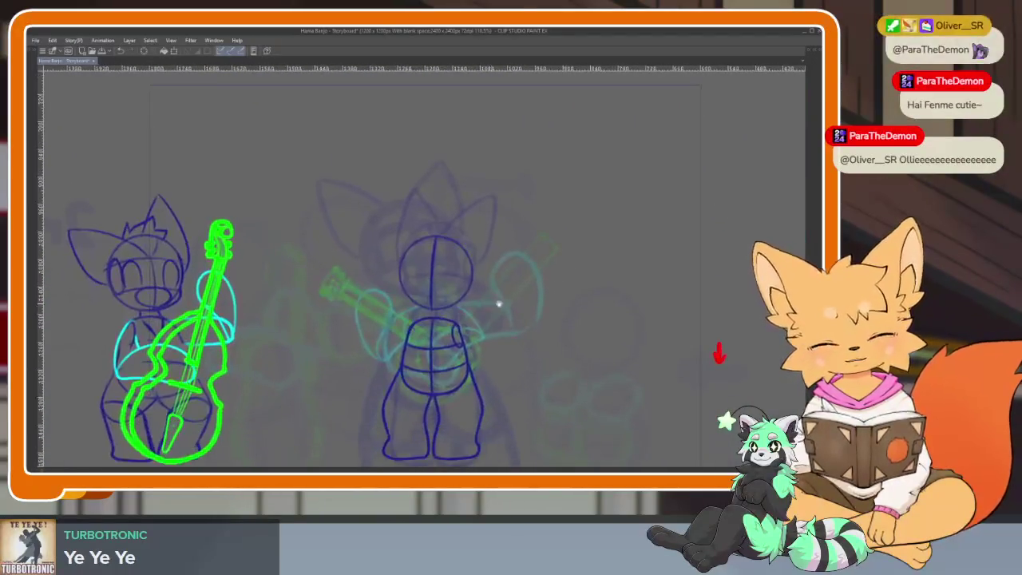
{"action": "scroll", "coordinate": [427, 290], "scroll_direction": "up", "scroll_amount": 3}
{"action": "scroll", "coordinate": [447, 354], "scroll_direction": "up", "scroll_amount": 2}
{"action": "scroll", "coordinate": [440, 342], "scroll_direction": "up", "scroll_amount": 2}
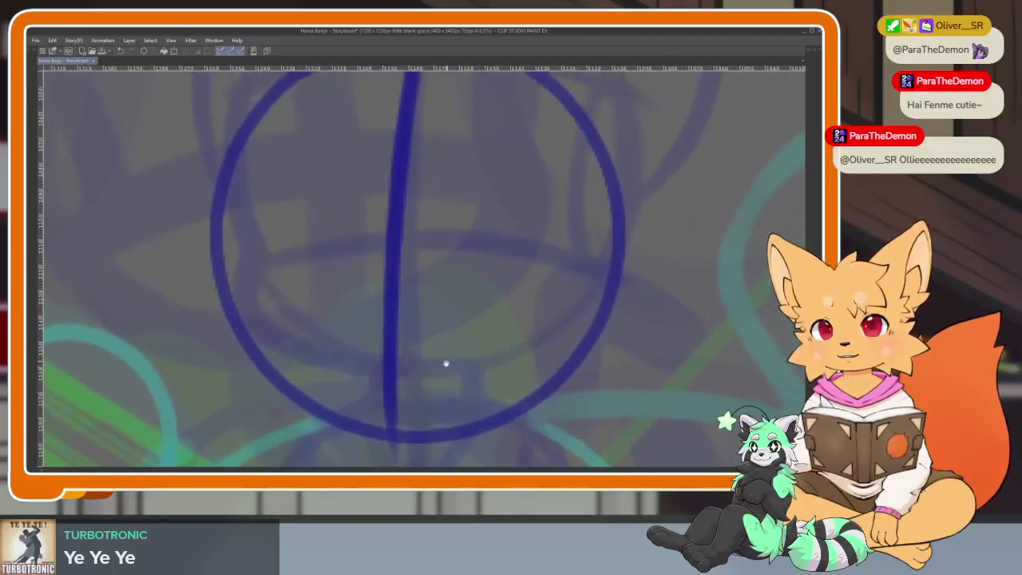
{"action": "left_click_drag", "start_coordinate": [236, 384], "coordinate": [631, 391]}
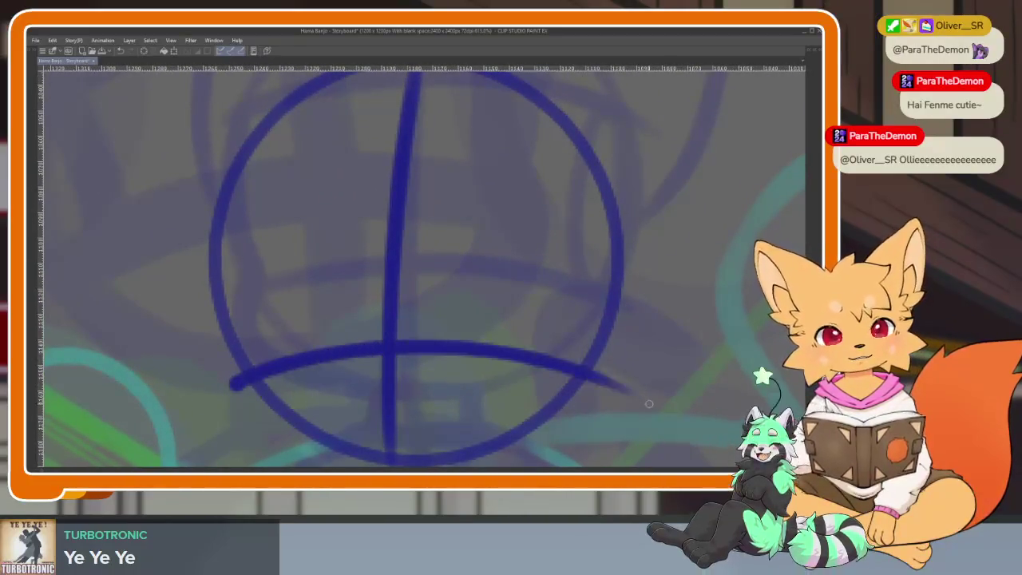
{"action": "left_click_drag", "start_coordinate": [205, 219], "coordinate": [633, 223]}
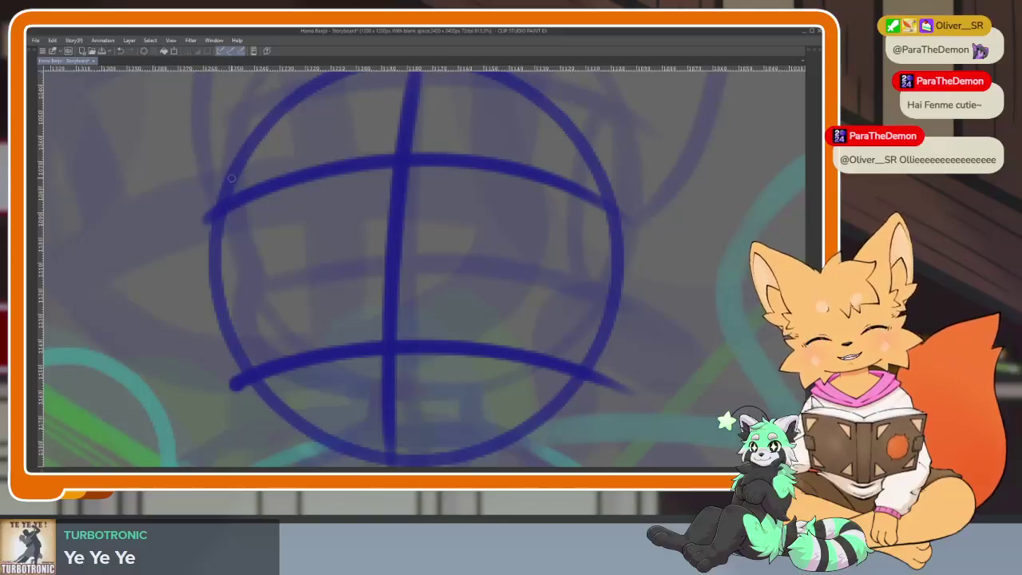
Redraw the left, right and lower-left sides of the head circle.
{"action": "left_click_drag", "start_coordinate": [228, 209], "coordinate": [241, 359]}
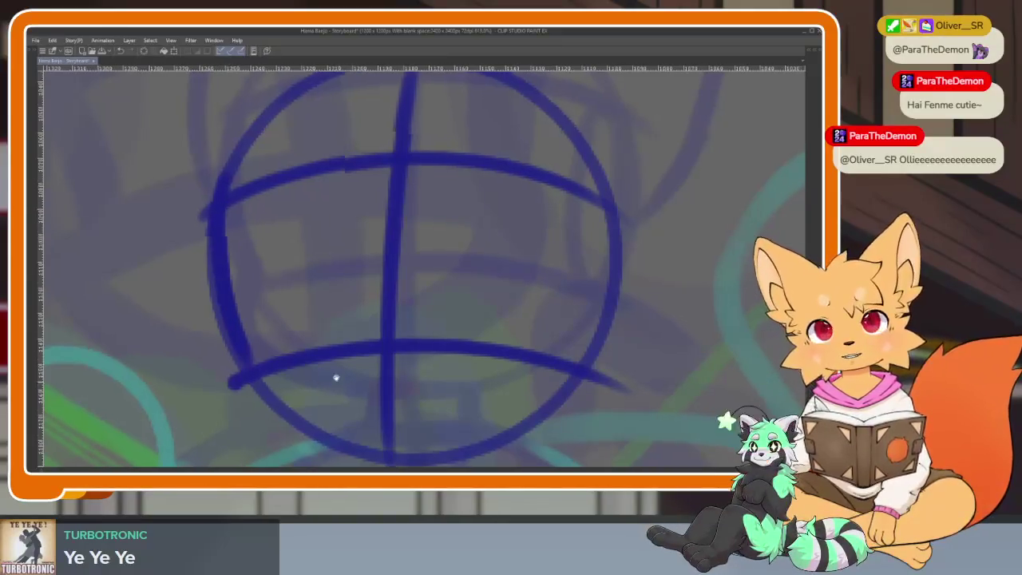
{"action": "mouse_move", "coordinate": [564, 160]}
{"action": "left_mouse_down"}
{"action": "mouse_move", "coordinate": [570, 210]}
{"action": "mouse_move", "coordinate": [551, 353]}
{"action": "left_mouse_up"}
{"action": "key", "text": "ctrl+z"}
{"action": "mouse_move", "coordinate": [572, 177]}
{"action": "left_mouse_down"}
{"action": "mouse_move", "coordinate": [577, 263]}
{"action": "mouse_move", "coordinate": [555, 351]}
{"action": "left_mouse_up"}
{"action": "key", "text": "ctrl+z"}
{"action": "mouse_move", "coordinate": [569, 164]}
{"action": "left_mouse_down"}
{"action": "mouse_move", "coordinate": [580, 264]}
{"action": "mouse_move", "coordinate": [553, 359]}
{"action": "mouse_move", "coordinate": [556, 387]}
{"action": "mouse_move", "coordinate": [543, 403]}
{"action": "mouse_move", "coordinate": [363, 459]}
{"action": "left_mouse_up"}
{"action": "scroll", "coordinate": [274, 330], "scroll_direction": "down", "scroll_amount": 2}
{"action": "mouse_move", "coordinate": [218, 300]}
{"action": "left_mouse_down"}
{"action": "mouse_move", "coordinate": [209, 351]}
{"action": "mouse_move", "coordinate": [319, 403]}
{"action": "mouse_move", "coordinate": [392, 411]}
{"action": "left_mouse_up"}
{"action": "scroll", "coordinate": [620, 342], "scroll_direction": "up", "scroll_amount": 5}
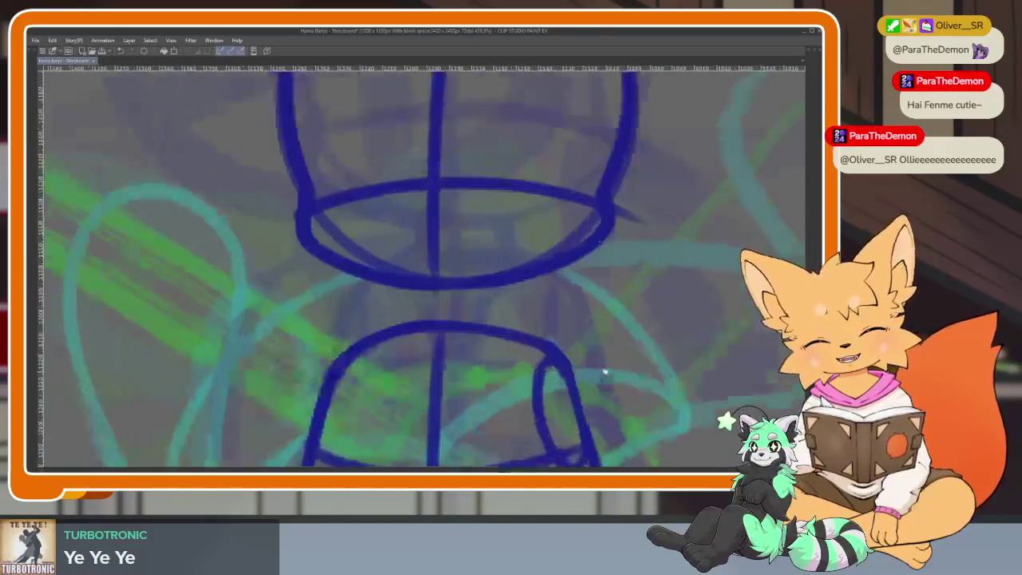
Draw the neck line up to the head and a V-shaped collar on the torso.
{"action": "left_click_drag", "start_coordinate": [408, 298], "coordinate": [414, 292]}
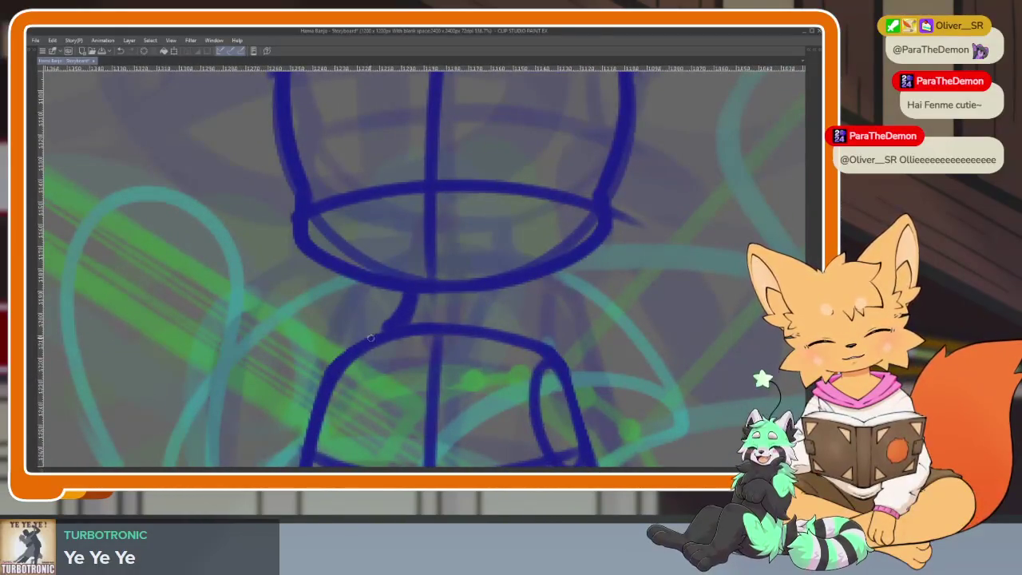
{"action": "left_click_drag", "start_coordinate": [517, 335], "coordinate": [486, 252]}
{"action": "mouse_move", "coordinate": [358, 249]}
{"action": "left_mouse_down"}
{"action": "mouse_move", "coordinate": [393, 381]}
{"action": "mouse_move", "coordinate": [452, 270]}
{"action": "left_mouse_up"}
{"action": "scroll", "coordinate": [462, 249], "scroll_direction": "down", "scroll_amount": 2}
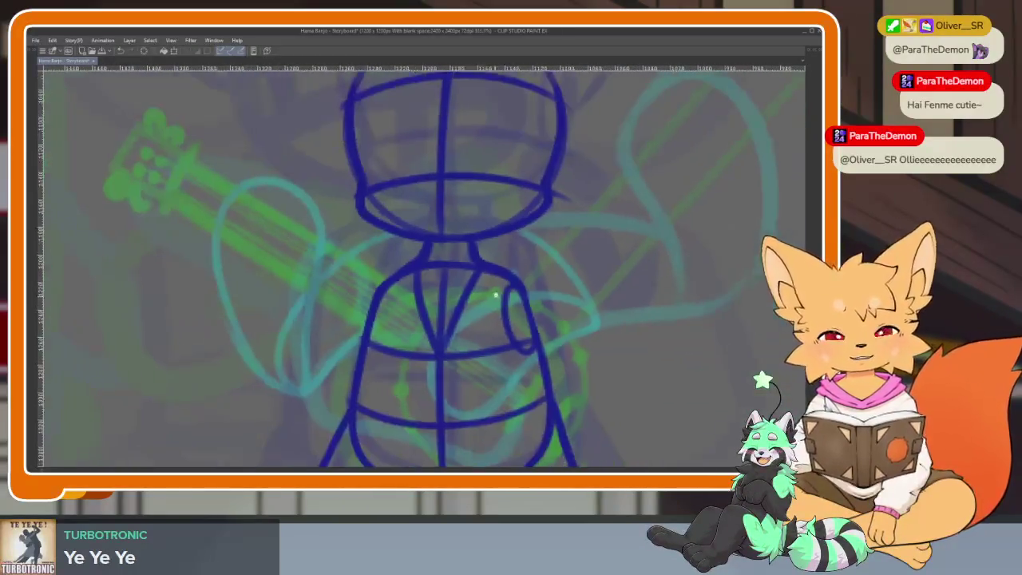
{"action": "scroll", "coordinate": [547, 356], "scroll_direction": "down", "scroll_amount": 2}
{"action": "scroll", "coordinate": [538, 338], "scroll_direction": "down", "scroll_amount": 3}
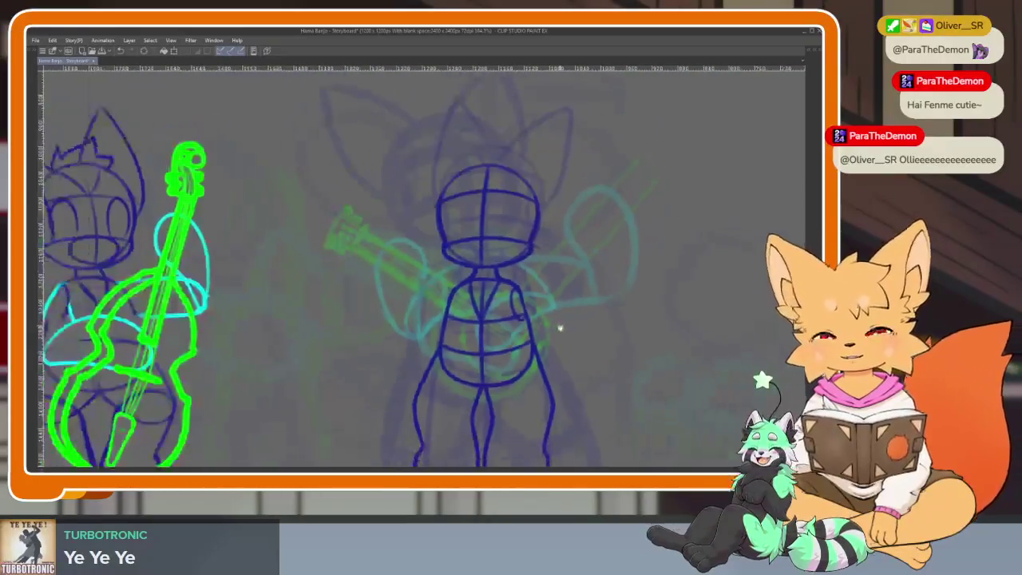
Centre the banjo fox in view and draw a V stroke above the head's crossbar.
{"action": "scroll", "coordinate": [557, 327], "scroll_direction": "down", "scroll_amount": 1}
{"action": "scroll", "coordinate": [543, 347], "scroll_direction": "down", "scroll_amount": 1}
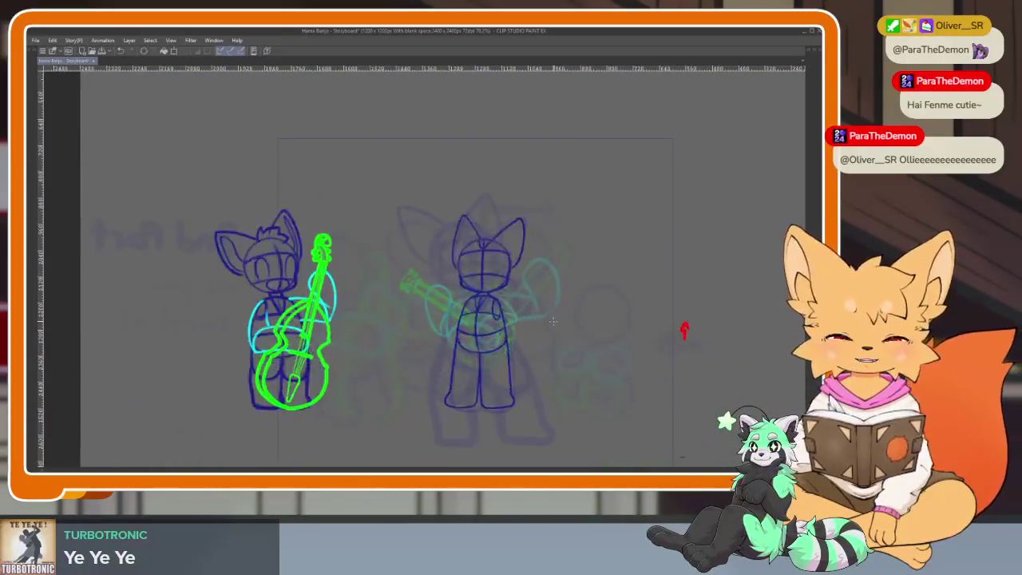
{"action": "left_click_drag", "start_coordinate": [482, 271], "coordinate": [408, 315]}
{"action": "scroll", "coordinate": [408, 315], "scroll_direction": "up", "scroll_amount": 3}
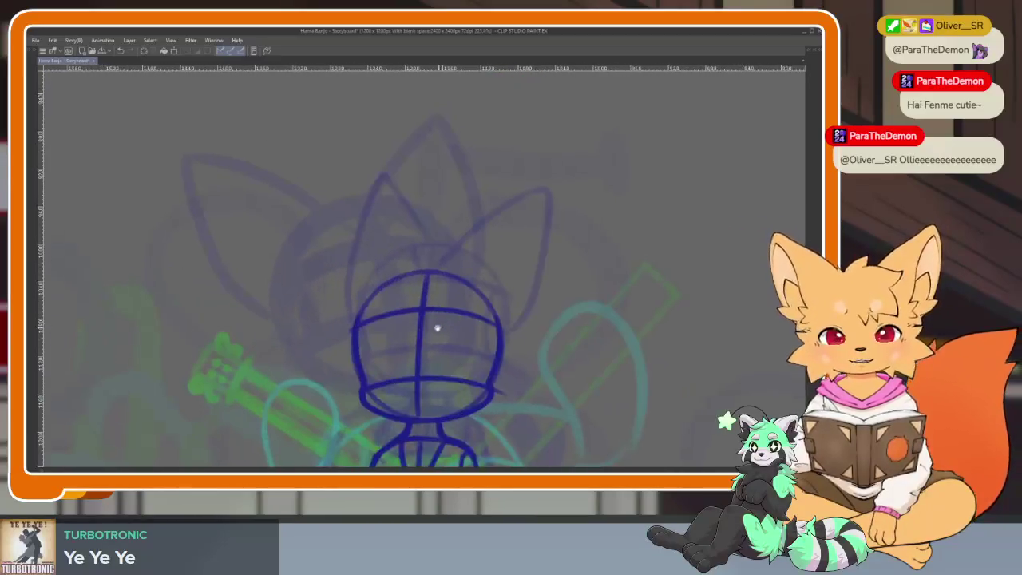
{"action": "scroll", "coordinate": [438, 327], "scroll_direction": "up", "scroll_amount": 3}
{"action": "left_click_drag", "start_coordinate": [400, 252], "coordinate": [433, 313]}
{"action": "left_click_drag", "start_coordinate": [482, 249], "coordinate": [438, 313]}
{"action": "scroll", "coordinate": [522, 282], "scroll_direction": "down", "scroll_amount": 2}
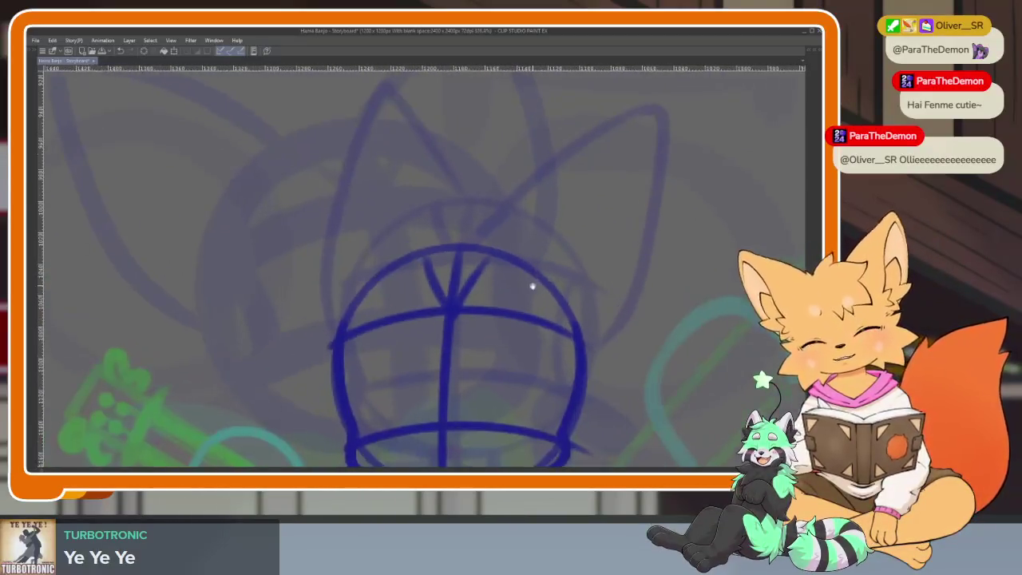
{"action": "scroll", "coordinate": [520, 299], "scroll_direction": "down", "scroll_amount": 1}
{"action": "scroll", "coordinate": [542, 313], "scroll_direction": "up", "scroll_amount": 3}
{"action": "scroll", "coordinate": [542, 314], "scroll_direction": "down", "scroll_amount": 1}
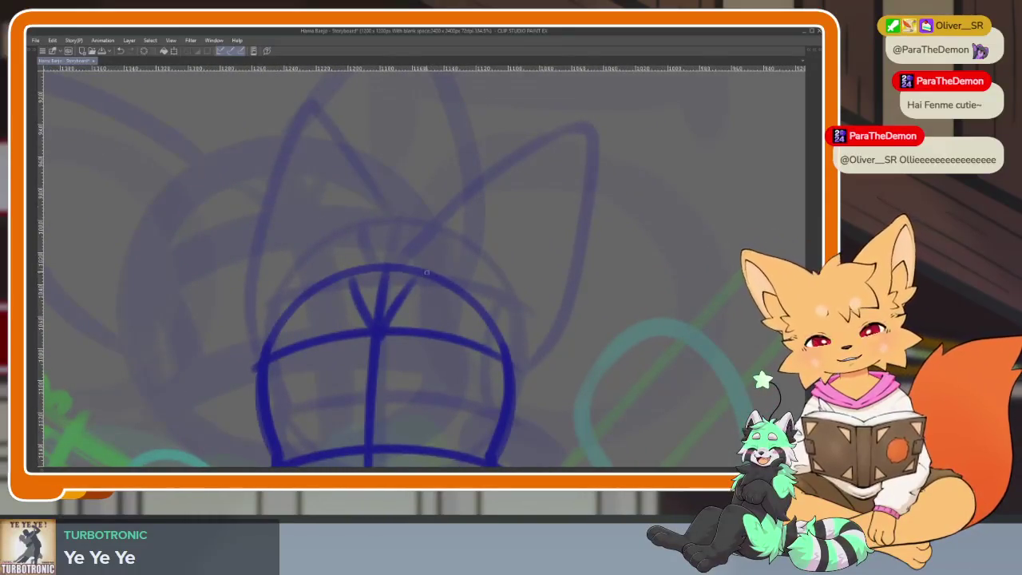
Sketch the right ear's top edge and the left ear outline.
{"action": "mouse_move", "coordinate": [419, 274]}
{"action": "left_mouse_down"}
{"action": "mouse_move", "coordinate": [633, 211]}
{"action": "mouse_move", "coordinate": [552, 374]}
{"action": "left_mouse_up"}
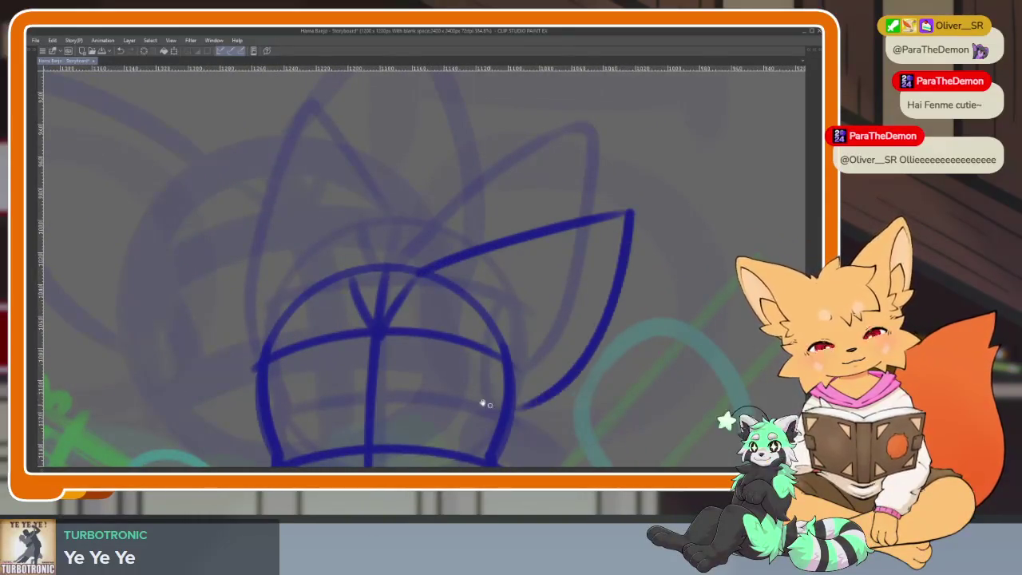
{"action": "scroll", "coordinate": [553, 374], "scroll_direction": "up", "scroll_amount": 1}
{"action": "mouse_move", "coordinate": [444, 217]}
{"action": "left_mouse_down"}
{"action": "mouse_move", "coordinate": [299, 160]}
{"action": "mouse_move", "coordinate": [303, 263]}
{"action": "left_mouse_up"}
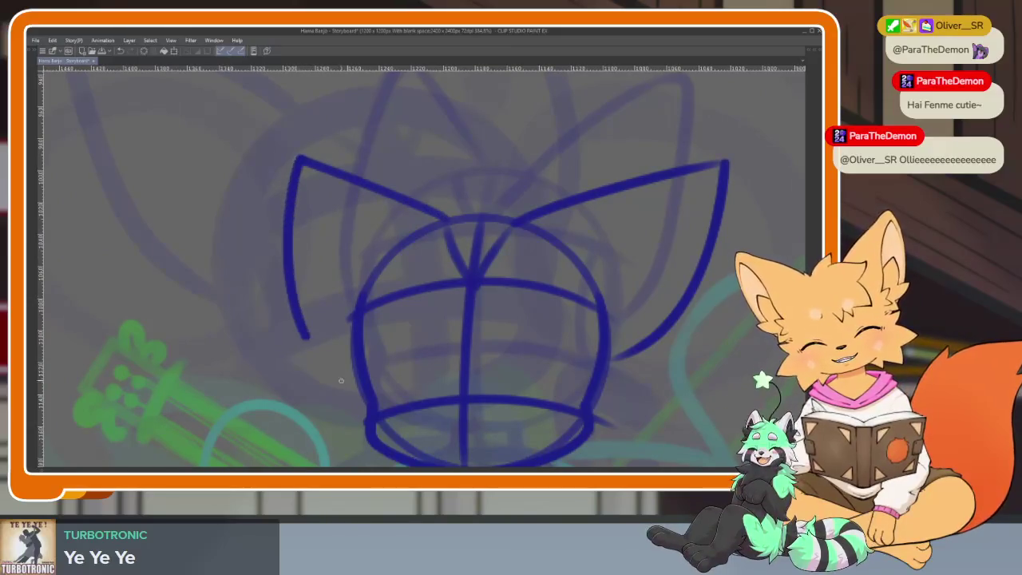
{"action": "scroll", "coordinate": [598, 274], "scroll_direction": "down", "scroll_amount": 2}
{"action": "scroll", "coordinate": [618, 301], "scroll_direction": "down", "scroll_amount": 1}
{"action": "scroll", "coordinate": [631, 310], "scroll_direction": "up", "scroll_amount": 1}
{"action": "scroll", "coordinate": [631, 309], "scroll_direction": "up", "scroll_amount": 2}
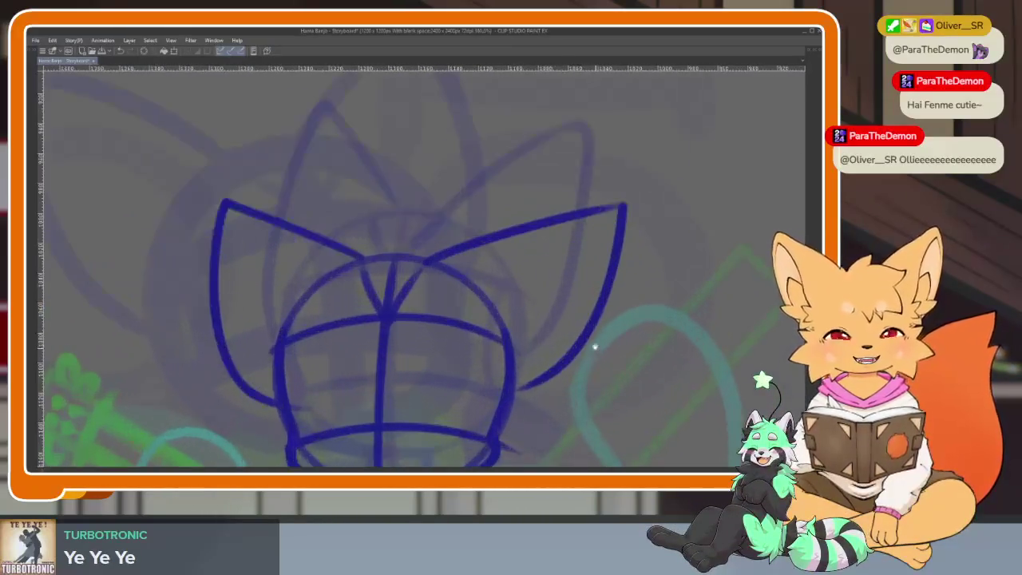
{"action": "scroll", "coordinate": [612, 324], "scroll_direction": "up", "scroll_amount": 1}
{"action": "key", "text": "ctrl+z"}
{"action": "key", "text": "ctrl+z"}
{"action": "key", "text": "ctrl+z"}
{"action": "key", "text": "ctrl+z"}
{"action": "key", "text": "ctrl+y"}
{"action": "key", "text": "ctrl+y"}
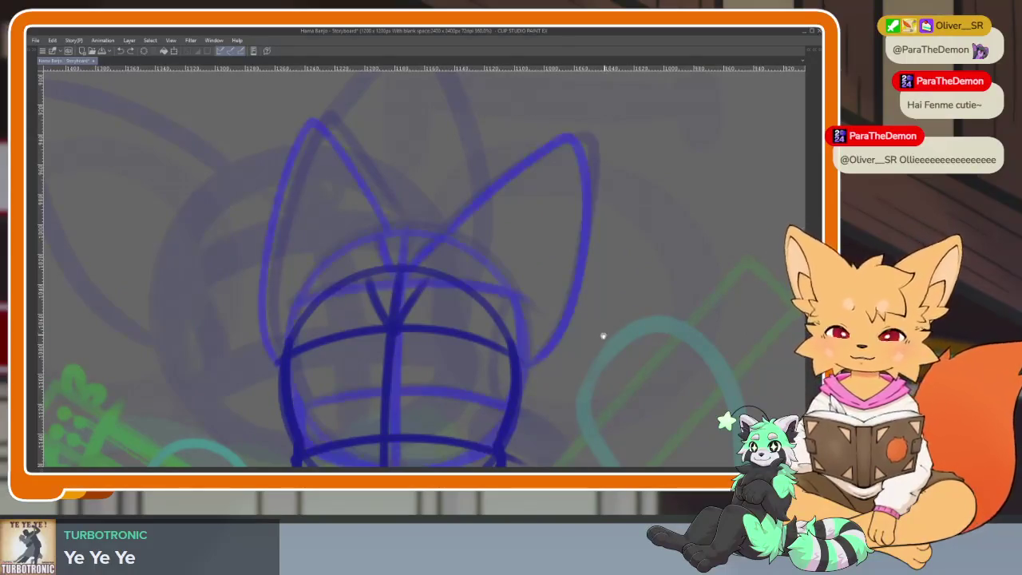
{"action": "scroll", "coordinate": [602, 329], "scroll_direction": "down", "scroll_amount": 2}
{"action": "scroll", "coordinate": [559, 319], "scroll_direction": "up", "scroll_amount": 2}
Draw a darker right ear and finish the left ear down the head's side and up to its tip.
{"action": "mouse_move", "coordinate": [431, 266]}
{"action": "left_mouse_down"}
{"action": "mouse_move", "coordinate": [475, 193]}
{"action": "mouse_move", "coordinate": [535, 134]}
{"action": "mouse_move", "coordinate": [577, 289]}
{"action": "mouse_move", "coordinate": [517, 406]}
{"action": "mouse_move", "coordinate": [593, 365]}
{"action": "left_mouse_up"}
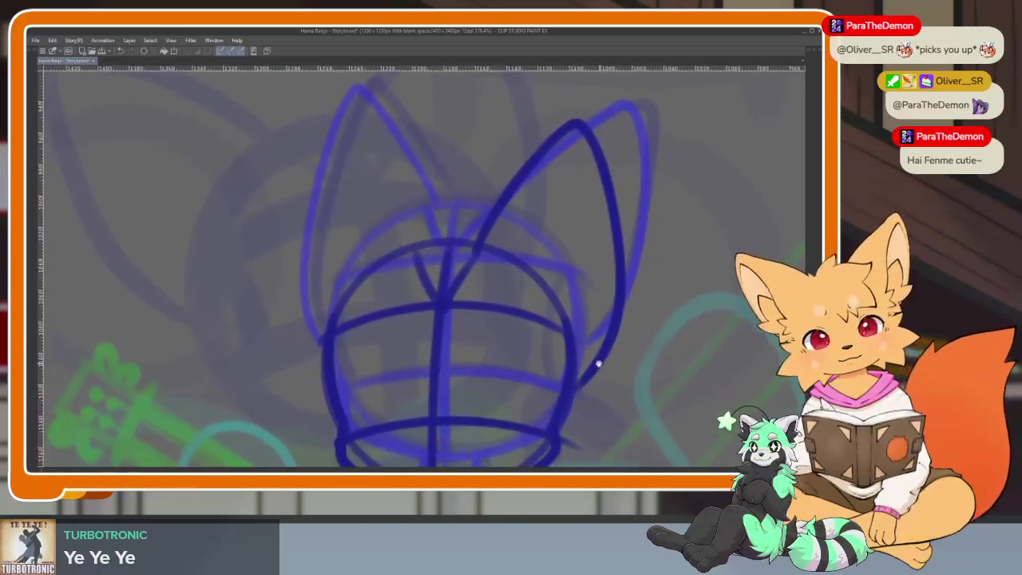
{"action": "mouse_move", "coordinate": [324, 154]}
{"action": "left_mouse_down"}
{"action": "mouse_move", "coordinate": [297, 343]}
{"action": "mouse_move", "coordinate": [323, 391]}
{"action": "left_mouse_up"}
{"action": "scroll", "coordinate": [594, 337], "scroll_direction": "down", "scroll_amount": 1}
{"action": "scroll", "coordinate": [631, 324], "scroll_direction": "down", "scroll_amount": 2}
{"action": "scroll", "coordinate": [560, 323], "scroll_direction": "up", "scroll_amount": 3}
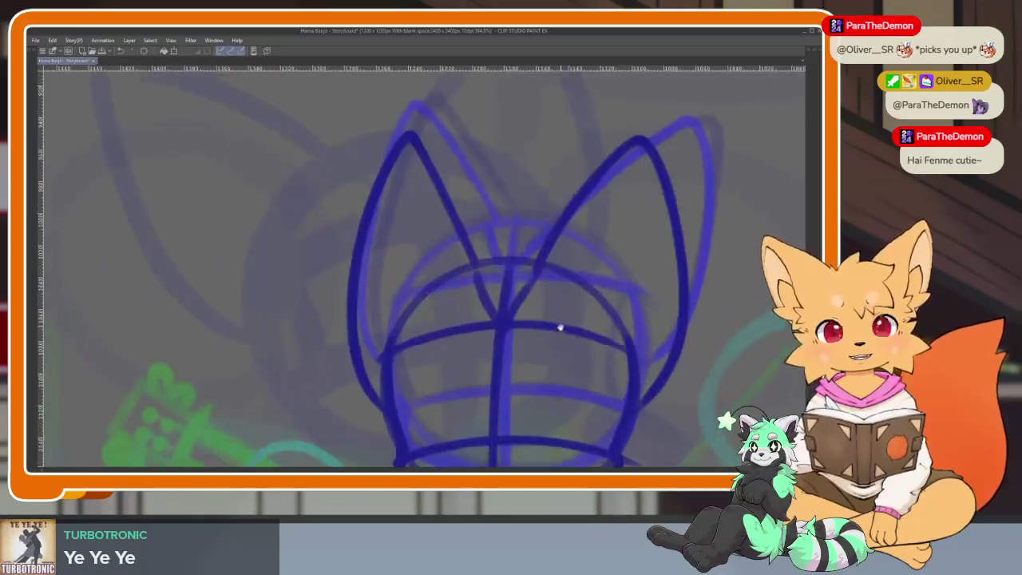
{"action": "scroll", "coordinate": [560, 323], "scroll_direction": "down", "scroll_amount": 1}
{"action": "scroll", "coordinate": [500, 293], "scroll_direction": "down", "scroll_amount": 1}
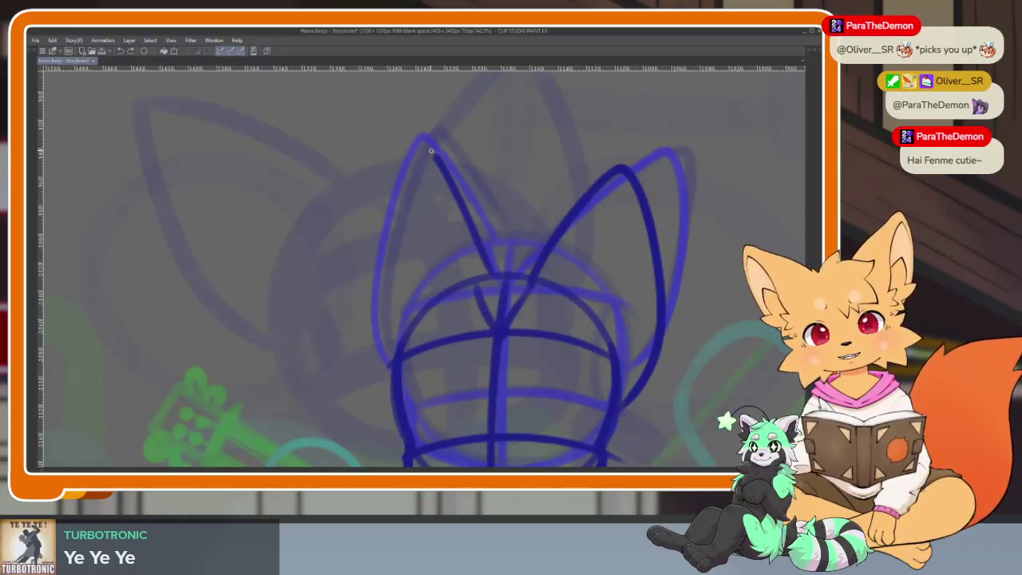
{"action": "left_click_drag", "start_coordinate": [431, 151], "coordinate": [369, 375]}
{"action": "key", "text": "ctrl+z"}
{"action": "mouse_move", "coordinate": [491, 273]}
{"action": "left_mouse_down"}
{"action": "mouse_move", "coordinate": [448, 194]}
{"action": "mouse_move", "coordinate": [415, 169]}
{"action": "mouse_move", "coordinate": [375, 359]}
{"action": "mouse_move", "coordinate": [384, 404]}
{"action": "left_mouse_up"}
{"action": "scroll", "coordinate": [383, 403], "scroll_direction": "down", "scroll_amount": 2}
{"action": "scroll", "coordinate": [599, 337], "scroll_direction": "down", "scroll_amount": 1}
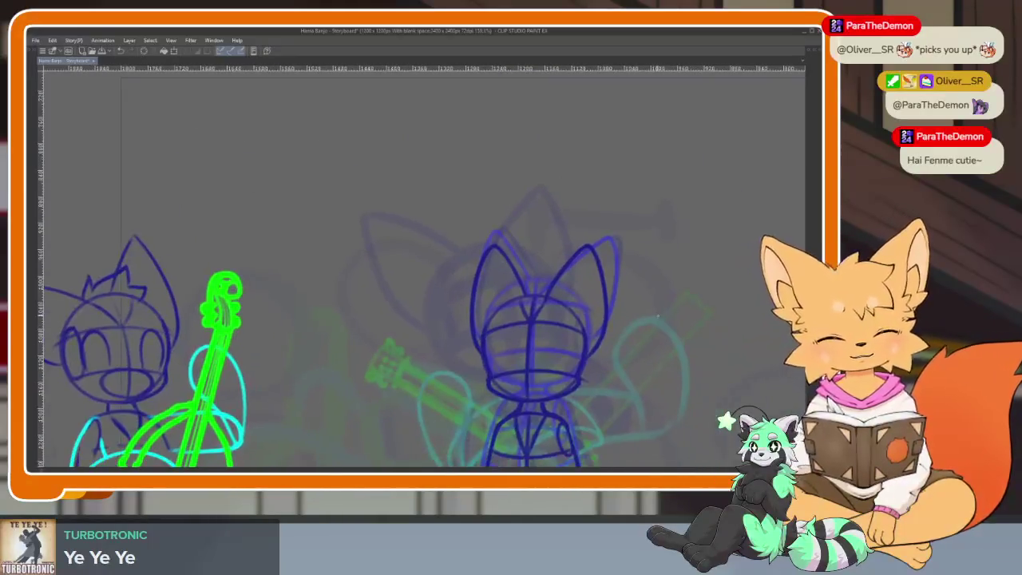
Undo the thin stray ear stroke, zoom out, and resume playing the storyboard animation.
{"action": "key", "text": "ctrl+z"}
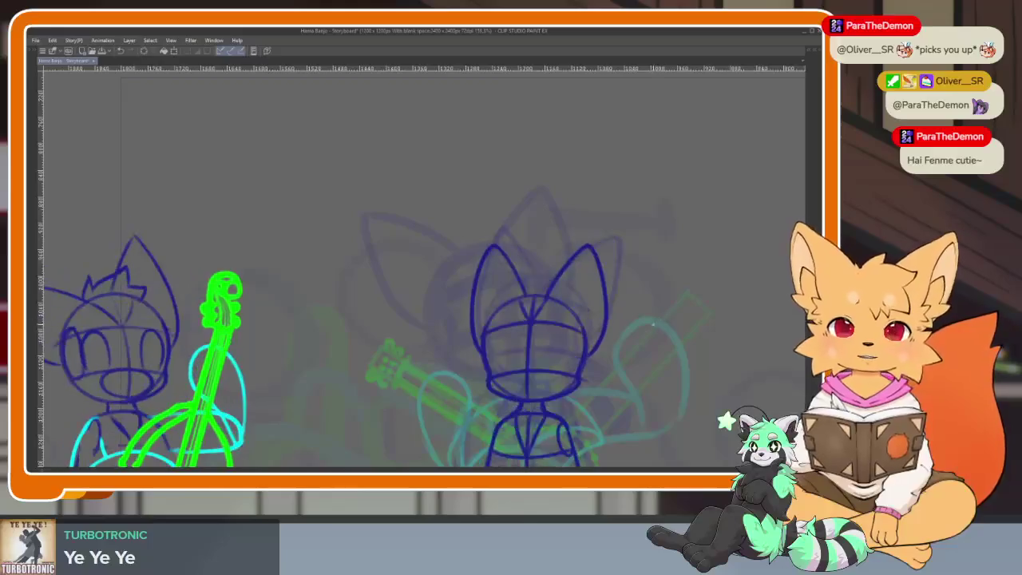
{"action": "scroll", "coordinate": [607, 335], "scroll_direction": "down", "scroll_amount": 2}
{"action": "scroll", "coordinate": [543, 343], "scroll_direction": "down", "scroll_amount": 1}
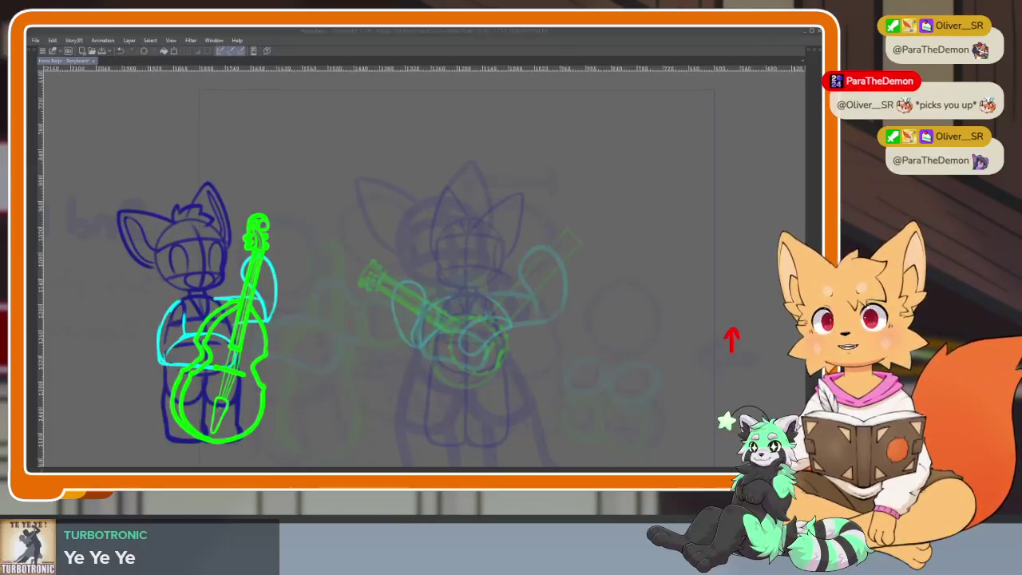
{"action": "left_click", "coordinate": [478, 36]}
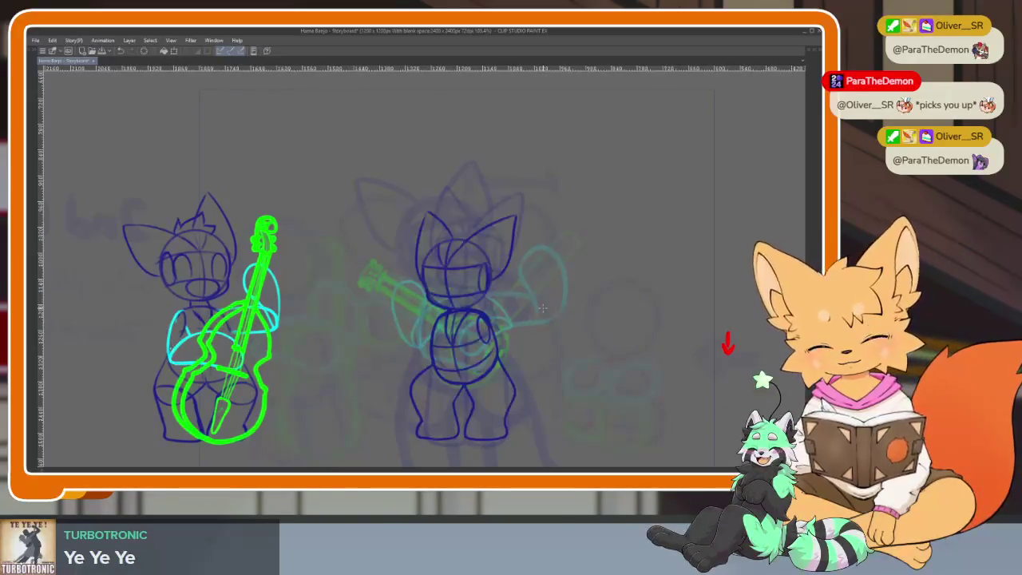
{"action": "scroll", "coordinate": [491, 379], "scroll_direction": "up", "scroll_amount": 2}
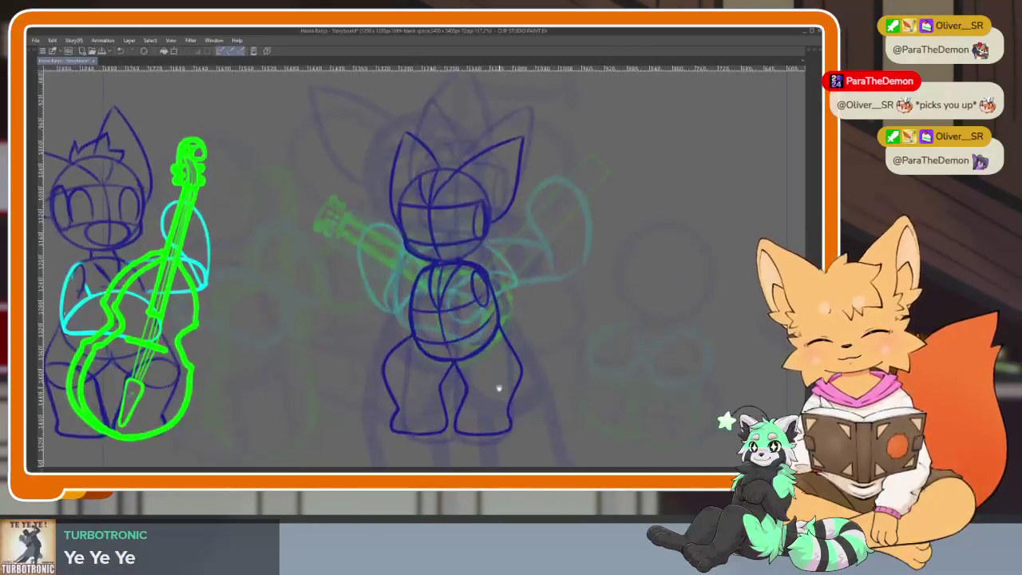
Erase the fox's lower legs and feet, then close the gap under the left foot outline.
{"action": "scroll", "coordinate": [499, 389], "scroll_direction": "up", "scroll_amount": 2}
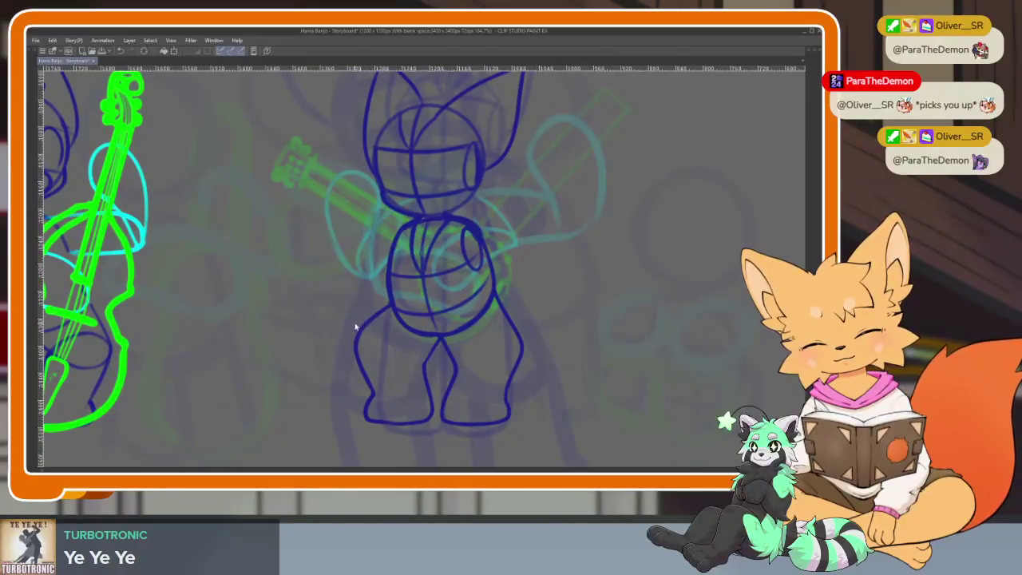
{"action": "mouse_move", "coordinate": [363, 365]}
{"action": "left_mouse_down"}
{"action": "mouse_move", "coordinate": [364, 418]}
{"action": "mouse_move", "coordinate": [422, 388]}
{"action": "mouse_move", "coordinate": [442, 352]}
{"action": "mouse_move", "coordinate": [515, 314]}
{"action": "left_mouse_up"}
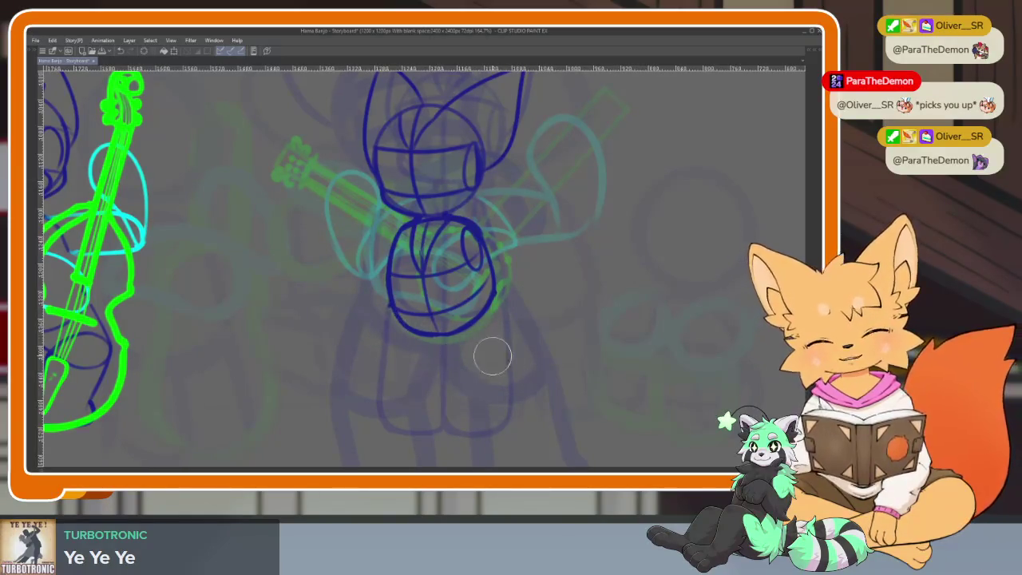
{"action": "scroll", "coordinate": [487, 352], "scroll_direction": "up", "scroll_amount": 2}
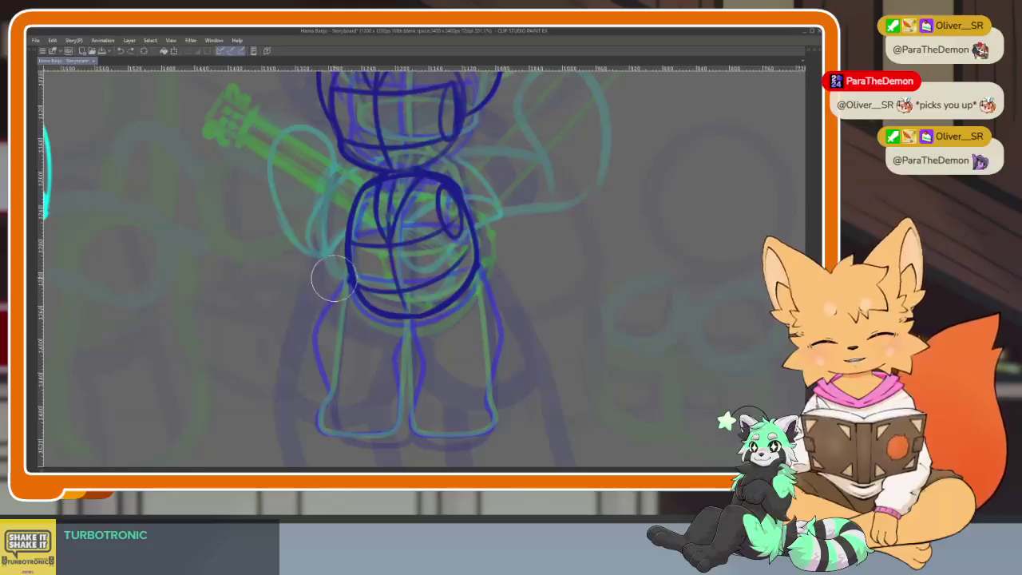
{"action": "scroll", "coordinate": [343, 292], "scroll_direction": "up", "scroll_amount": 5}
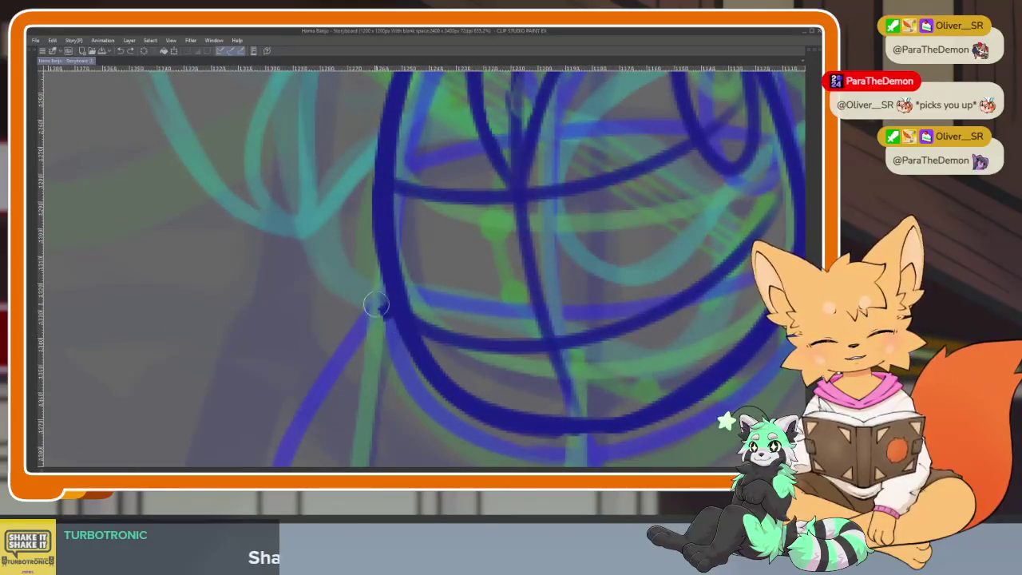
{"action": "scroll", "coordinate": [399, 366], "scroll_direction": "down", "scroll_amount": 5}
{"action": "scroll", "coordinate": [452, 338], "scroll_direction": "up", "scroll_amount": 3}
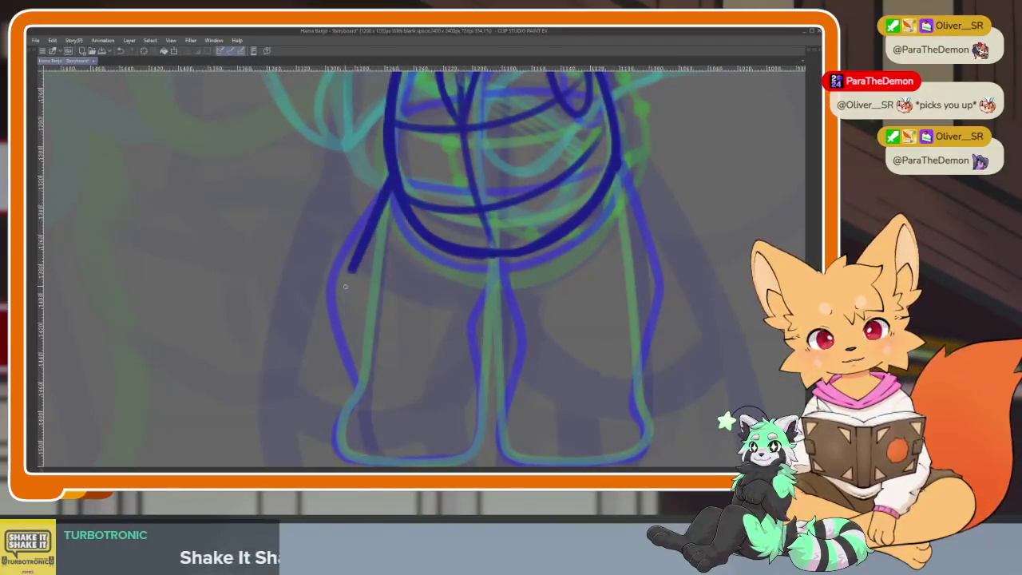
{"action": "left_click_drag", "start_coordinate": [383, 424], "coordinate": [362, 336]}
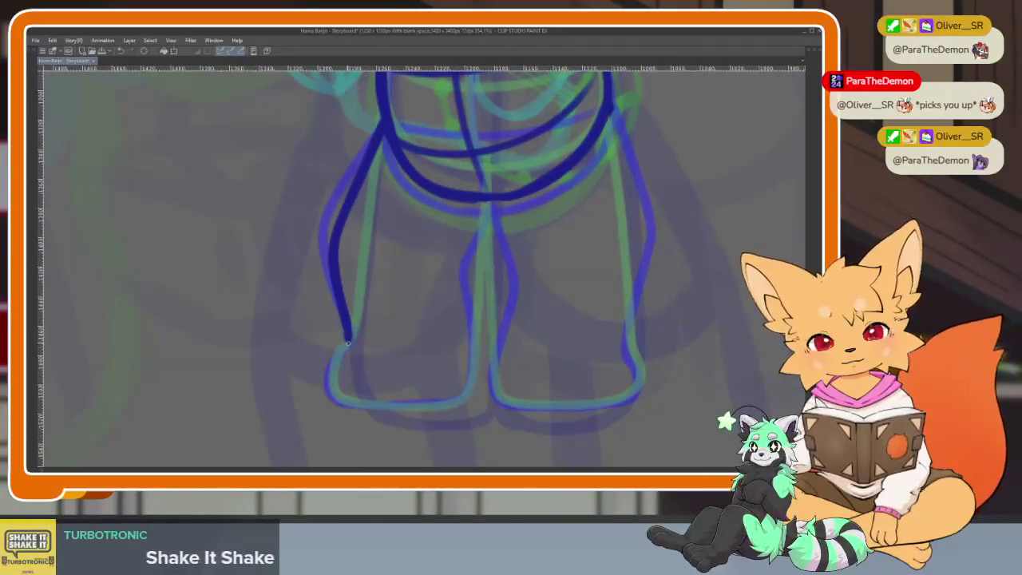
{"action": "left_click_drag", "start_coordinate": [532, 374], "coordinate": [488, 406]}
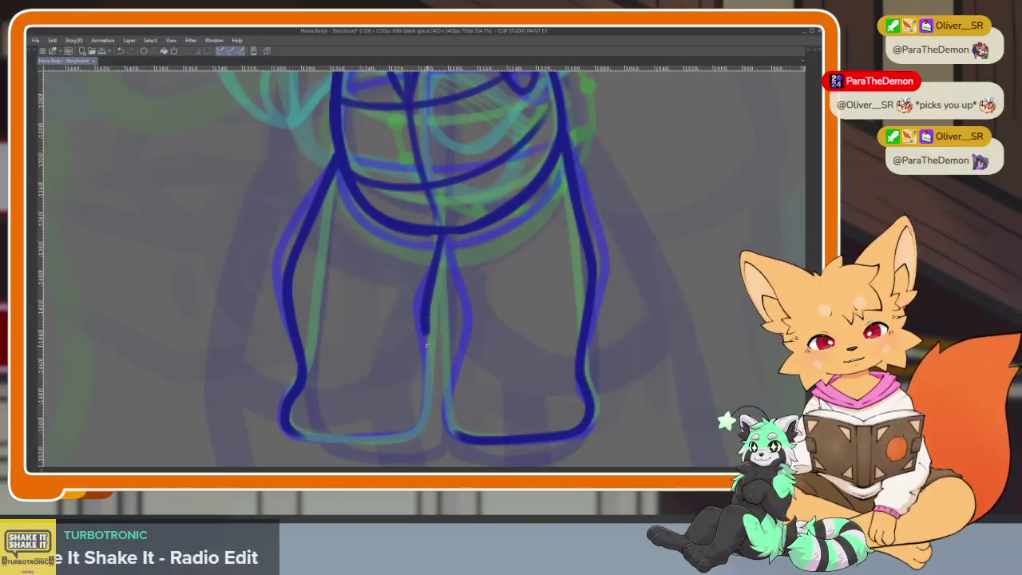
{"action": "left_click_drag", "start_coordinate": [334, 437], "coordinate": [291, 434]}
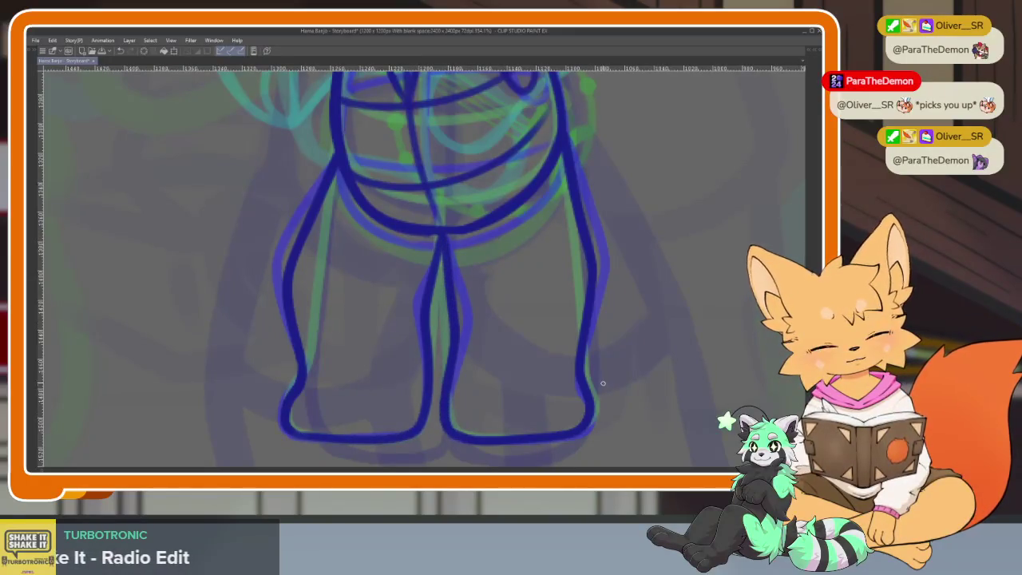
{"action": "scroll", "coordinate": [601, 385], "scroll_direction": "down", "scroll_amount": 3}
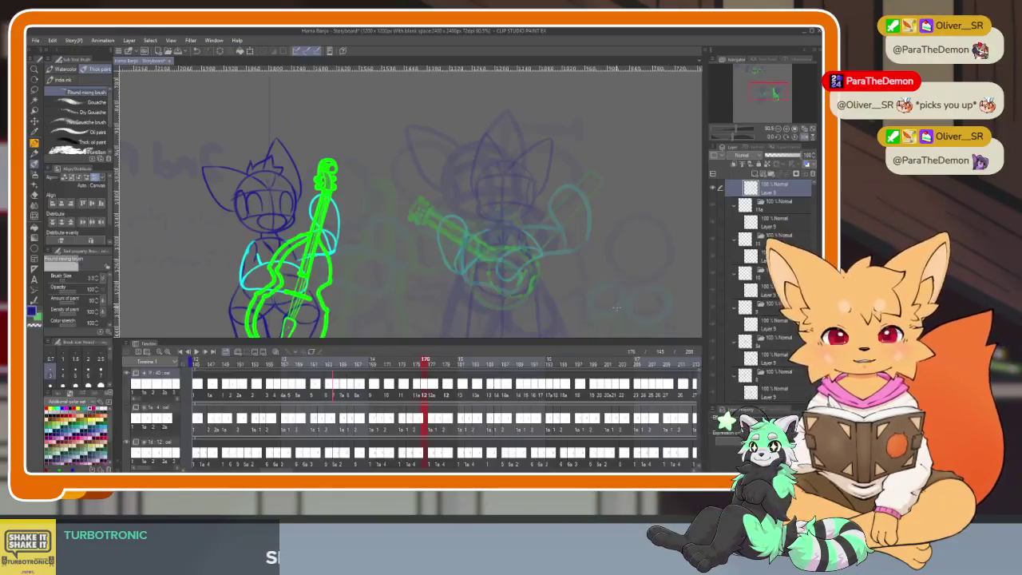
Step back a frame, then forward to the dark-blue fox frame, and bring back the panels.
{"action": "key", "text": "Tab"}
{"action": "mouse_move", "coordinate": [414, 366]}
{"action": "left_mouse_down"}
{"action": "mouse_move", "coordinate": [361, 373]}
{"action": "mouse_move", "coordinate": [372, 370]}
{"action": "left_mouse_up"}
{"action": "key", "text": "Tab"}
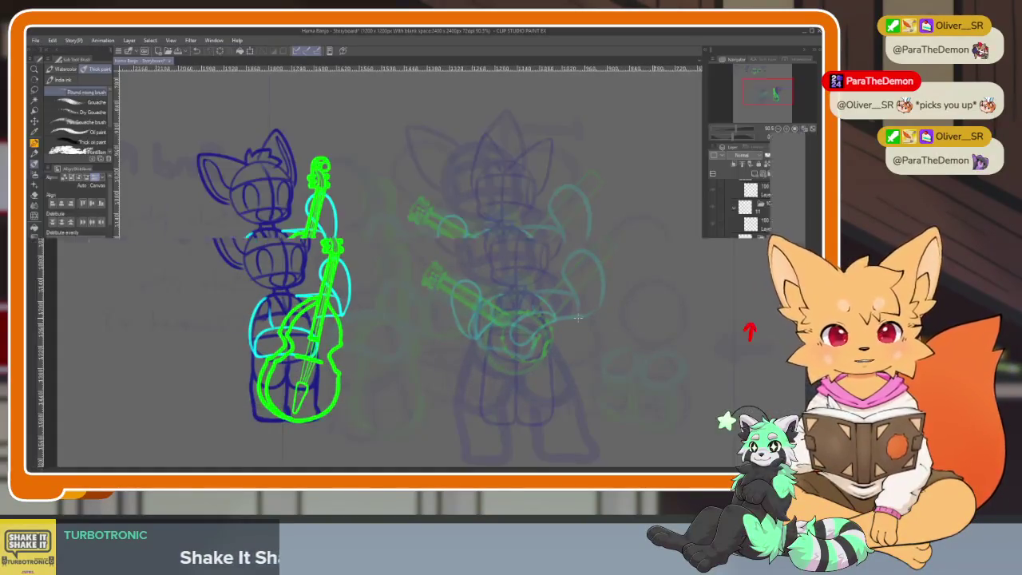
{"action": "key", "text": "Right"}
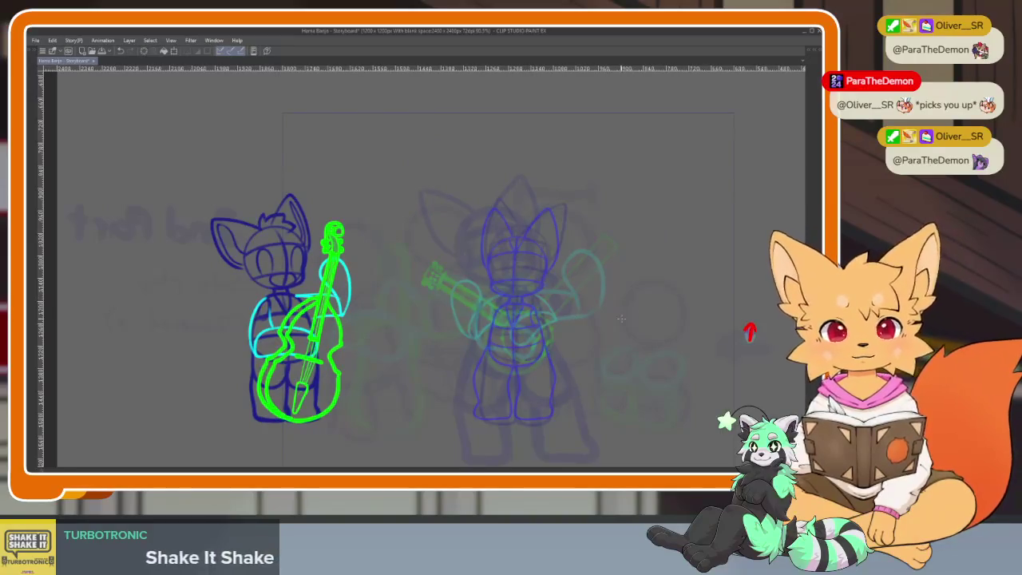
{"action": "scroll", "coordinate": [631, 317], "scroll_direction": "up", "scroll_amount": 5}
{"action": "scroll", "coordinate": [577, 354], "scroll_direction": "down", "scroll_amount": 6}
{"action": "scroll", "coordinate": [641, 317], "scroll_direction": "up", "scroll_amount": 2}
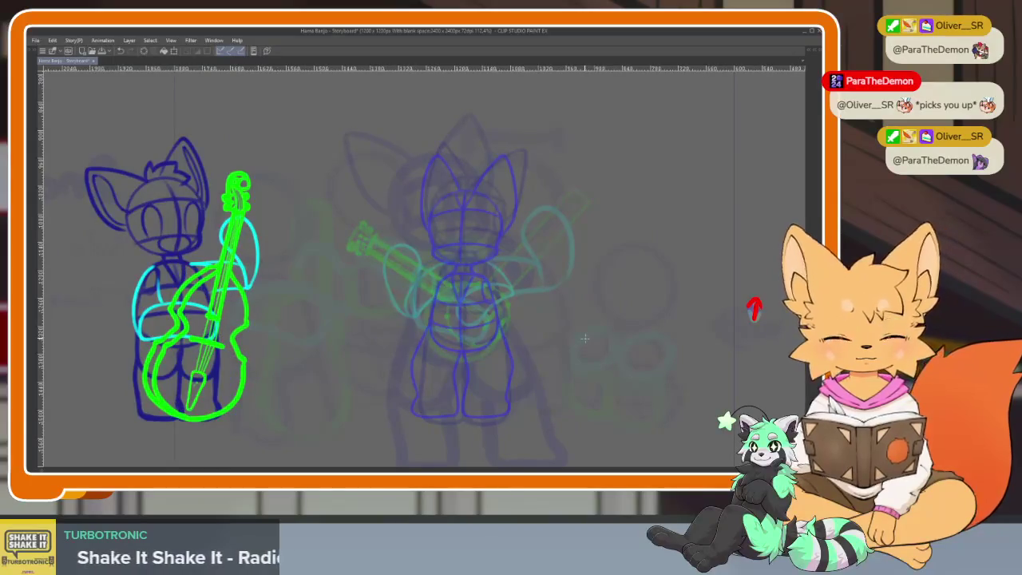
{"action": "key", "text": "Tab"}
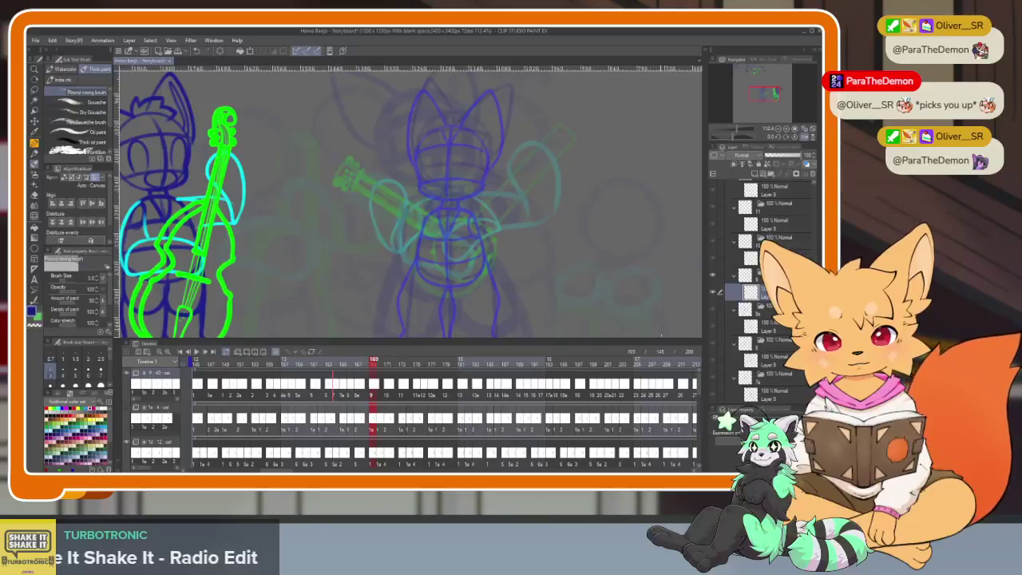
Jump between frames 166 and 169, then scrub back to about frame 163.
{"action": "key", "text": "Tab"}
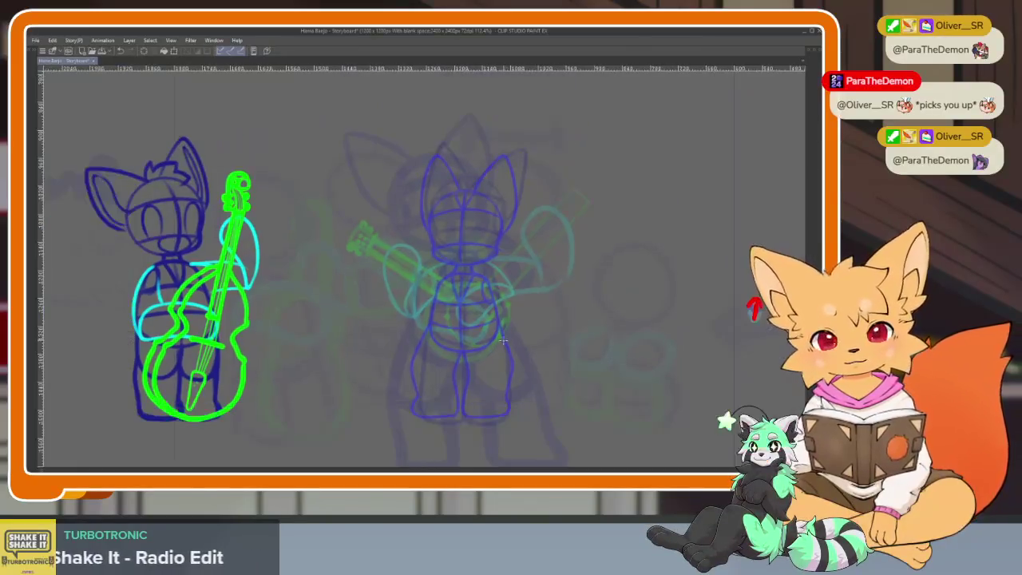
{"action": "scroll", "coordinate": [492, 345], "scroll_direction": "up", "scroll_amount": 2}
{"action": "key", "text": "Tab"}
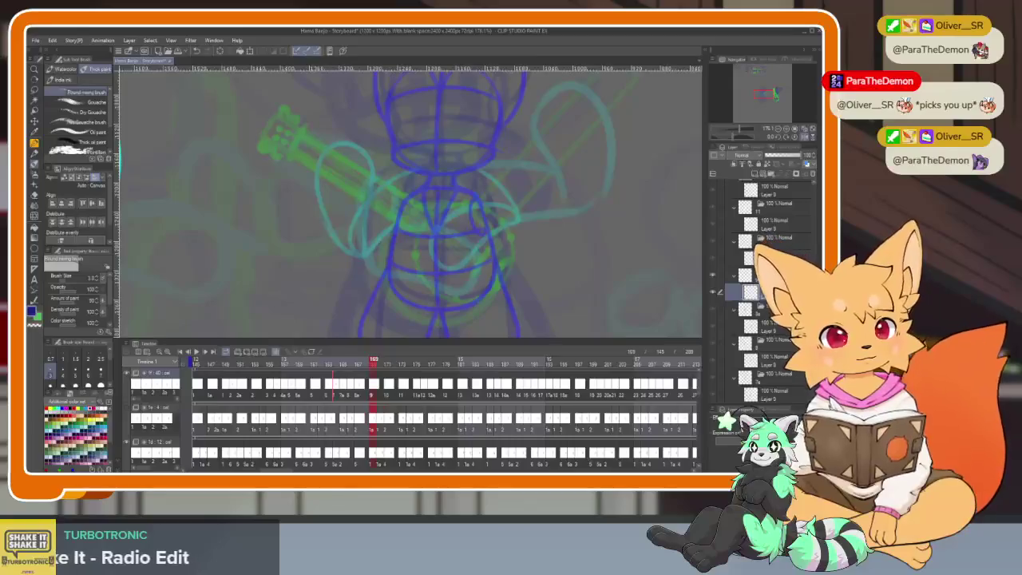
{"action": "left_click", "coordinate": [774, 364]}
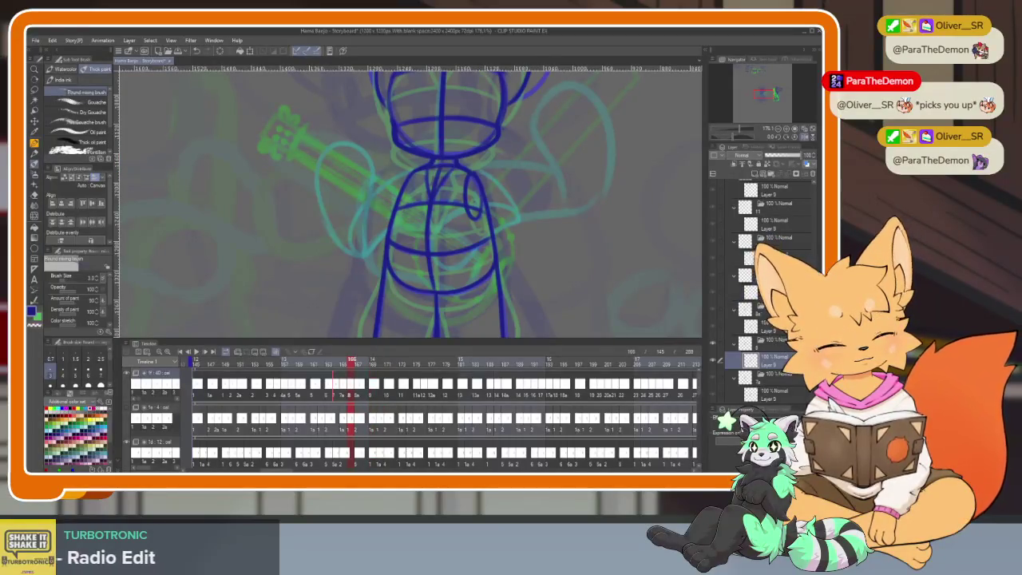
{"action": "left_click", "coordinate": [751, 309]}
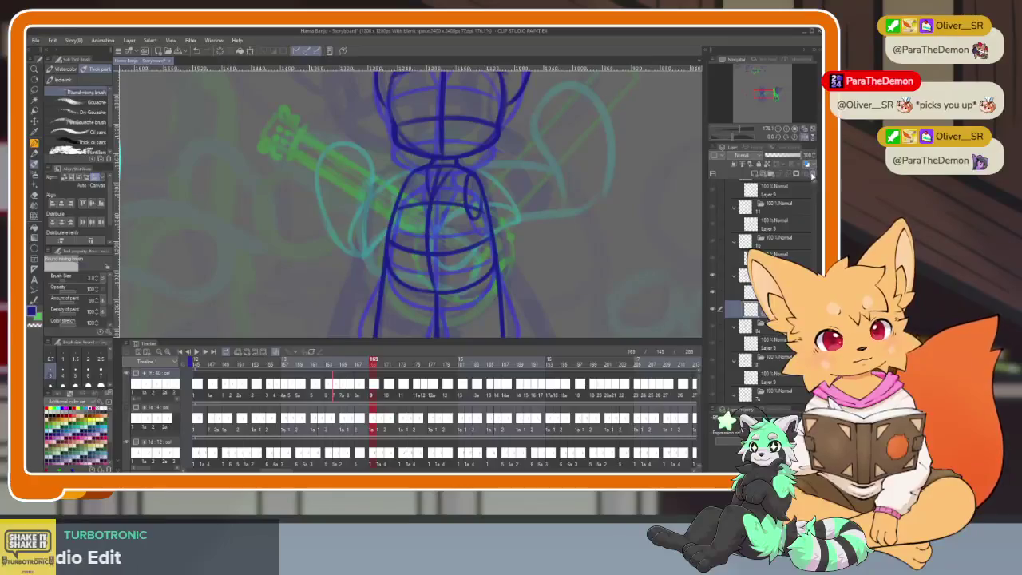
{"action": "mouse_move", "coordinate": [373, 364]}
{"action": "left_mouse_down"}
{"action": "mouse_move", "coordinate": [336, 365]}
{"action": "mouse_move", "coordinate": [387, 367]}
{"action": "left_mouse_up"}
Hide the panels and zoom in so the frame-163 canvas fills the window.
{"action": "key", "text": "Tab"}
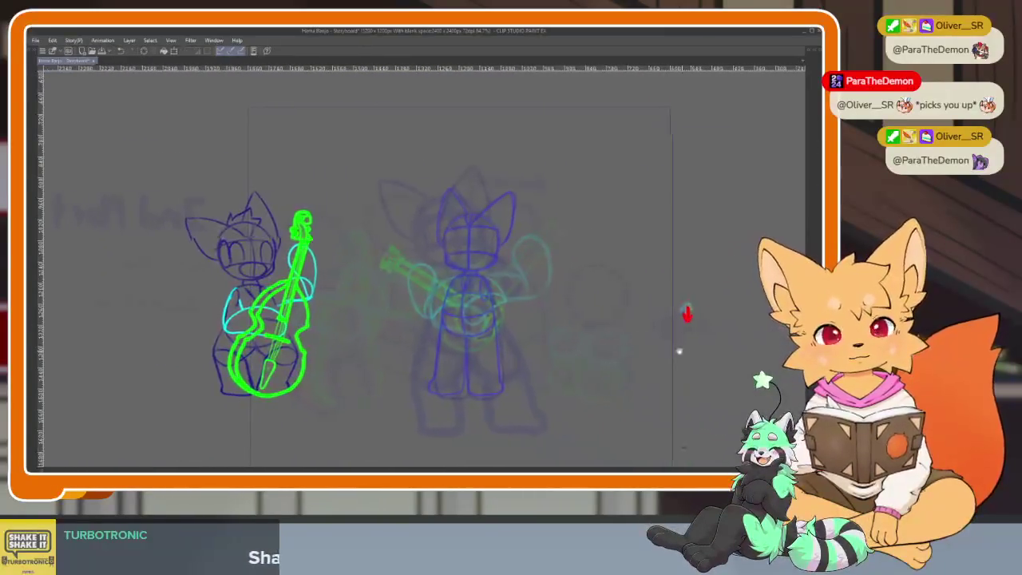
{"action": "scroll", "coordinate": [448, 355], "scroll_direction": "up", "scroll_amount": 5}
{"action": "scroll", "coordinate": [450, 356], "scroll_direction": "up", "scroll_amount": 1}
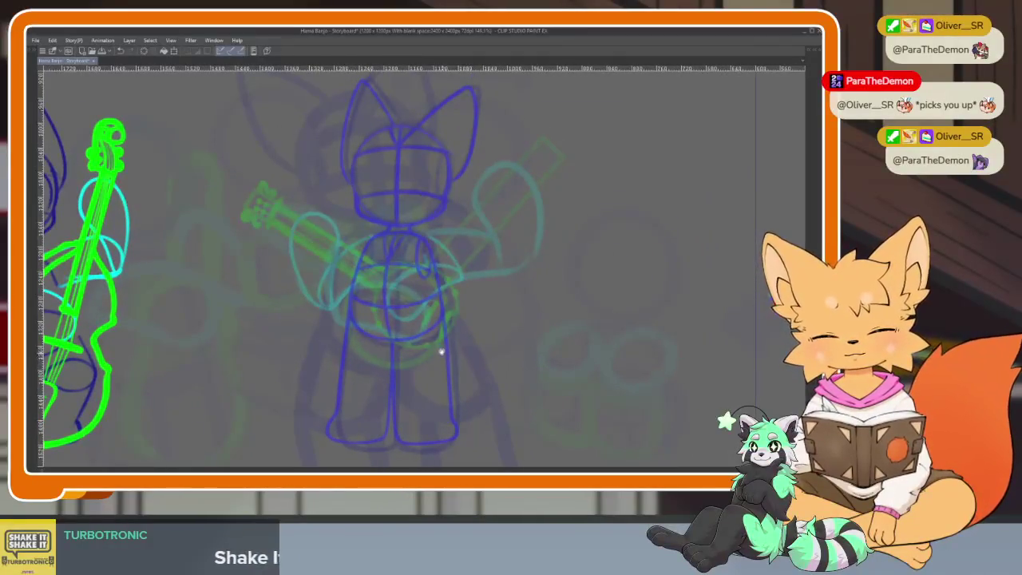
{"action": "scroll", "coordinate": [447, 357], "scroll_direction": "up", "scroll_amount": 1}
{"action": "scroll", "coordinate": [452, 359], "scroll_direction": "down", "scroll_amount": 3}
{"action": "scroll", "coordinate": [464, 369], "scroll_direction": "up", "scroll_amount": 3}
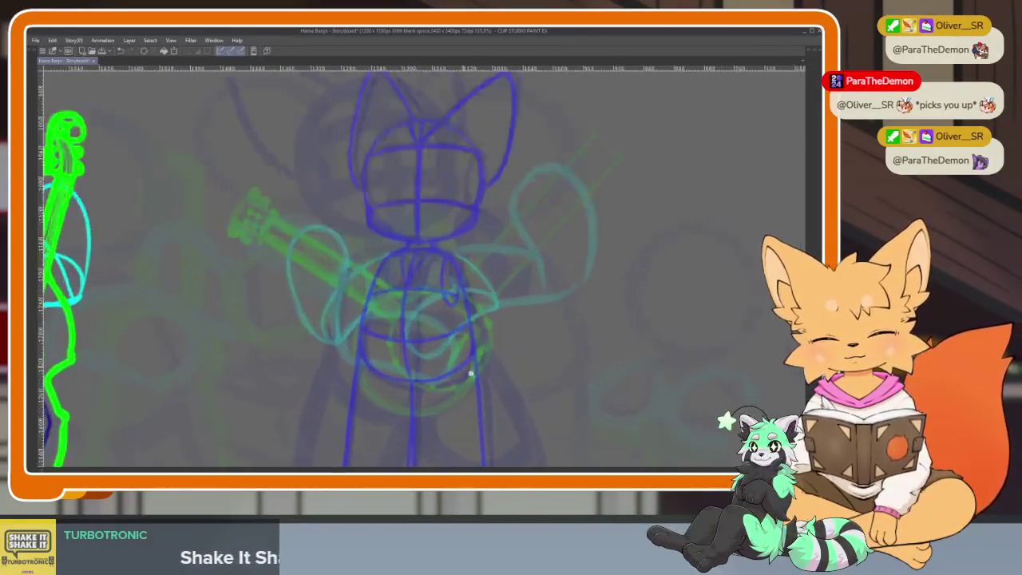
{"action": "scroll", "coordinate": [464, 368], "scroll_direction": "up", "scroll_amount": 2}
{"action": "scroll", "coordinate": [467, 366], "scroll_direction": "up", "scroll_amount": 1}
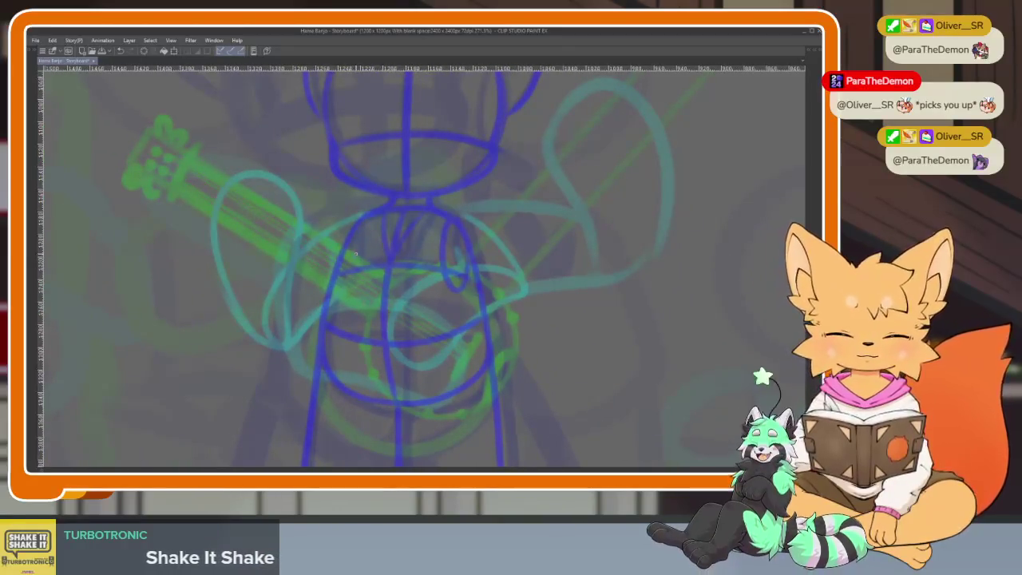
Sketch a shorter curved chest line across the fox, undoing the earlier attempts.
{"action": "left_click_drag", "start_coordinate": [356, 238], "coordinate": [494, 257]}
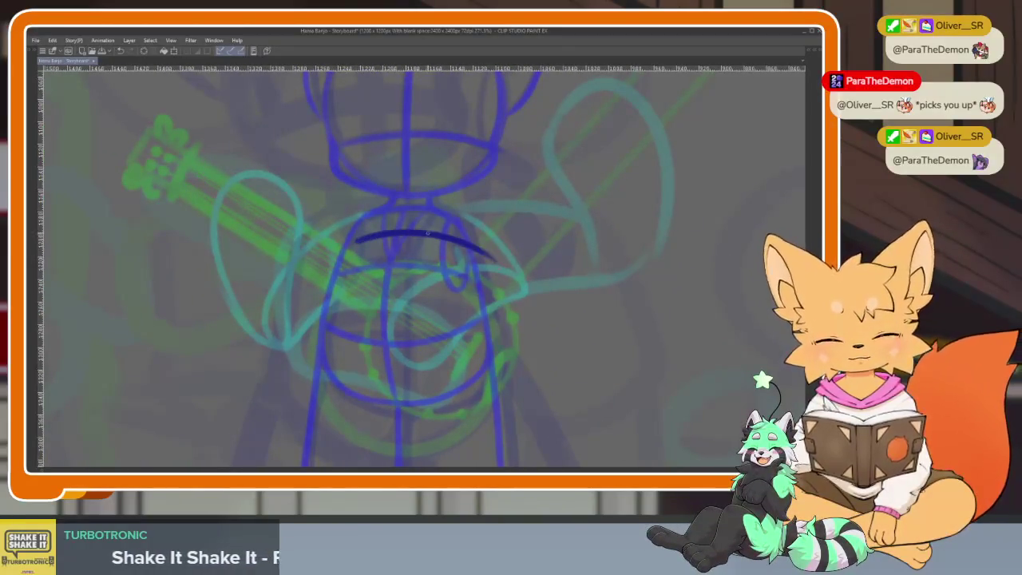
{"action": "key", "text": "ctrl+z"}
{"action": "left_click_drag", "start_coordinate": [369, 236], "coordinate": [486, 250]}
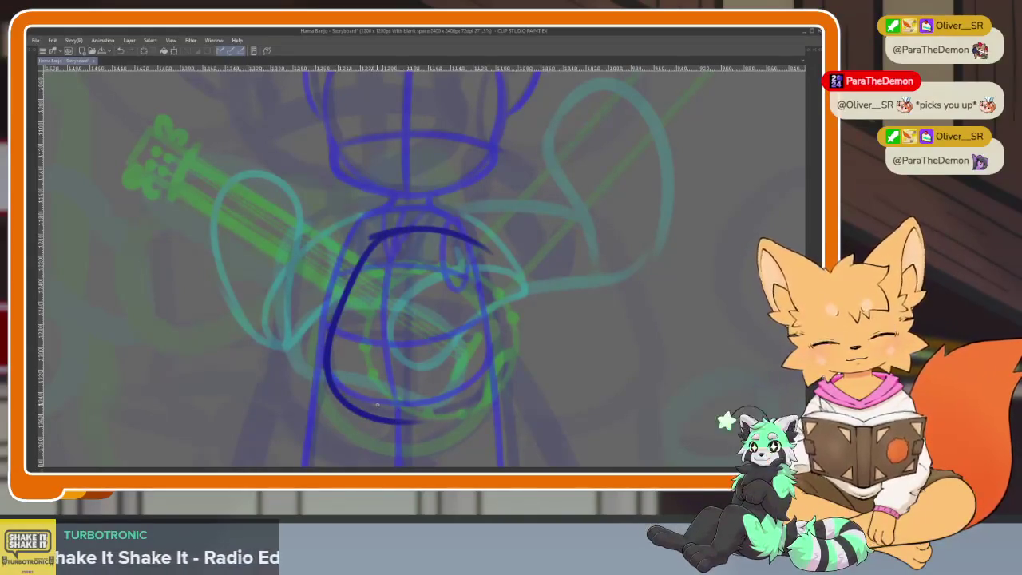
{"action": "key", "text": "ctrl+z"}
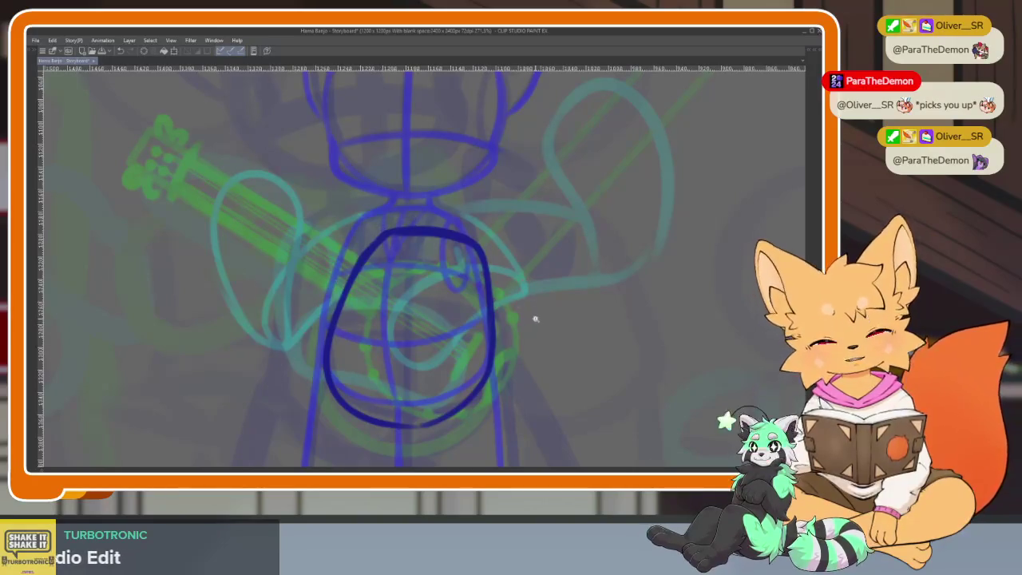
{"action": "scroll", "coordinate": [535, 316], "scroll_direction": "down", "scroll_amount": 5}
{"action": "scroll", "coordinate": [543, 319], "scroll_direction": "up", "scroll_amount": 4}
{"action": "scroll", "coordinate": [514, 337], "scroll_direction": "up", "scroll_amount": 2}
{"action": "scroll", "coordinate": [506, 359], "scroll_direction": "down", "scroll_amount": 1}
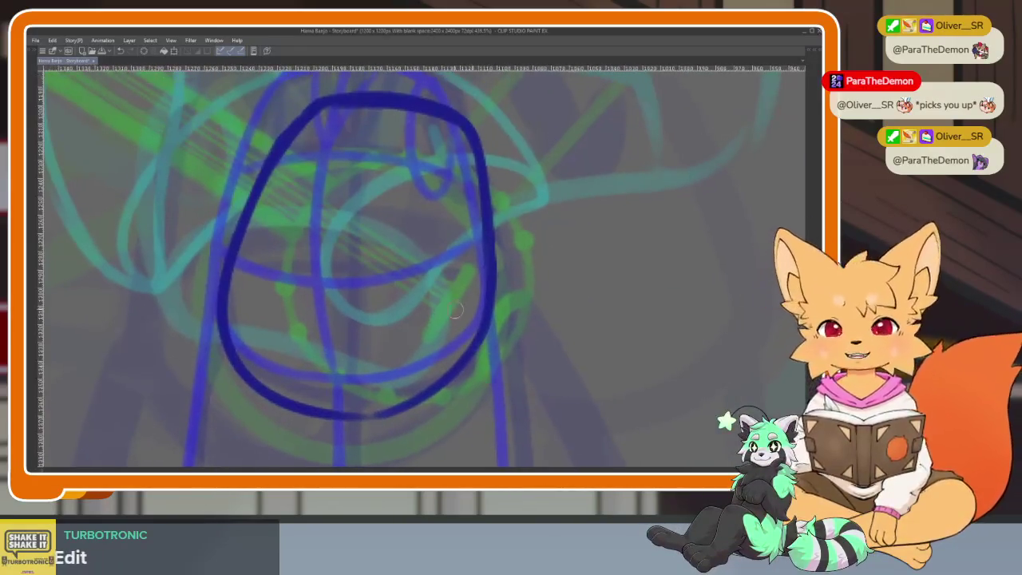
{"action": "scroll", "coordinate": [415, 226], "scroll_direction": "down", "scroll_amount": 1}
Draw a centre line and upper and lower cross contours on the body oval.
{"action": "left_click_drag", "start_coordinate": [391, 154], "coordinate": [351, 387]}
{"action": "key", "text": "ctrl+z"}
{"action": "left_click_drag", "start_coordinate": [389, 125], "coordinate": [351, 387]}
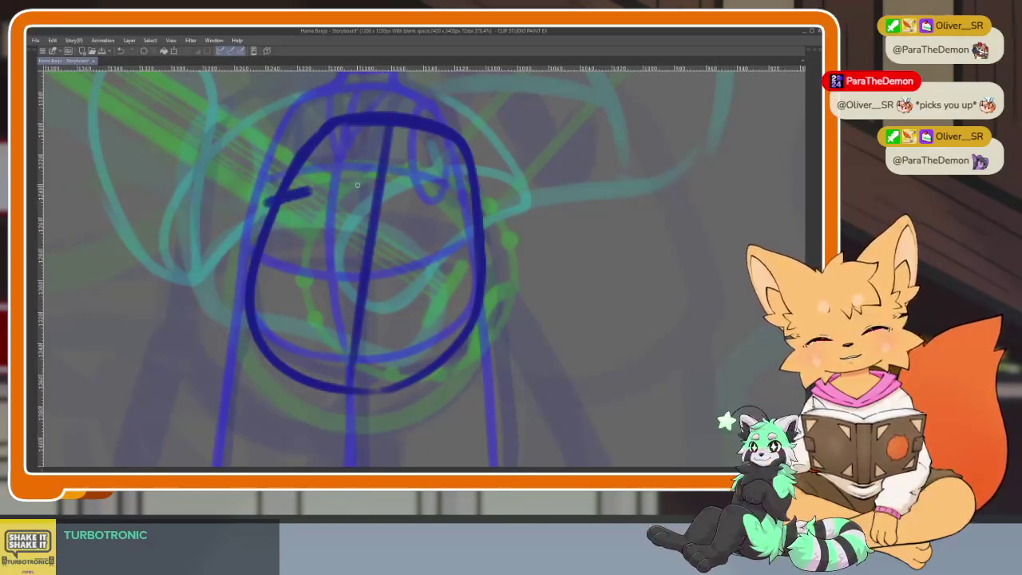
{"action": "left_click_drag", "start_coordinate": [263, 204], "coordinate": [479, 209]}
{"action": "left_click_drag", "start_coordinate": [257, 267], "coordinate": [476, 303]}
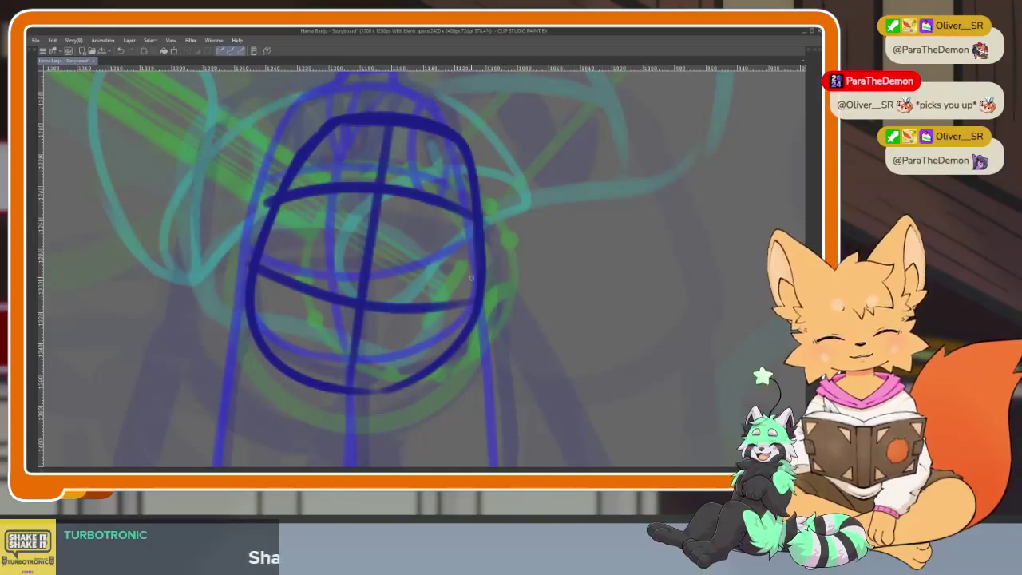
{"action": "scroll", "coordinate": [487, 279], "scroll_direction": "down", "scroll_amount": 5}
{"action": "scroll", "coordinate": [477, 274], "scroll_direction": "up", "scroll_amount": 4}
{"action": "scroll", "coordinate": [444, 303], "scroll_direction": "up", "scroll_amount": 2}
Draw the left leg line down to the foot, the body's right side, and the bottom-left foot outline.
{"action": "left_click_drag", "start_coordinate": [357, 151], "coordinate": [317, 390]}
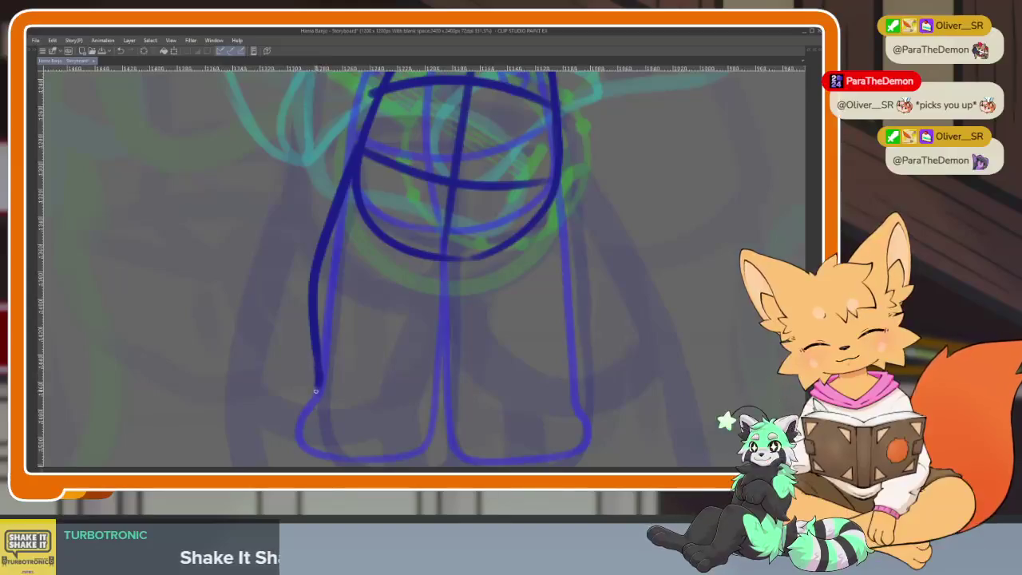
{"action": "left_click_drag", "start_coordinate": [299, 440], "coordinate": [294, 444]}
{"action": "scroll", "coordinate": [519, 375], "scroll_direction": "up", "scroll_amount": 1}
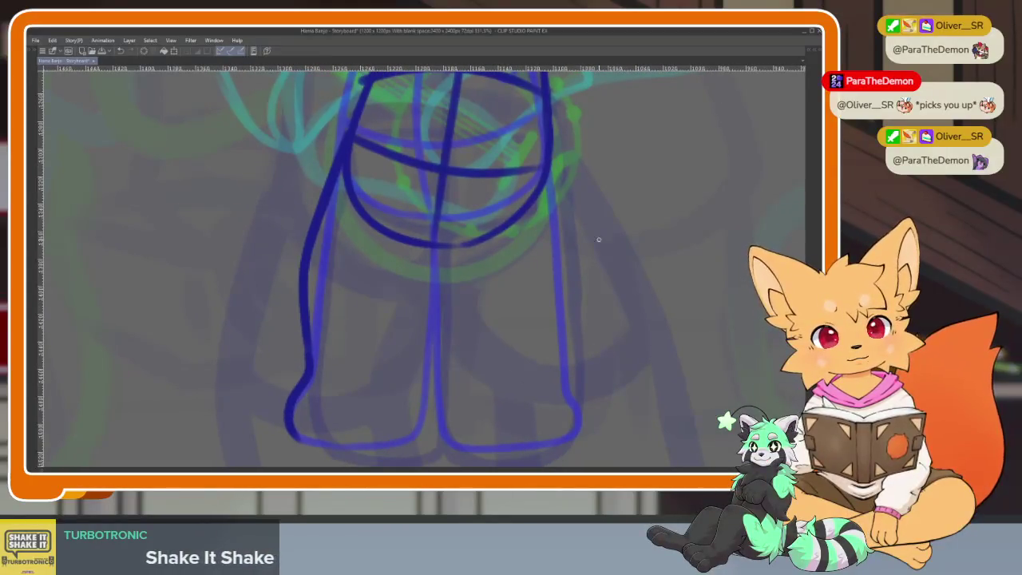
{"action": "scroll", "coordinate": [594, 223], "scroll_direction": "down", "scroll_amount": 3}
{"action": "scroll", "coordinate": [477, 378], "scroll_direction": "up", "scroll_amount": 3}
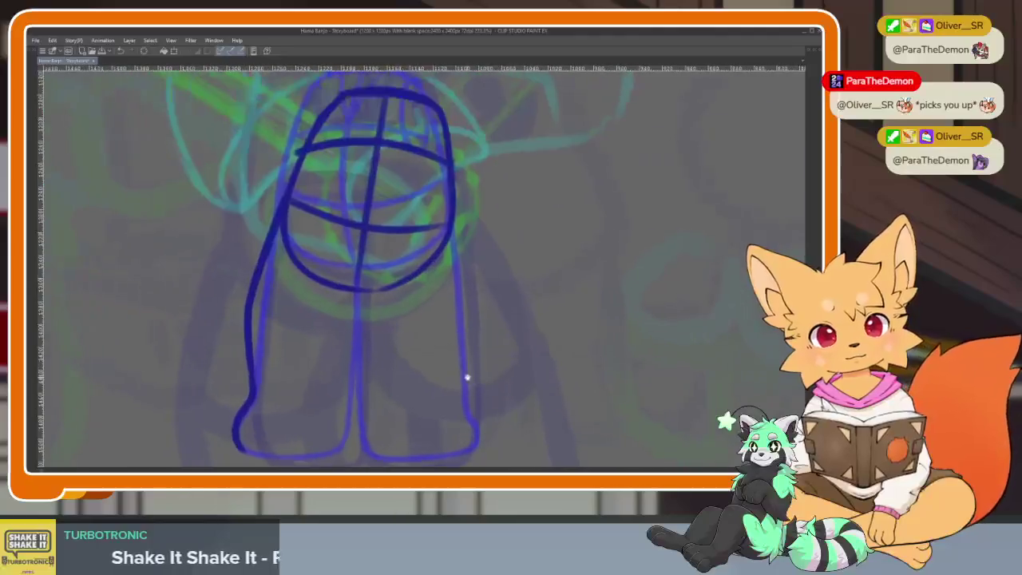
{"action": "scroll", "coordinate": [467, 378], "scroll_direction": "up", "scroll_amount": 1}
{"action": "mouse_move", "coordinate": [468, 238]}
{"action": "left_mouse_down"}
{"action": "mouse_move", "coordinate": [485, 336]}
{"action": "mouse_move", "coordinate": [479, 412]}
{"action": "left_mouse_up"}
{"action": "key", "text": "ctrl+z"}
{"action": "mouse_move", "coordinate": [465, 232]}
{"action": "left_mouse_down"}
{"action": "mouse_move", "coordinate": [492, 305]}
{"action": "mouse_move", "coordinate": [495, 350]}
{"action": "mouse_move", "coordinate": [480, 403]}
{"action": "mouse_move", "coordinate": [513, 404]}
{"action": "mouse_move", "coordinate": [455, 415]}
{"action": "left_mouse_up"}
{"action": "left_click_drag", "start_coordinate": [292, 419], "coordinate": [376, 416]}
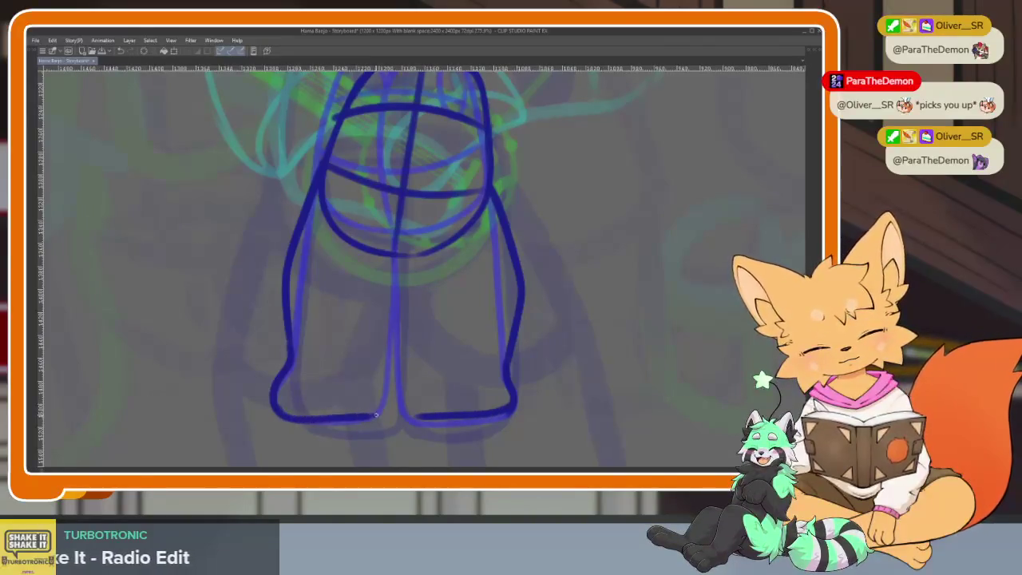
Draw the inner leg lines and centre line to the feet, and darken the right body outline.
{"action": "left_click_drag", "start_coordinate": [397, 254], "coordinate": [373, 323]}
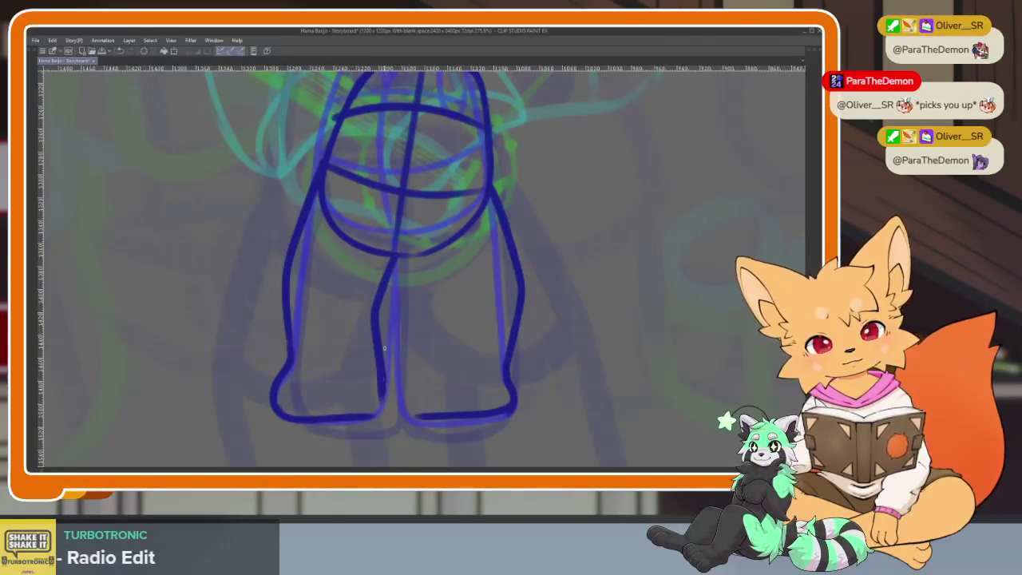
{"action": "left_click_drag", "start_coordinate": [374, 335], "coordinate": [367, 417]}
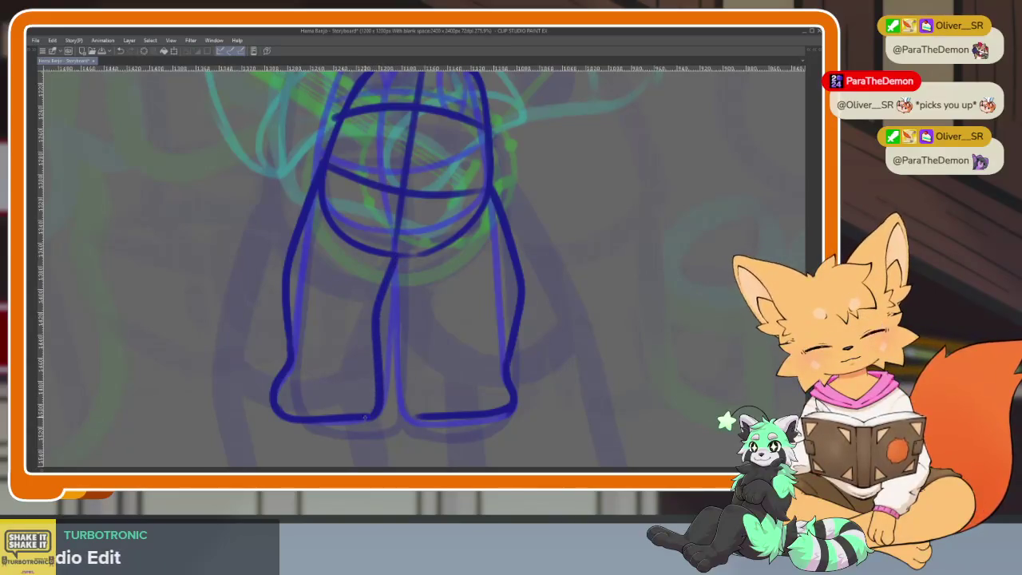
{"action": "left_click_drag", "start_coordinate": [397, 255], "coordinate": [409, 313]}
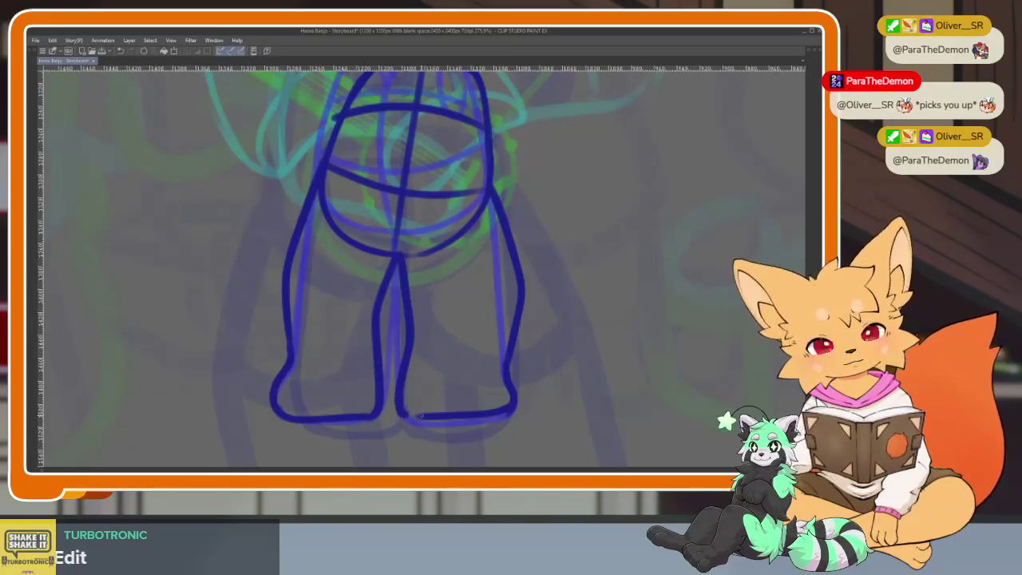
{"action": "scroll", "coordinate": [537, 386], "scroll_direction": "down", "scroll_amount": 5}
{"action": "scroll", "coordinate": [561, 372], "scroll_direction": "up", "scroll_amount": 5}
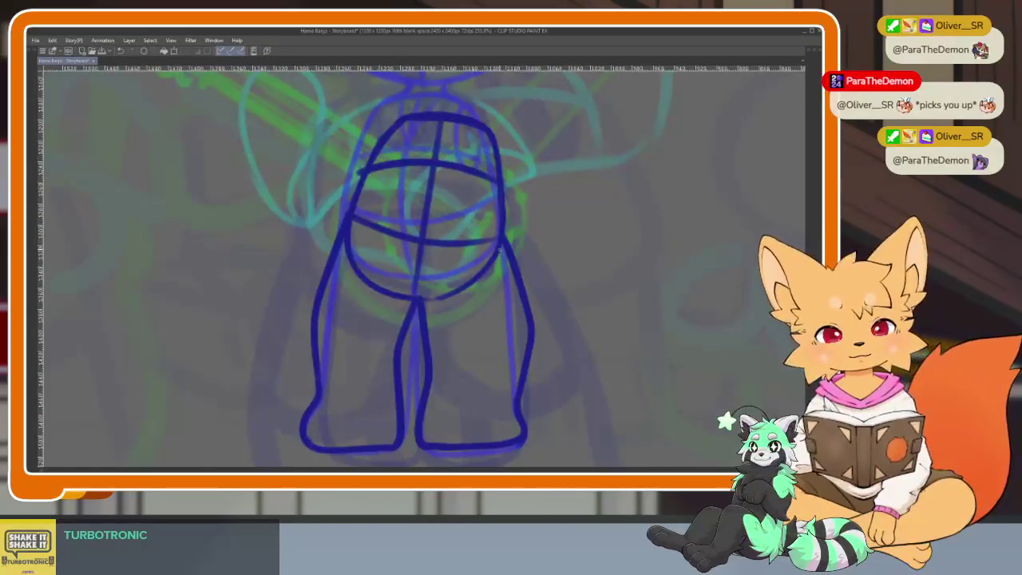
{"action": "left_click_drag", "start_coordinate": [506, 263], "coordinate": [523, 359]}
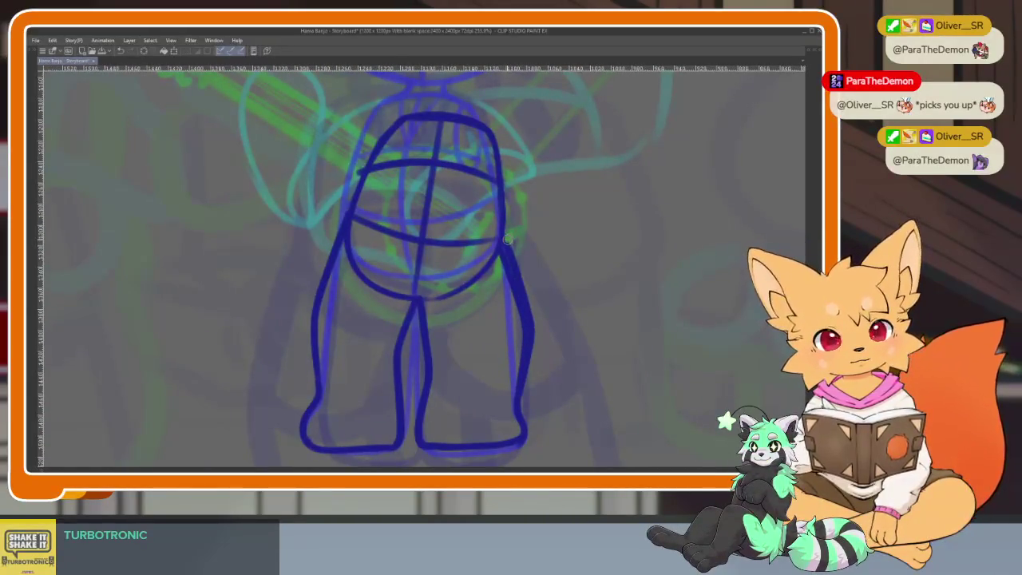
{"action": "scroll", "coordinate": [559, 372], "scroll_direction": "down", "scroll_amount": 5}
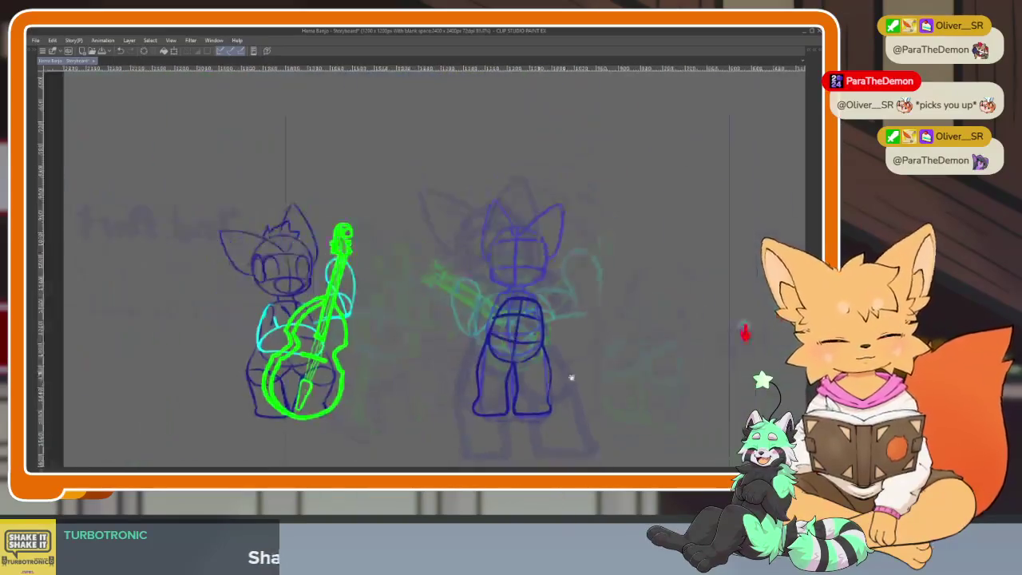
Play back the animation, hide the palettes and zoom in on the fox's head.
{"action": "scroll", "coordinate": [559, 372], "scroll_direction": "up", "scroll_amount": 4}
{"action": "key", "text": "Return"}
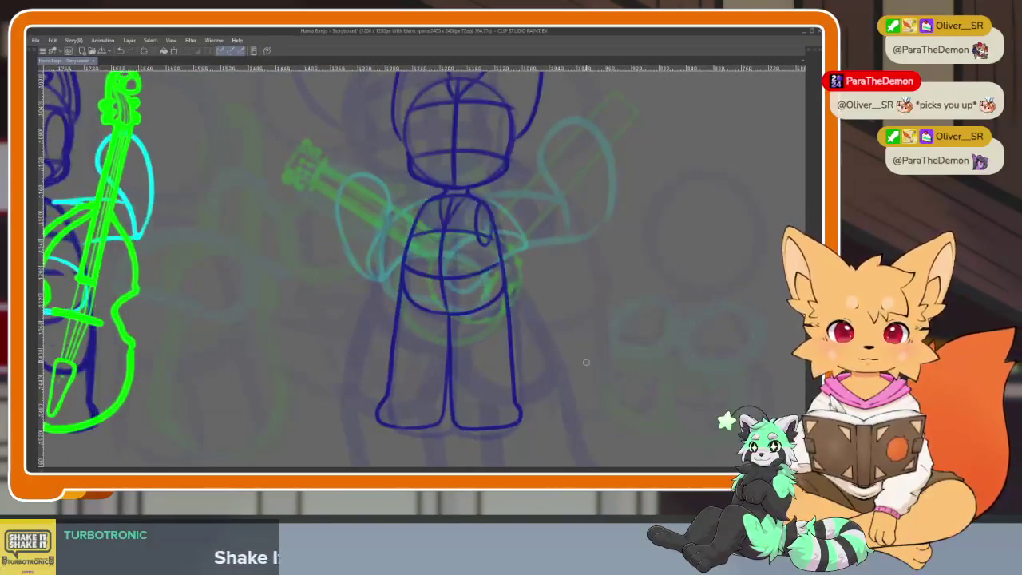
{"action": "scroll", "coordinate": [524, 399], "scroll_direction": "up", "scroll_amount": 3}
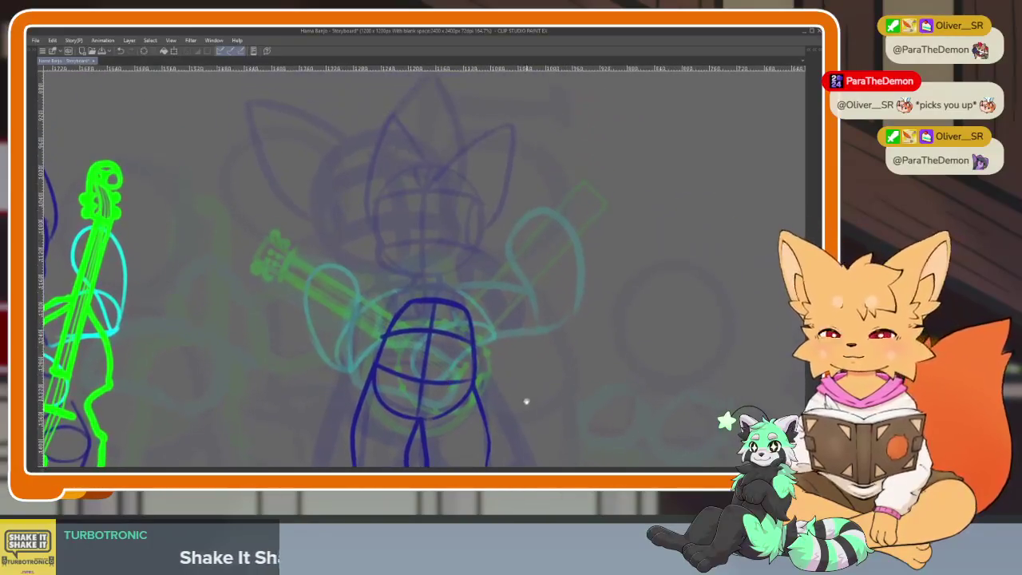
{"action": "scroll", "coordinate": [478, 333], "scroll_direction": "up", "scroll_amount": 3}
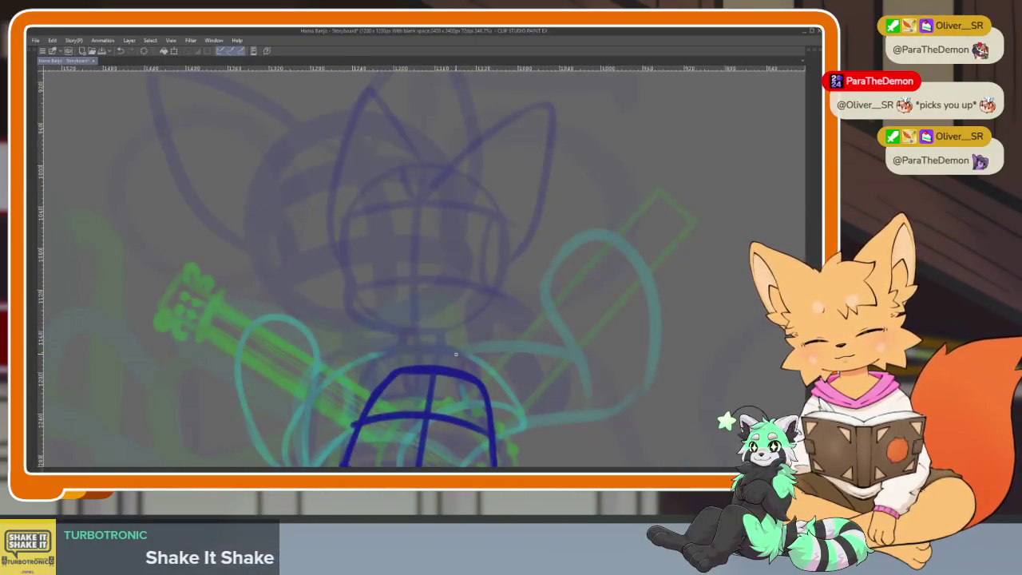
{"action": "key", "text": "Tab"}
{"action": "key", "text": "Tab"}
{"action": "scroll", "coordinate": [400, 214], "scroll_direction": "up", "scroll_amount": 2}
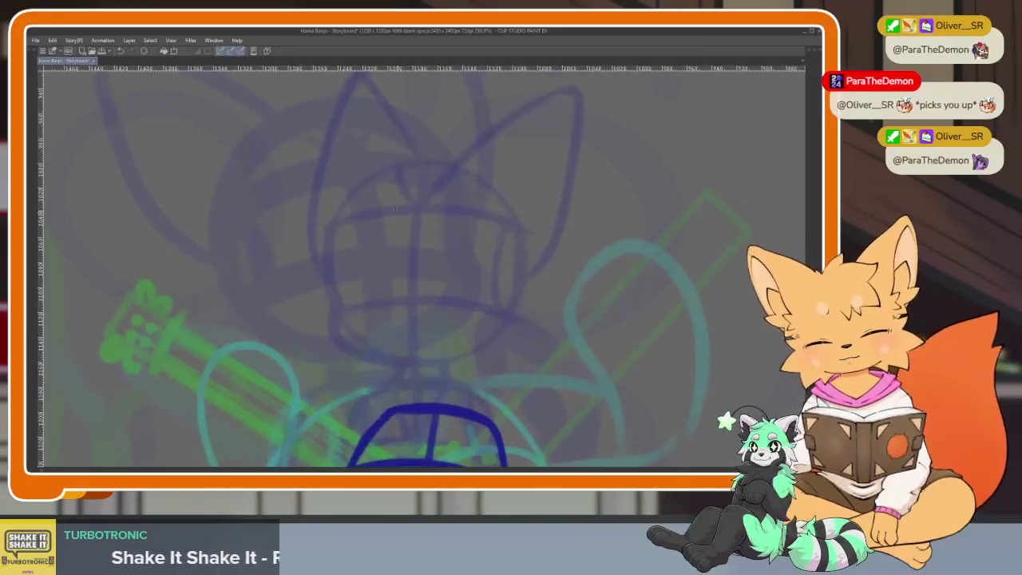
{"action": "scroll", "coordinate": [355, 202], "scroll_direction": "down", "scroll_amount": 2}
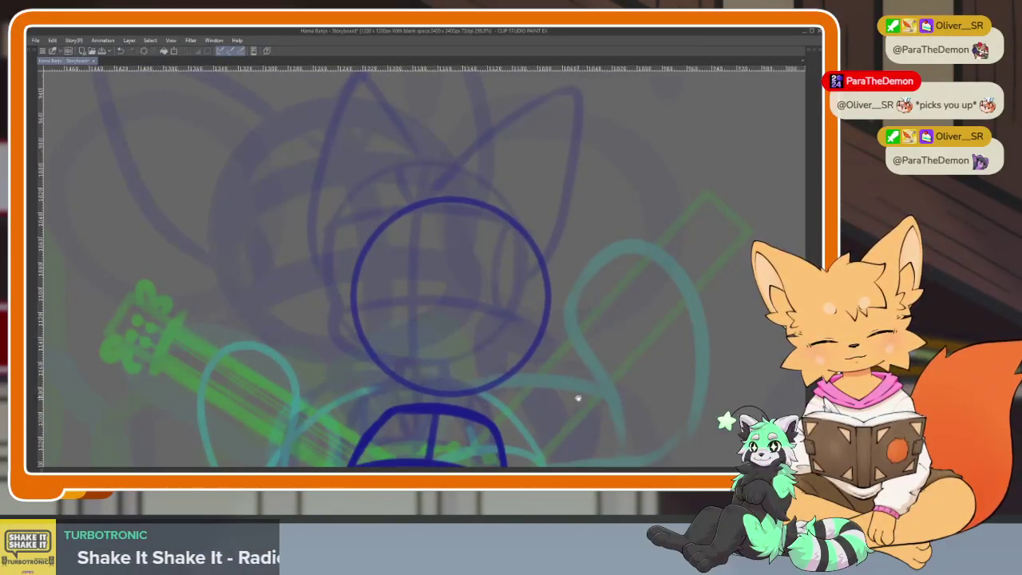
{"action": "scroll", "coordinate": [569, 329], "scroll_direction": "down", "scroll_amount": 5}
{"action": "scroll", "coordinate": [555, 312], "scroll_direction": "up", "scroll_amount": 6}
{"action": "scroll", "coordinate": [548, 303], "scroll_direction": "up", "scroll_amount": 2}
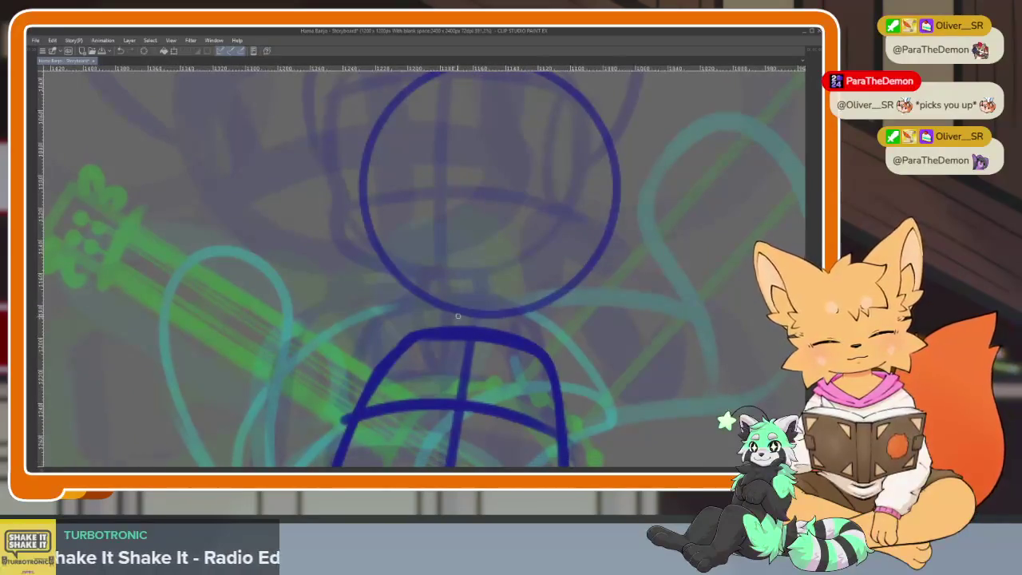
Draw vertical and horizontal guide curves on the head and darken the circle's edges.
{"action": "left_click_drag", "start_coordinate": [506, 334], "coordinate": [520, 360]}
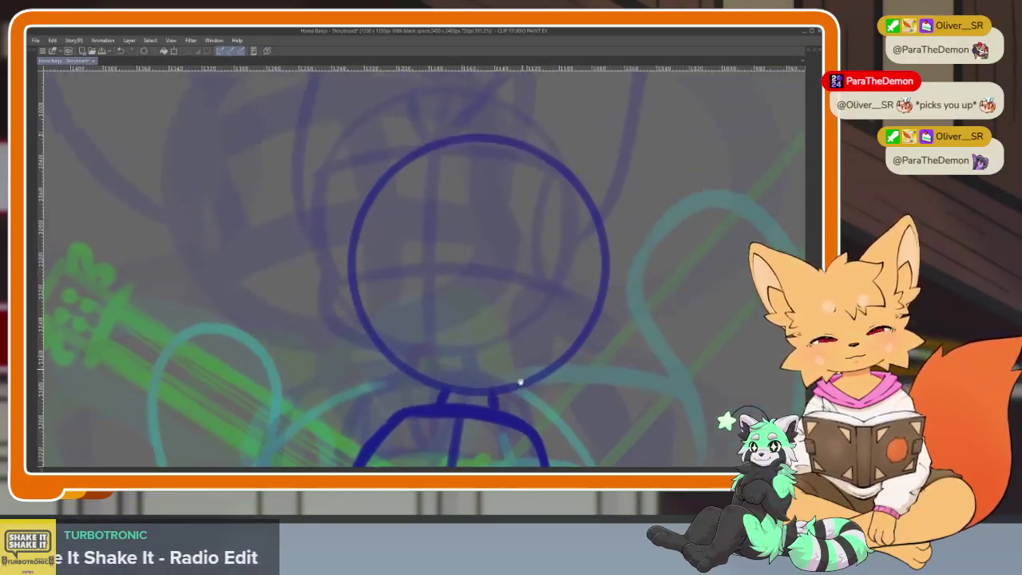
{"action": "left_click_drag", "start_coordinate": [496, 163], "coordinate": [475, 327]}
{"action": "mouse_move", "coordinate": [344, 341]}
{"action": "left_mouse_down"}
{"action": "mouse_move", "coordinate": [400, 335]}
{"action": "mouse_move", "coordinate": [606, 392]}
{"action": "left_mouse_up"}
{"action": "left_click_drag", "start_coordinate": [428, 231], "coordinate": [606, 282]}
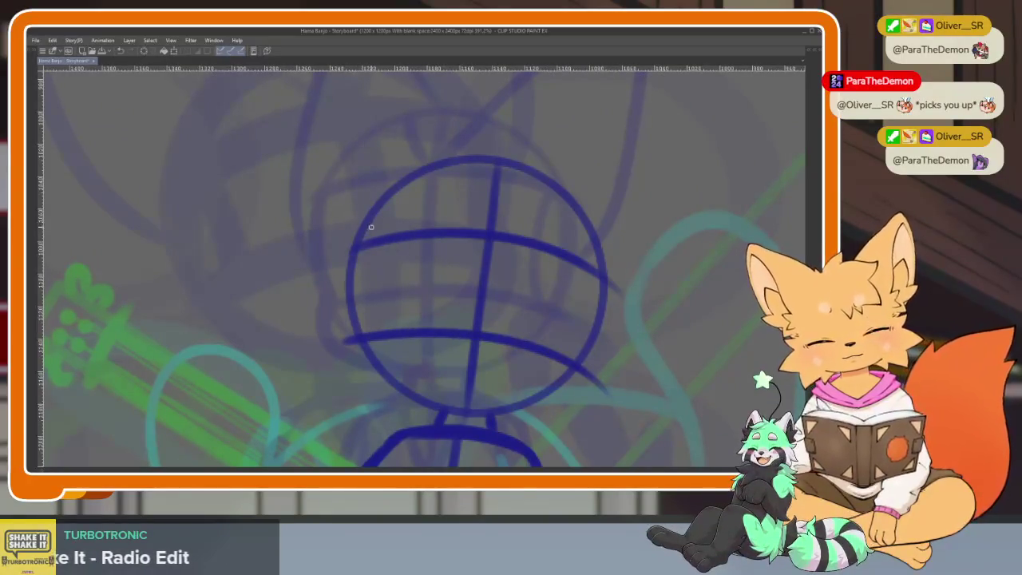
{"action": "left_click_drag", "start_coordinate": [357, 236], "coordinate": [351, 341]}
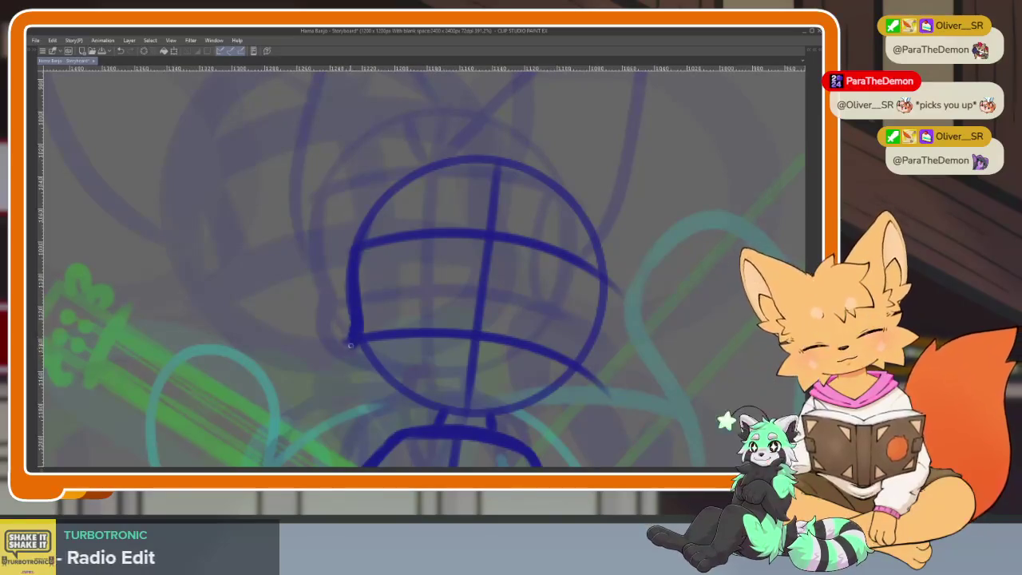
{"action": "left_click_drag", "start_coordinate": [391, 397], "coordinate": [439, 412]}
{"action": "left_click_drag", "start_coordinate": [599, 259], "coordinate": [597, 297]}
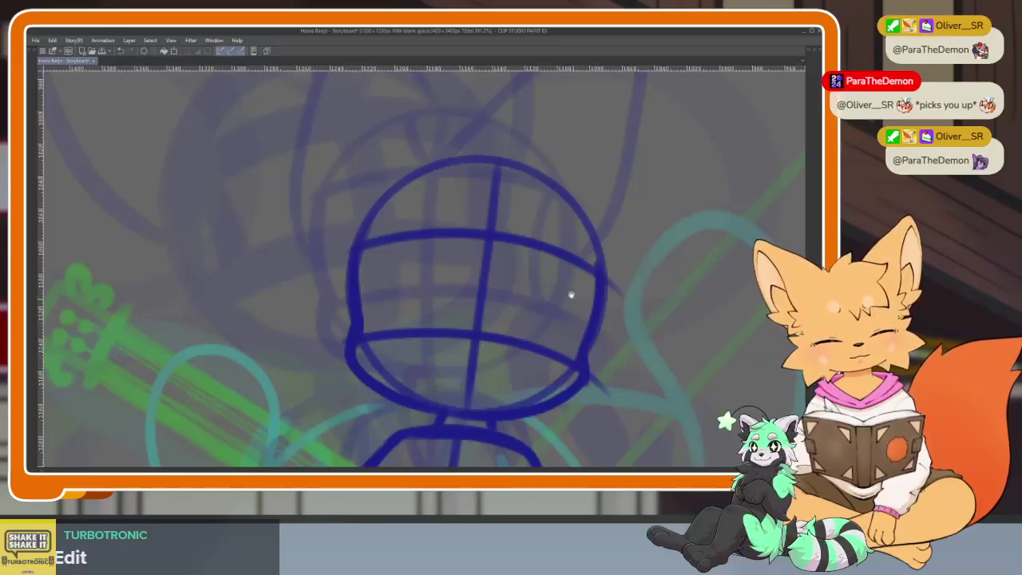
Draw the fox's right and left ears on the head.
{"action": "scroll", "coordinate": [573, 300], "scroll_direction": "up", "scroll_amount": 2}
{"action": "scroll", "coordinate": [511, 296], "scroll_direction": "down", "scroll_amount": 2}
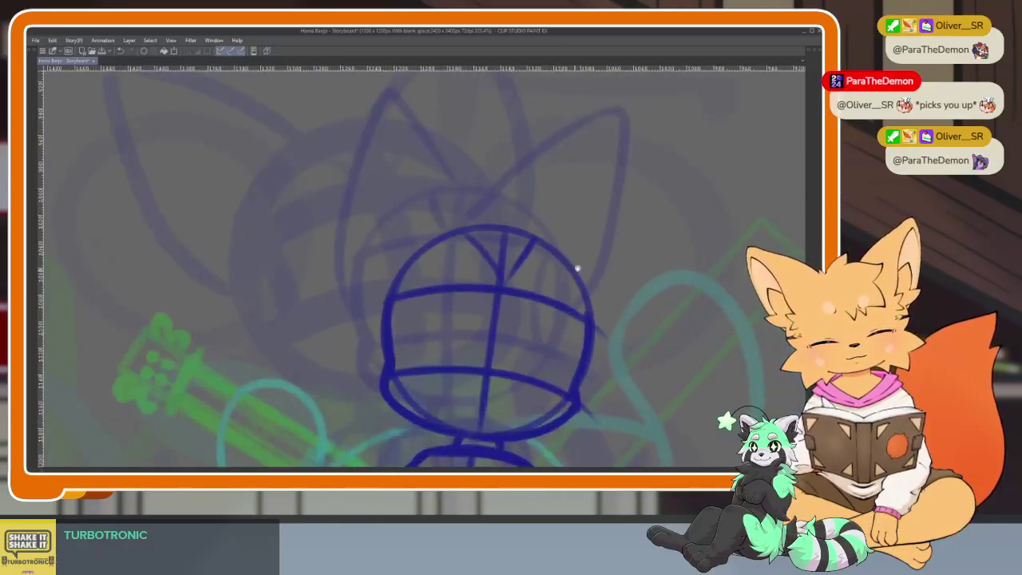
{"action": "mouse_move", "coordinate": [514, 281]}
{"action": "left_mouse_down"}
{"action": "mouse_move", "coordinate": [635, 214]}
{"action": "mouse_move", "coordinate": [583, 395]}
{"action": "left_mouse_up"}
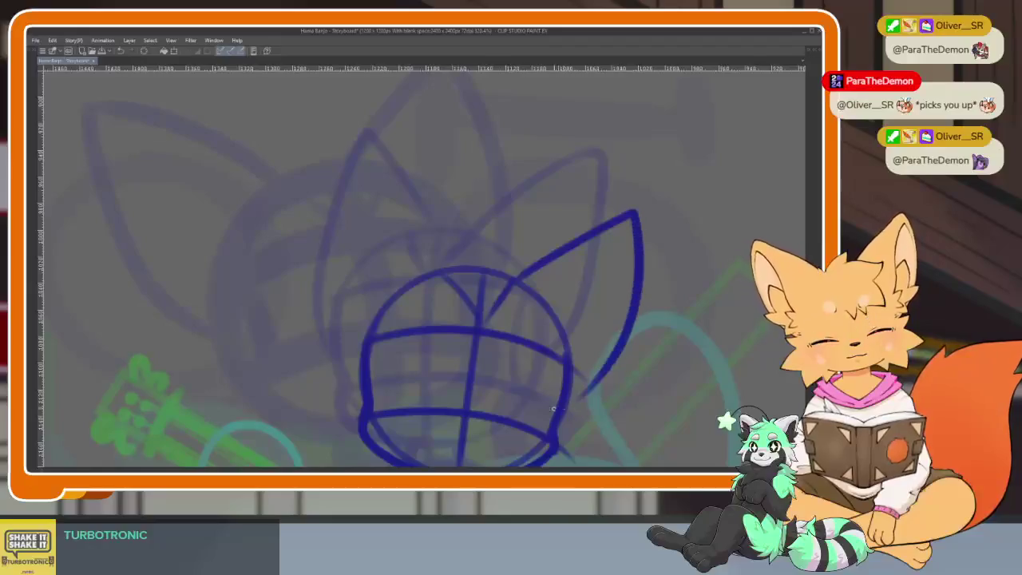
{"action": "left_click_drag", "start_coordinate": [370, 173], "coordinate": [328, 352]}
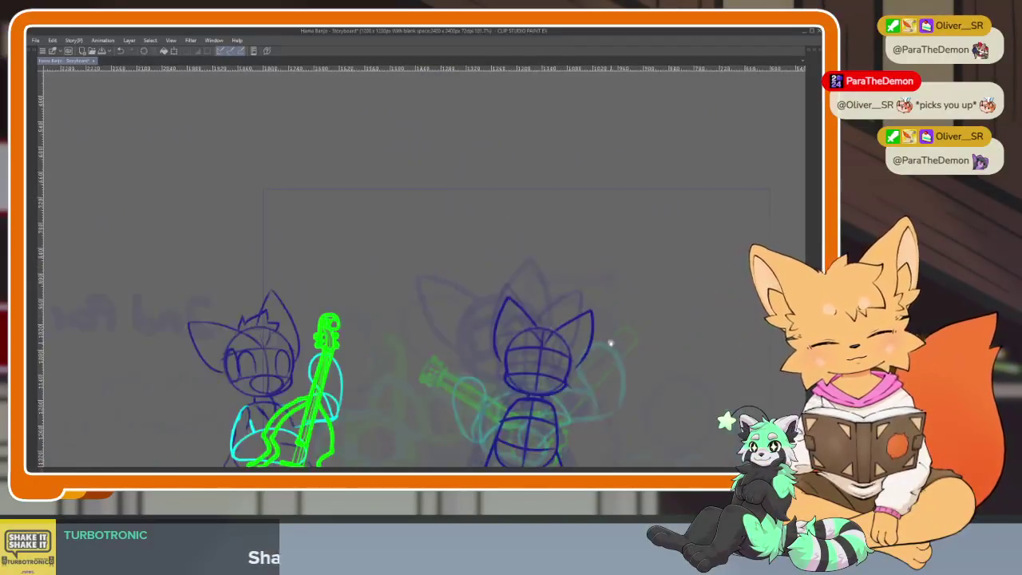
Mirror the canvas view and zoom in to check the head's proportions.
{"action": "scroll", "coordinate": [623, 303], "scroll_direction": "down", "scroll_amount": 3}
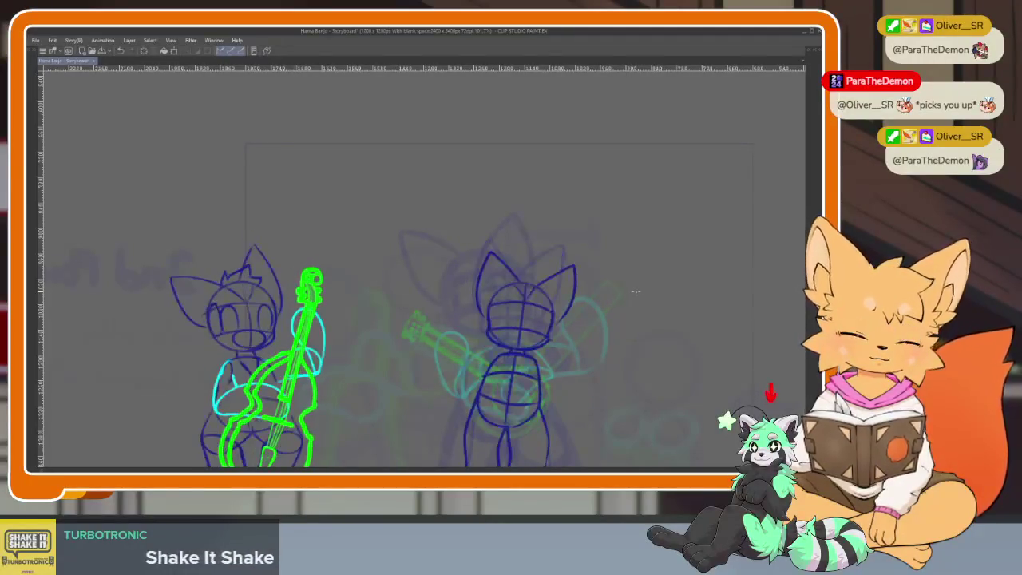
{"action": "key", "text": "h"}
{"action": "scroll", "coordinate": [511, 361], "scroll_direction": "up", "scroll_amount": 2}
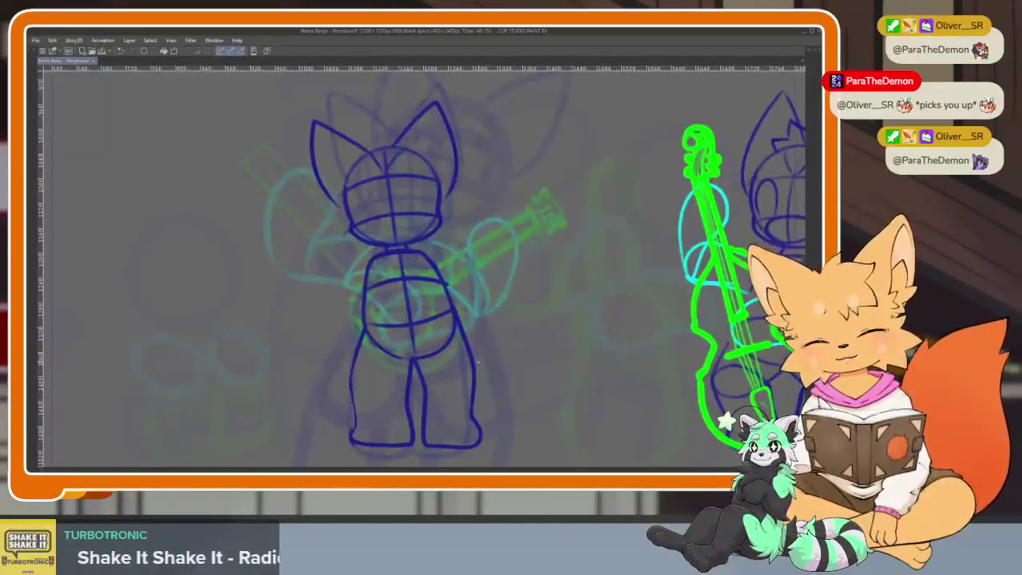
{"action": "scroll", "coordinate": [483, 362], "scroll_direction": "up", "scroll_amount": 1}
{"action": "scroll", "coordinate": [478, 362], "scroll_direction": "up", "scroll_amount": 1}
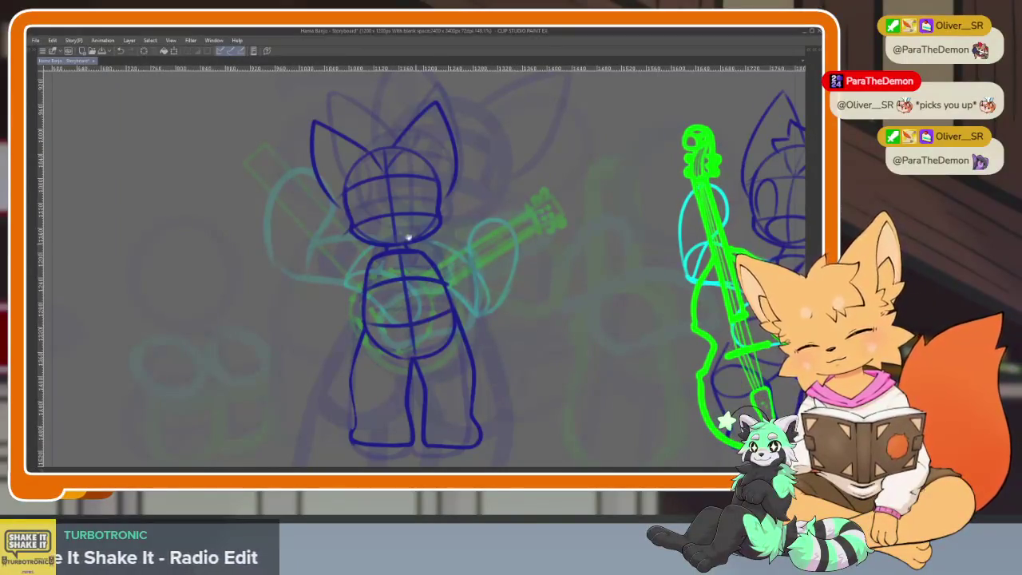
{"action": "scroll", "coordinate": [415, 245], "scroll_direction": "up", "scroll_amount": 3}
Redraw the head's vertical centre guide, erase the overdrawn part, and add top-of-head strokes.
{"action": "left_click_drag", "start_coordinate": [390, 193], "coordinate": [412, 388]}
{"action": "key", "text": "ctrl+z"}
{"action": "left_click_drag", "start_coordinate": [392, 222], "coordinate": [411, 387]}
{"action": "left_click_drag", "start_coordinate": [372, 128], "coordinate": [411, 388]}
{"action": "left_click_drag", "start_coordinate": [351, 150], "coordinate": [389, 199]}
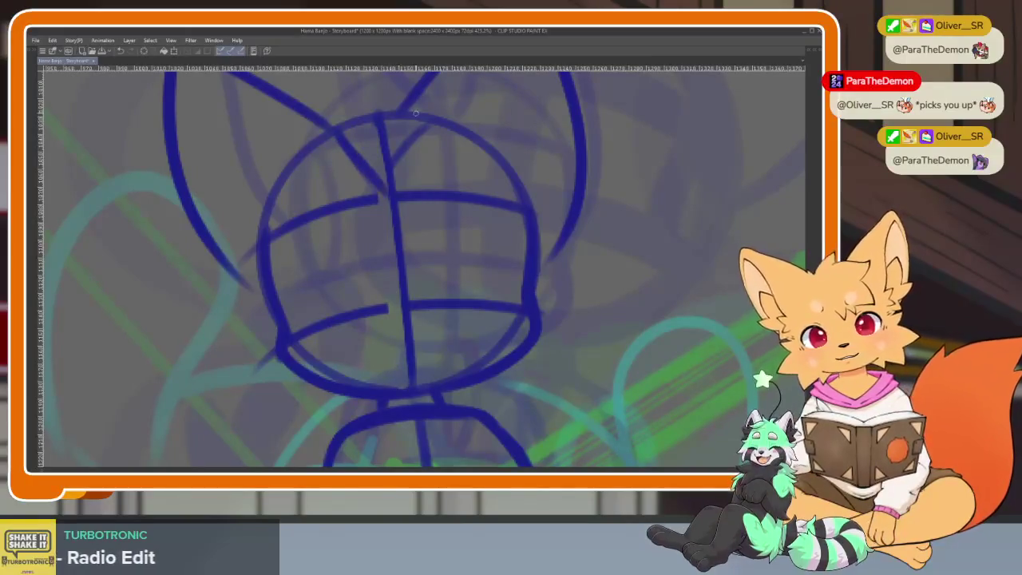
{"action": "mouse_move", "coordinate": [424, 118]}
{"action": "left_mouse_down"}
{"action": "mouse_move", "coordinate": [399, 188]}
{"action": "mouse_move", "coordinate": [388, 171]}
{"action": "left_mouse_up"}
{"action": "scroll", "coordinate": [442, 125], "scroll_direction": "down", "scroll_amount": 2}
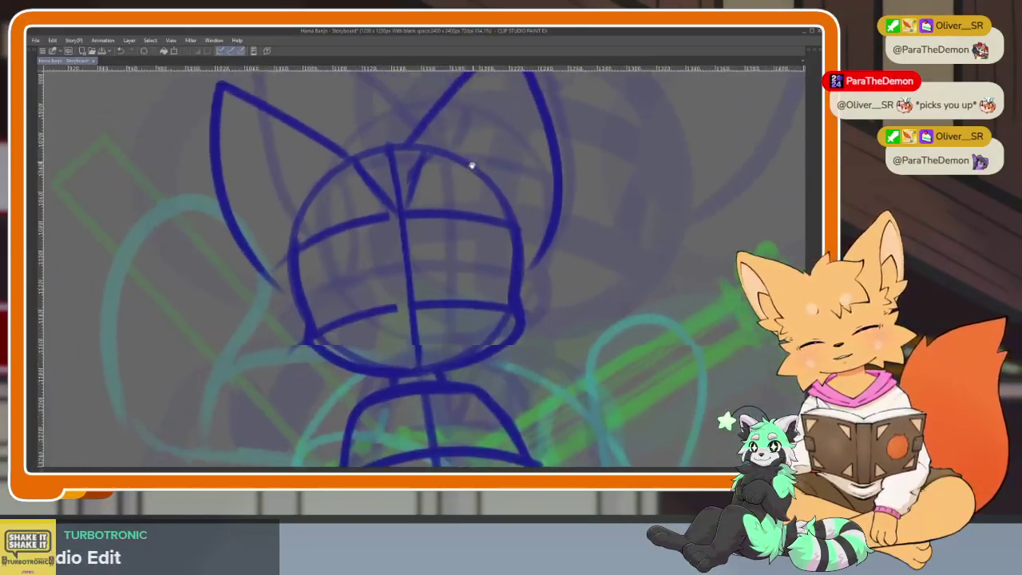
{"action": "scroll", "coordinate": [474, 155], "scroll_direction": "up", "scroll_amount": 3}
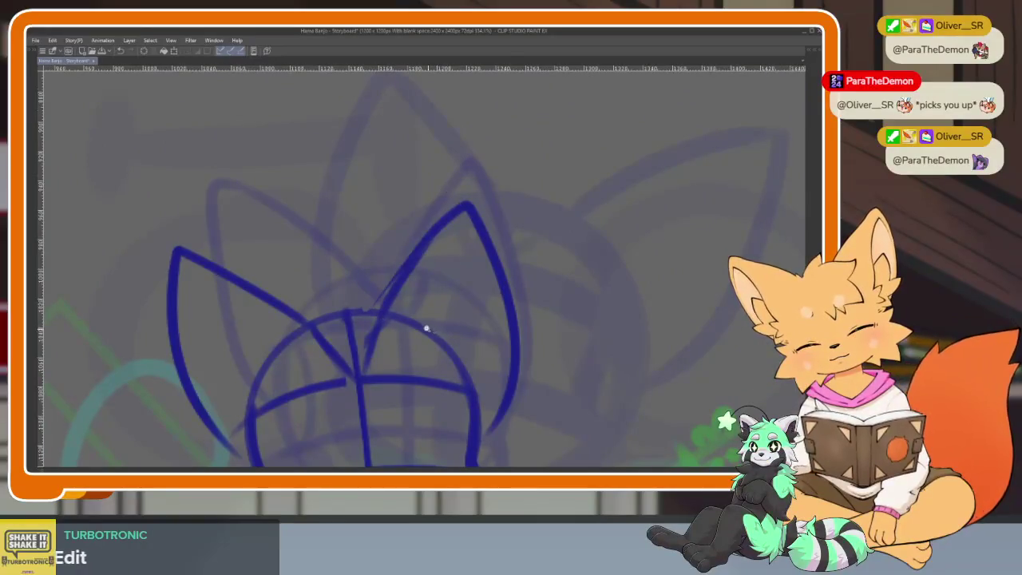
{"action": "scroll", "coordinate": [429, 331], "scroll_direction": "down", "scroll_amount": 3}
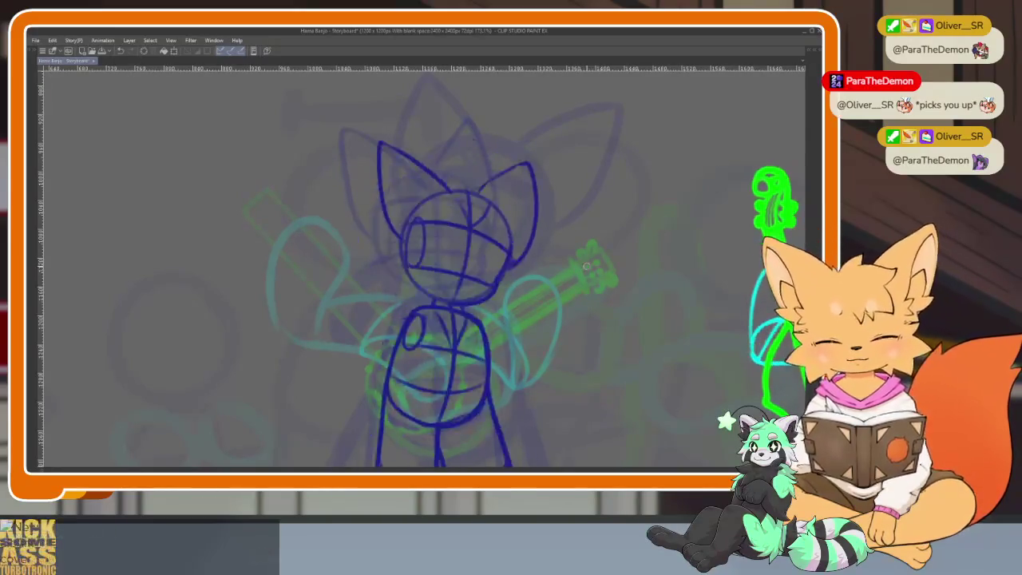
Flip the view back, stop playback, show all palettes and pick a frame on the timeline.
{"action": "key", "text": "h"}
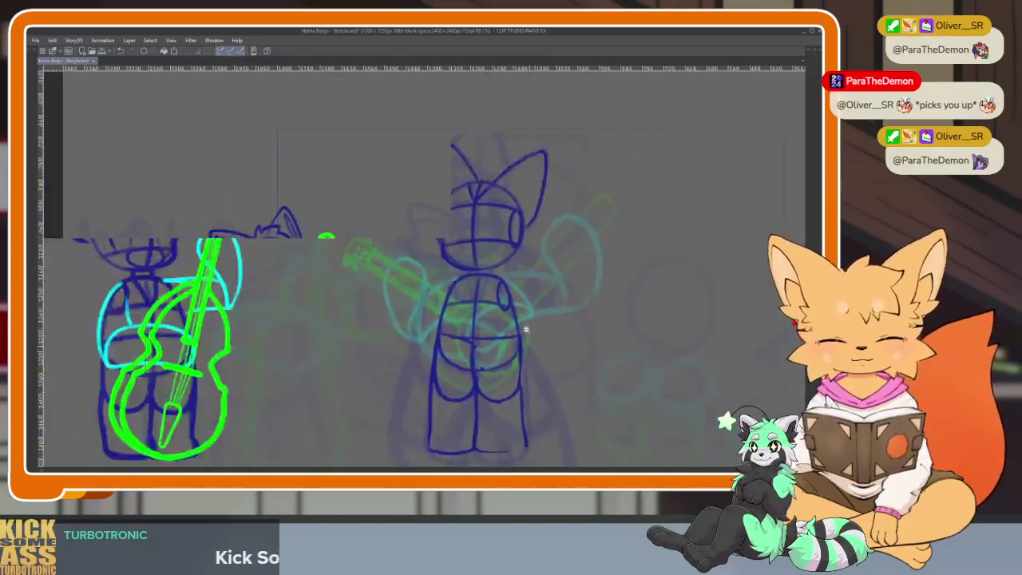
{"action": "scroll", "coordinate": [532, 338], "scroll_direction": "down", "scroll_amount": 3}
{"action": "scroll", "coordinate": [511, 338], "scroll_direction": "up", "scroll_amount": 1}
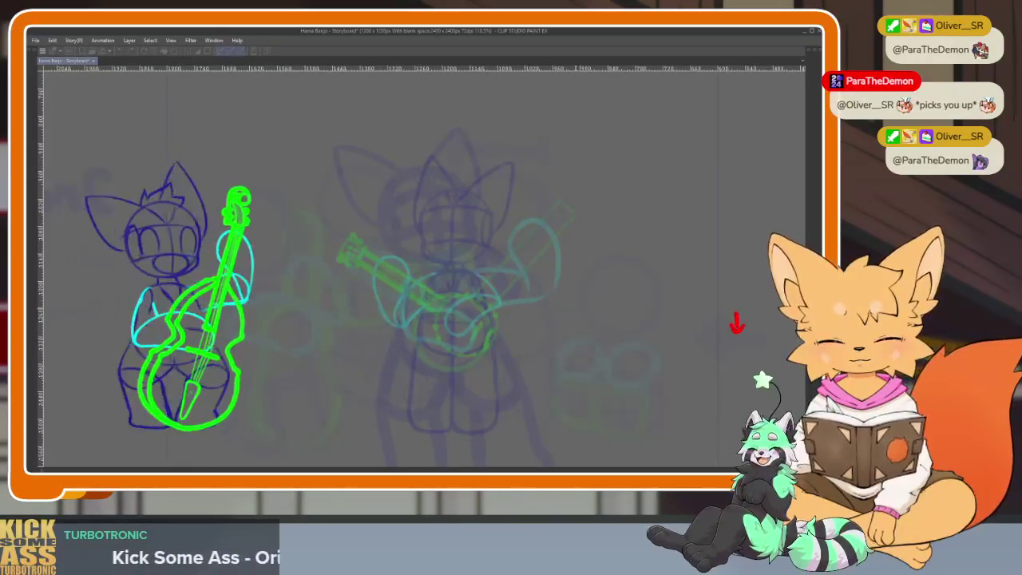
{"action": "key", "text": "space"}
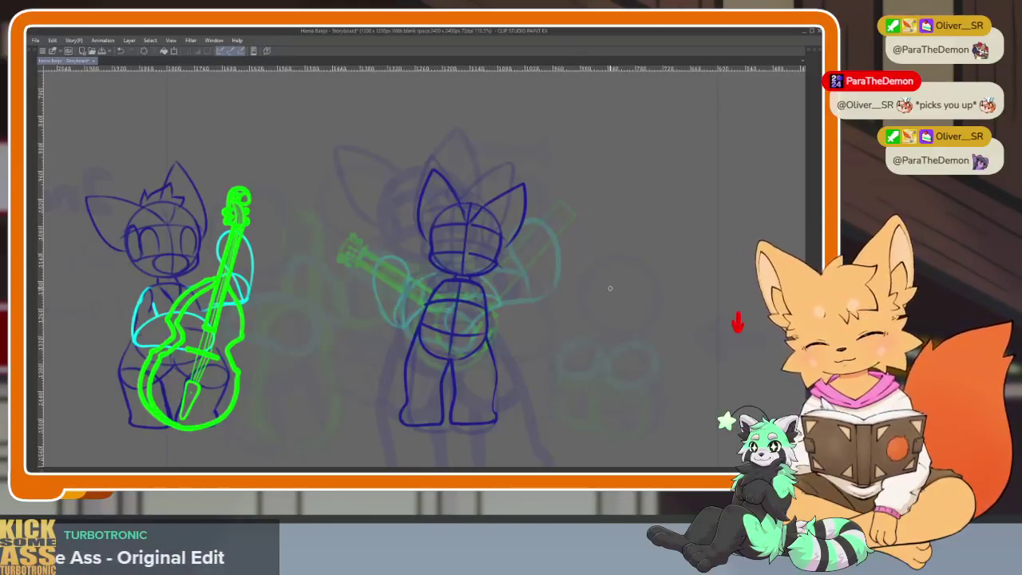
{"action": "key", "text": "Tab"}
{"action": "left_click", "coordinate": [403, 365]}
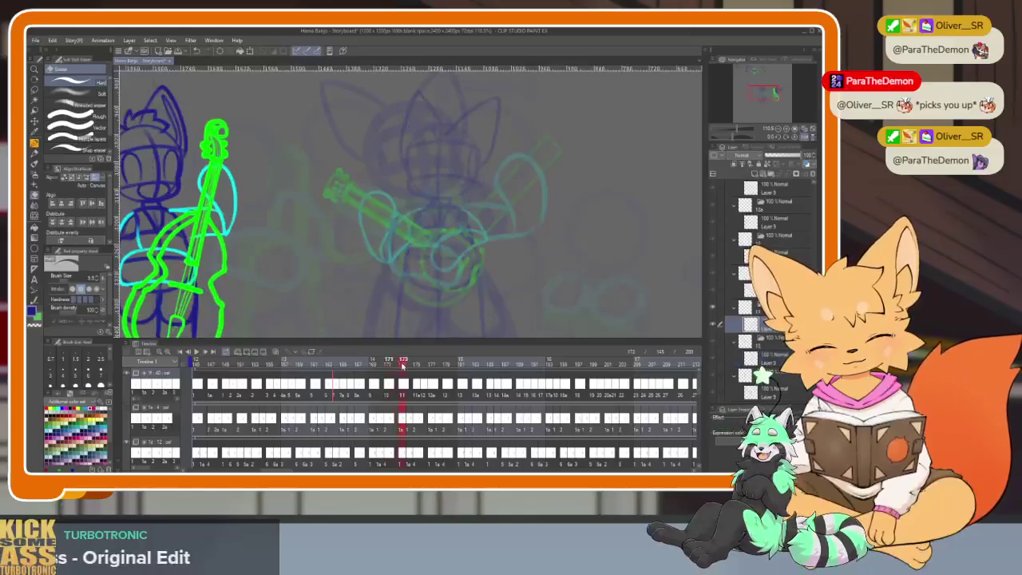
Hide the palettes, zoom in and ink a dark curve down the torso's left side.
{"action": "scroll", "coordinate": [468, 278], "scroll_direction": "right", "scroll_amount": 5}
{"action": "scroll", "coordinate": [499, 253], "scroll_direction": "left", "scroll_amount": 5}
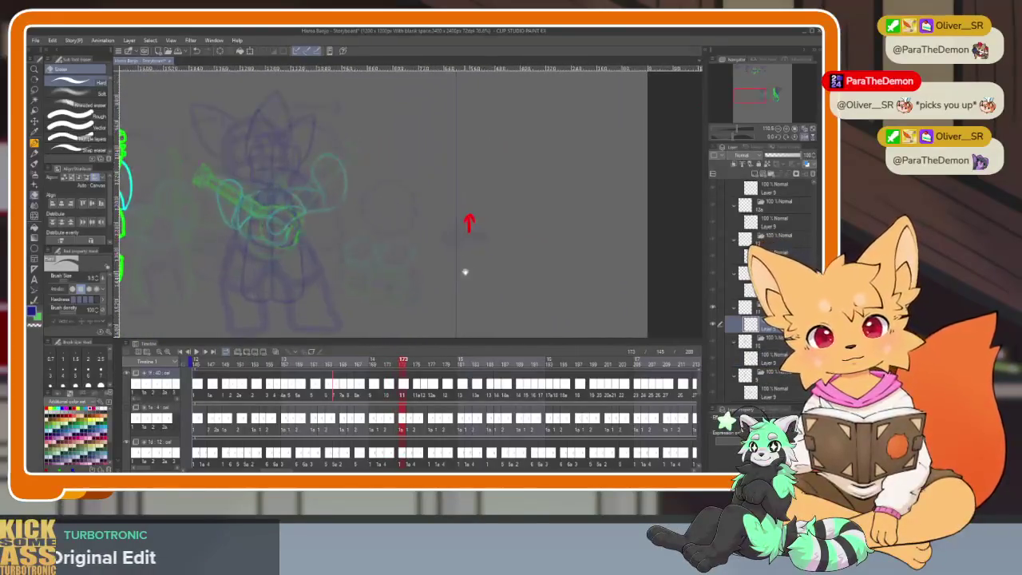
{"action": "scroll", "coordinate": [586, 292], "scroll_direction": "left", "scroll_amount": 5}
{"action": "scroll", "coordinate": [486, 291], "scroll_direction": "up", "scroll_amount": 2}
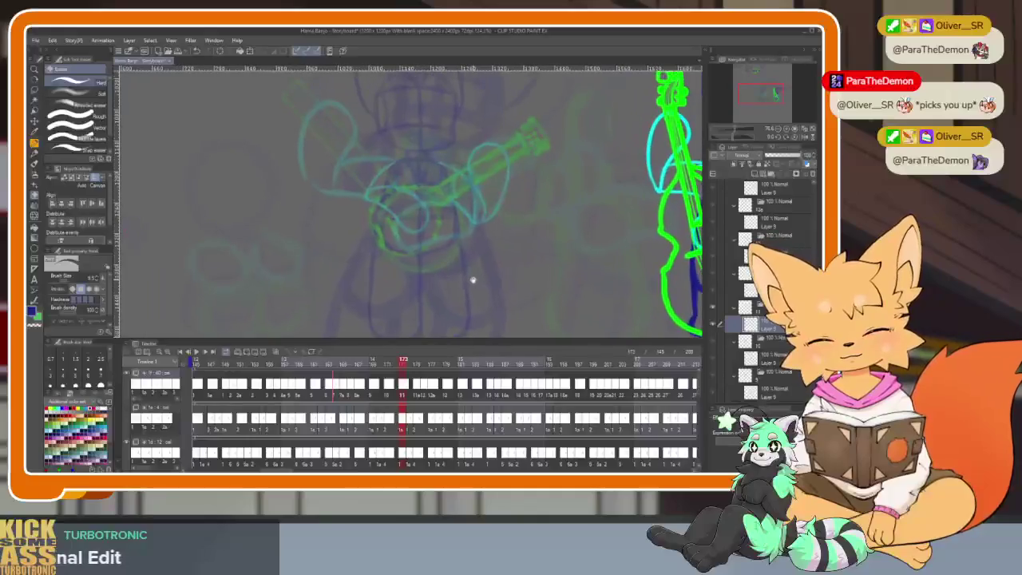
{"action": "key", "text": "Tab"}
{"action": "scroll", "coordinate": [489, 322], "scroll_direction": "up", "scroll_amount": 2}
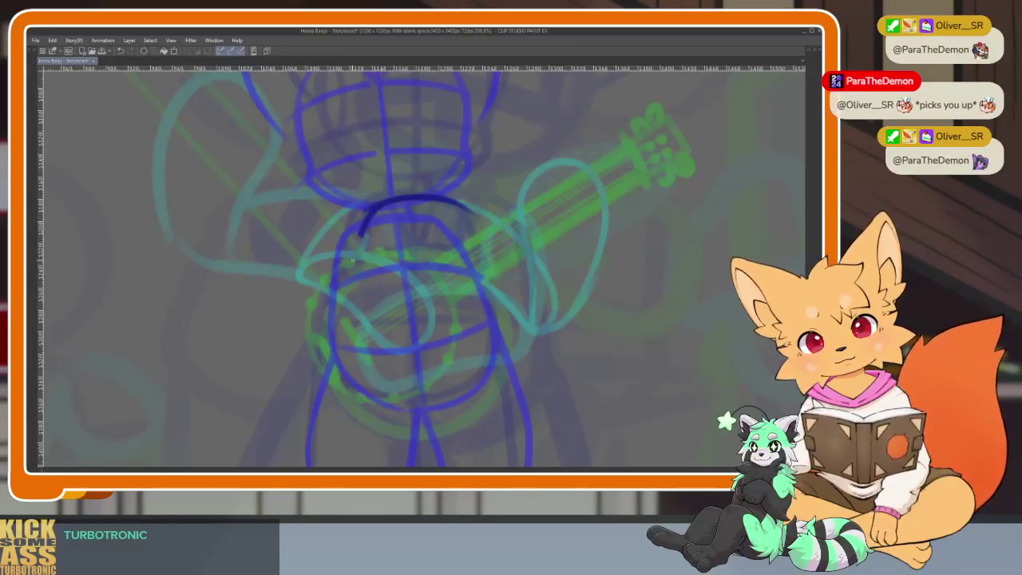
{"action": "left_click_drag", "start_coordinate": [354, 254], "coordinate": [411, 388]}
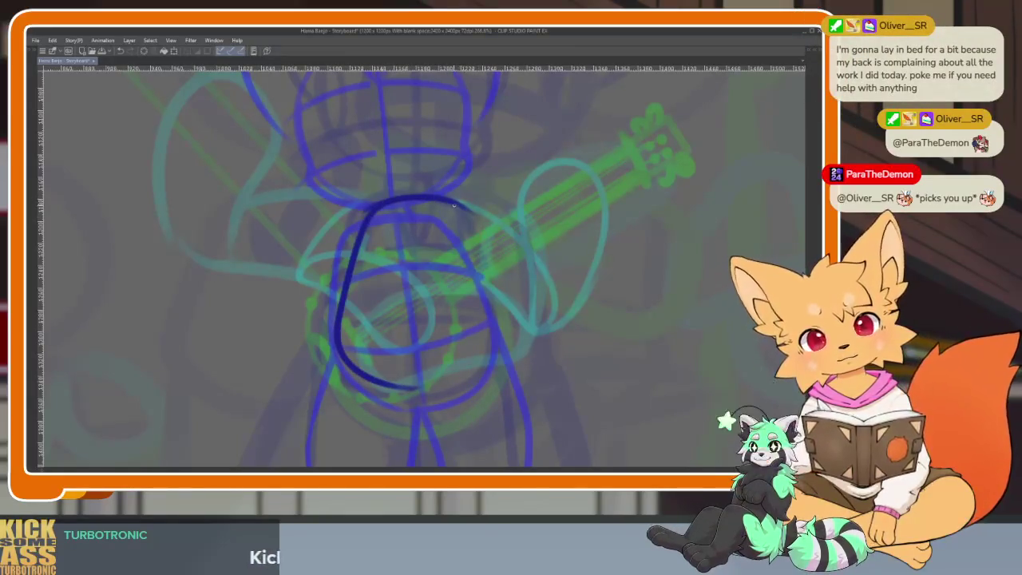
Tilt the canvas view and ink a dark vertical centre line down the torso.
{"action": "scroll", "coordinate": [431, 248], "scroll_direction": "up", "scroll_amount": 2}
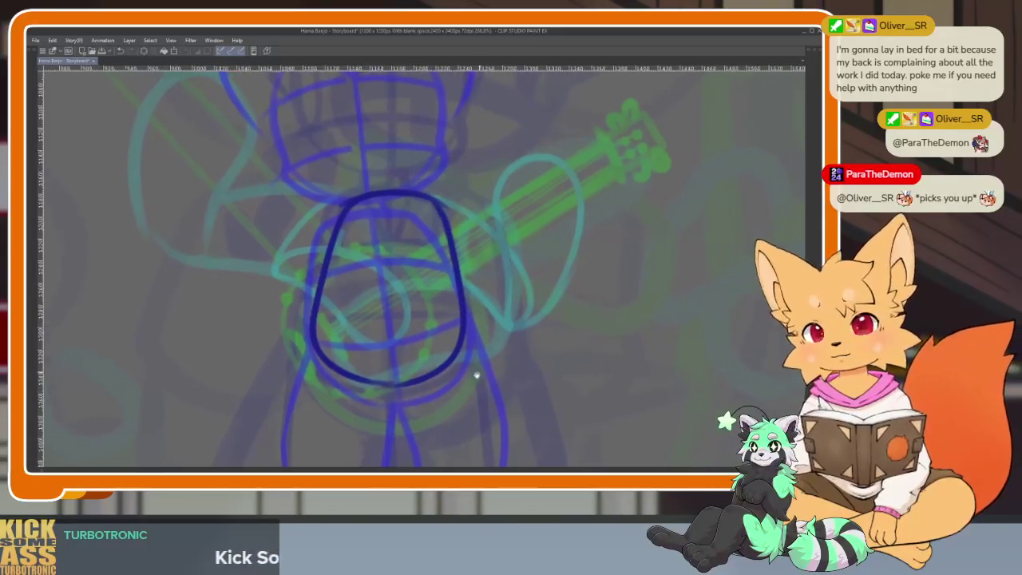
{"action": "left_click_drag", "start_coordinate": [447, 385], "coordinate": [466, 373]}
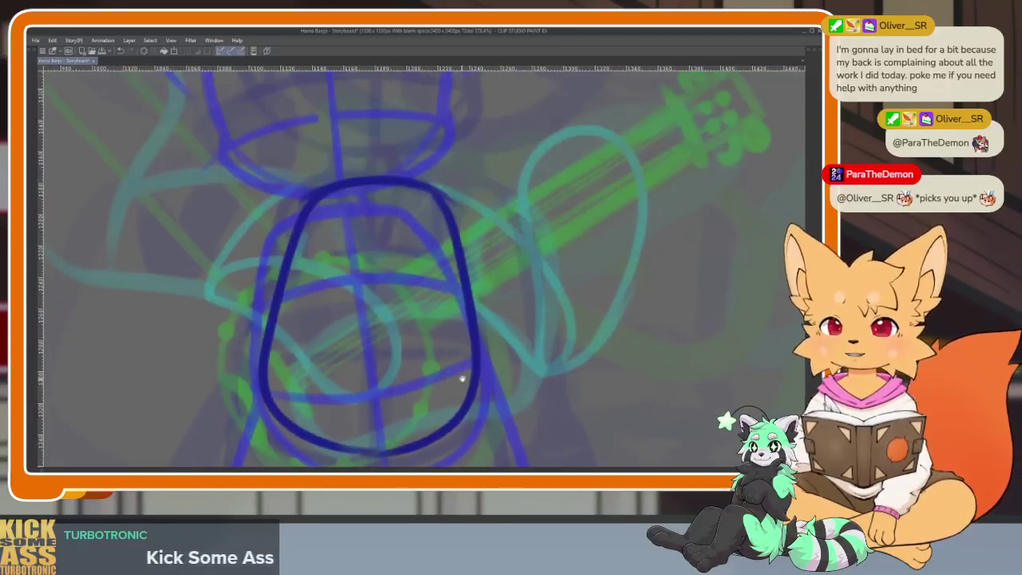
{"action": "left_click_drag", "start_coordinate": [466, 374], "coordinate": [443, 381]}
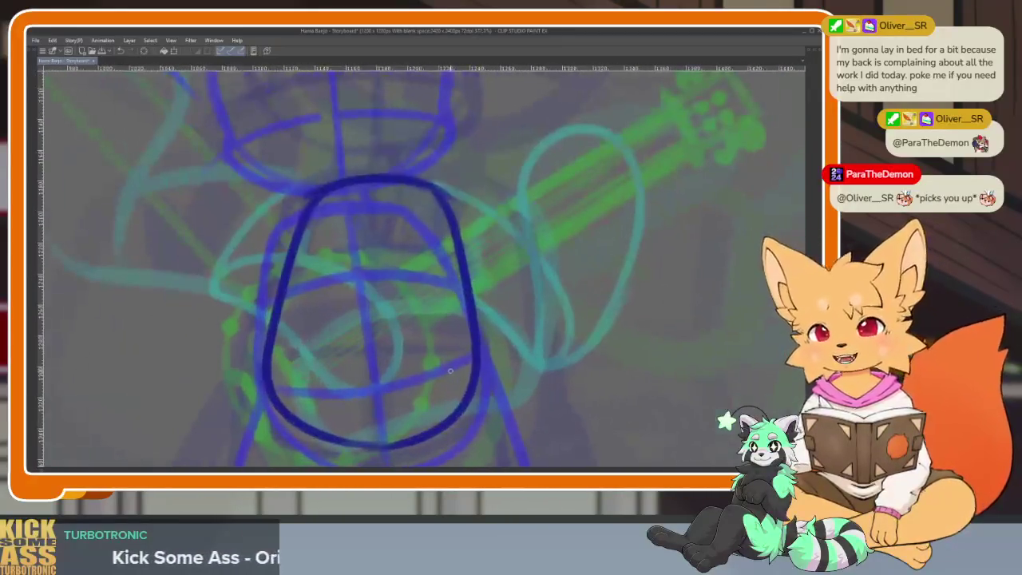
{"action": "scroll", "coordinate": [444, 381], "scroll_direction": "up", "scroll_amount": 1}
{"action": "scroll", "coordinate": [435, 378], "scroll_direction": "up", "scroll_amount": 1}
{"action": "left_click_drag", "start_coordinate": [435, 378], "coordinate": [446, 352]}
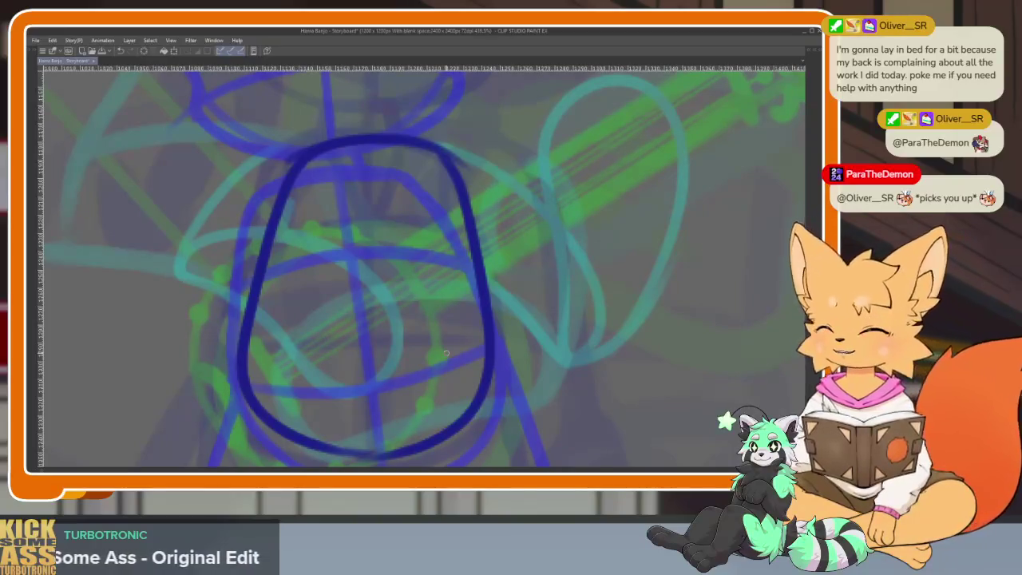
{"action": "scroll", "coordinate": [420, 389], "scroll_direction": "down", "scroll_amount": 2}
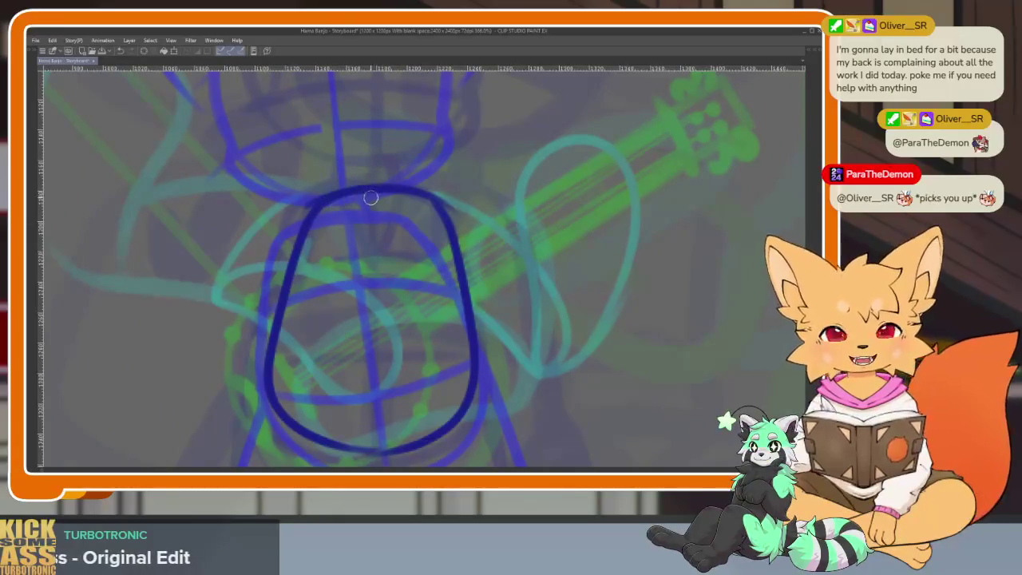
{"action": "scroll", "coordinate": [370, 198], "scroll_direction": "down", "scroll_amount": 1}
{"action": "left_click_drag", "start_coordinate": [372, 155], "coordinate": [380, 423]}
{"action": "key", "text": "ctrl+z"}
{"action": "left_click_drag", "start_coordinate": [373, 155], "coordinate": [369, 417]}
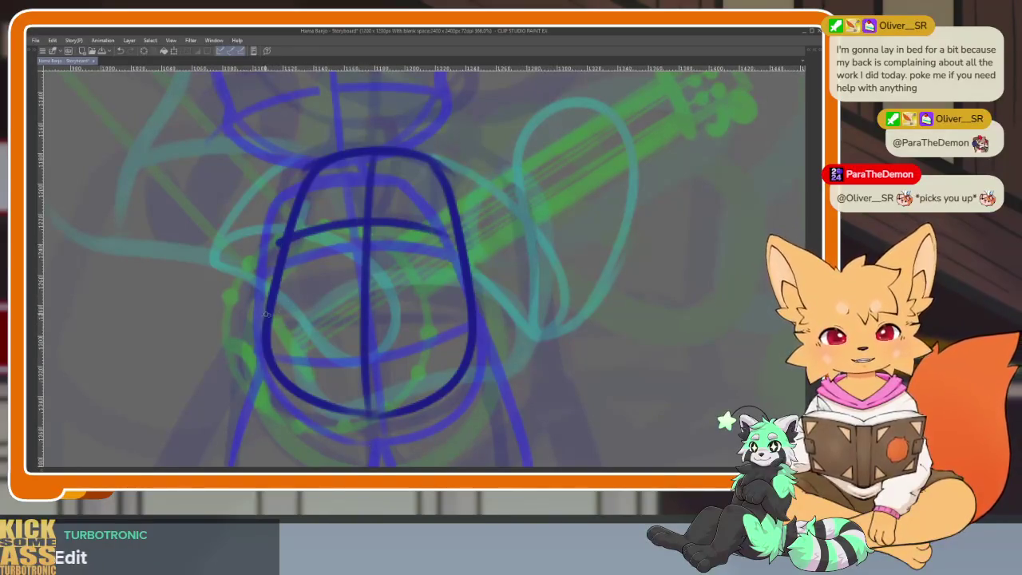
{"action": "scroll", "coordinate": [481, 344], "scroll_direction": "down", "scroll_amount": 1}
{"action": "scroll", "coordinate": [504, 327], "scroll_direction": "down", "scroll_amount": 2}
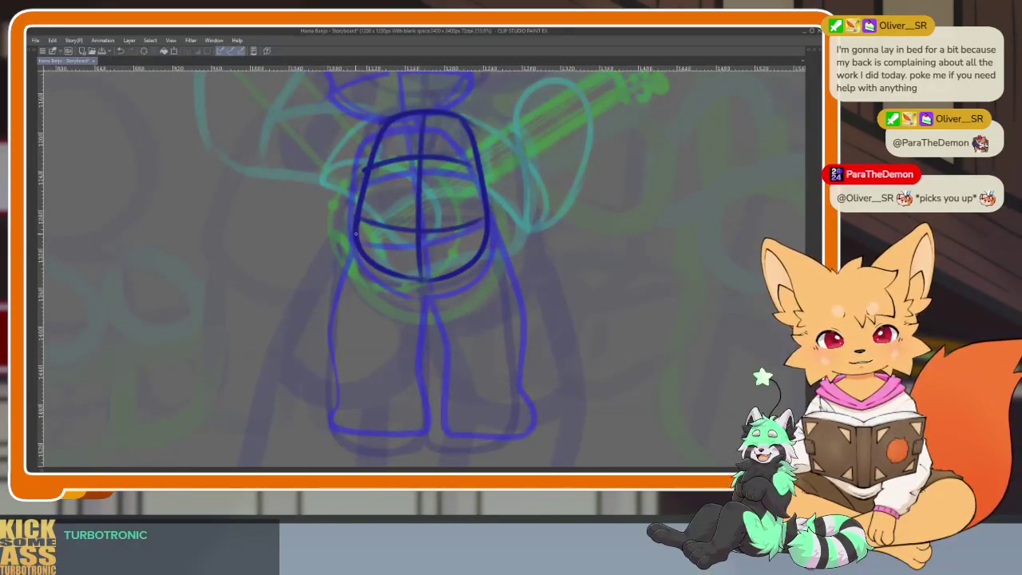
Outline the left and right legs down to the feet, undoing the first right-leg stroke.
{"action": "left_click_drag", "start_coordinate": [339, 375], "coordinate": [412, 434]}
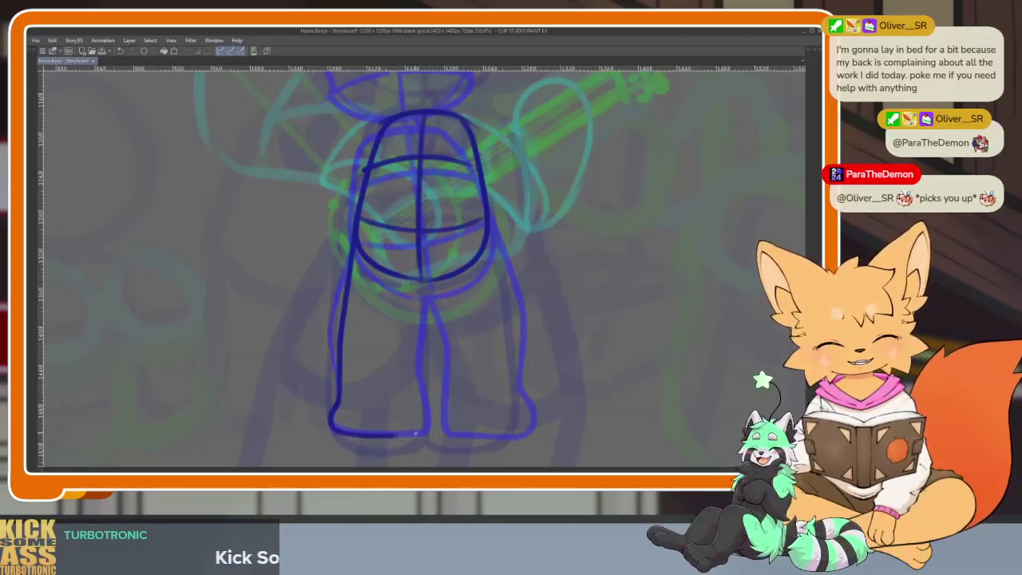
{"action": "scroll", "coordinate": [527, 388], "scroll_direction": "up", "scroll_amount": 2}
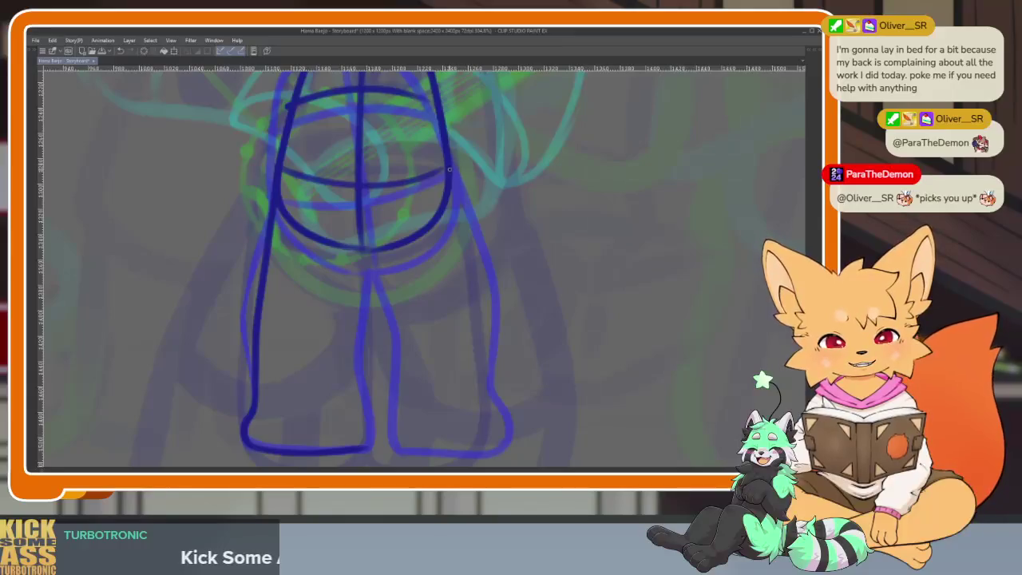
{"action": "left_click_drag", "start_coordinate": [473, 328], "coordinate": [505, 442]}
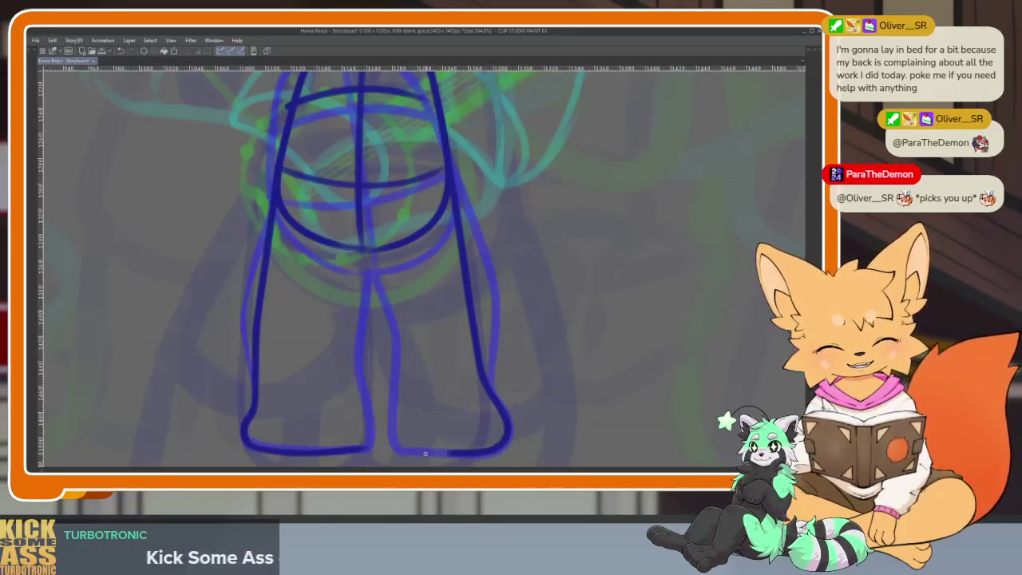
{"action": "left_click_drag", "start_coordinate": [428, 454], "coordinate": [410, 454]}
{"action": "key", "text": "ctrl+z"}
{"action": "key", "text": "ctrl+z"}
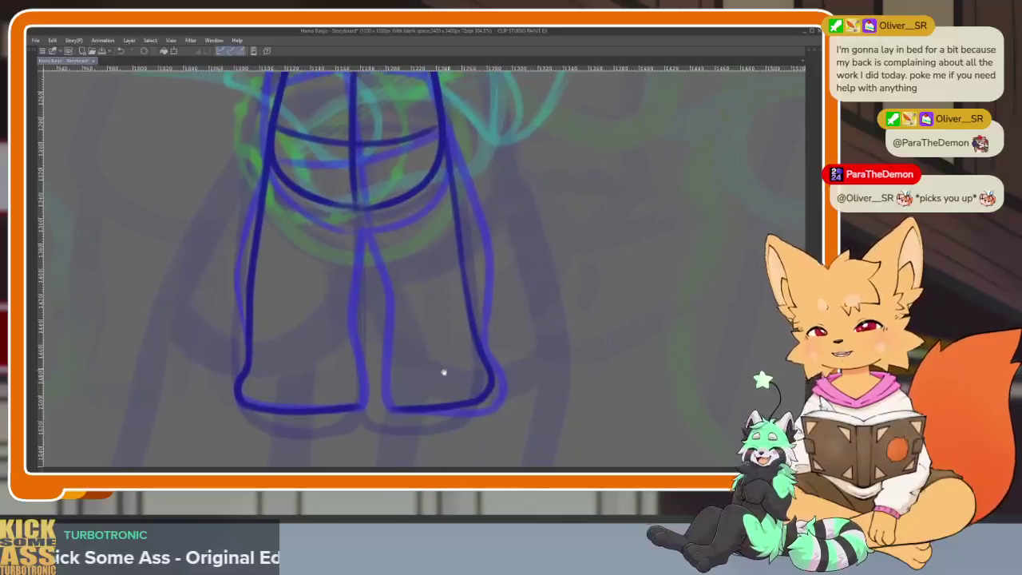
{"action": "scroll", "coordinate": [410, 402], "scroll_direction": "up", "scroll_amount": 1}
{"action": "scroll", "coordinate": [420, 398], "scroll_direction": "up", "scroll_amount": 1}
{"action": "scroll", "coordinate": [419, 397], "scroll_direction": "down", "scroll_amount": 1}
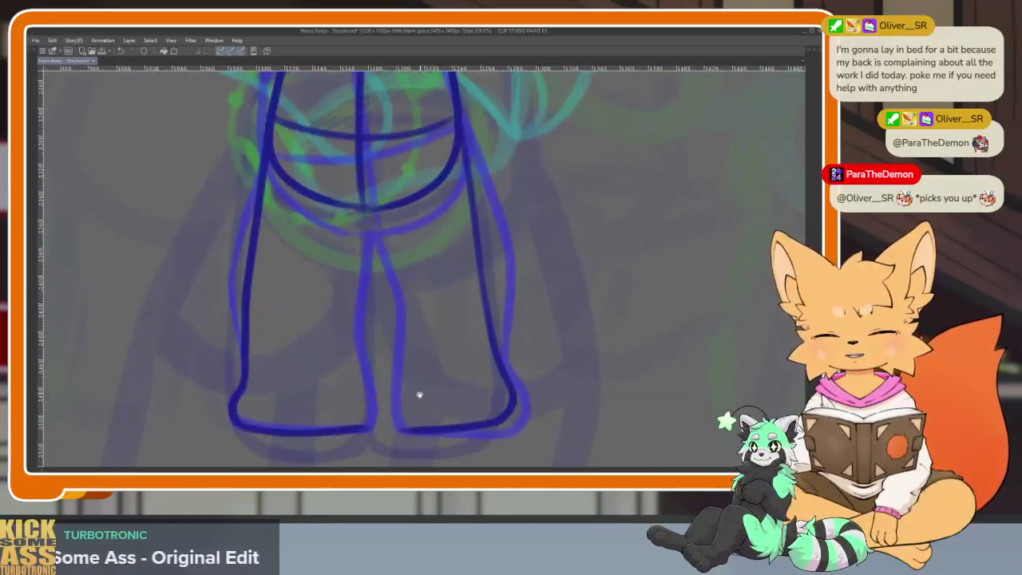
{"action": "scroll", "coordinate": [420, 402], "scroll_direction": "down", "scroll_amount": 1}
{"action": "left_click_drag", "start_coordinate": [421, 375], "coordinate": [397, 374]}
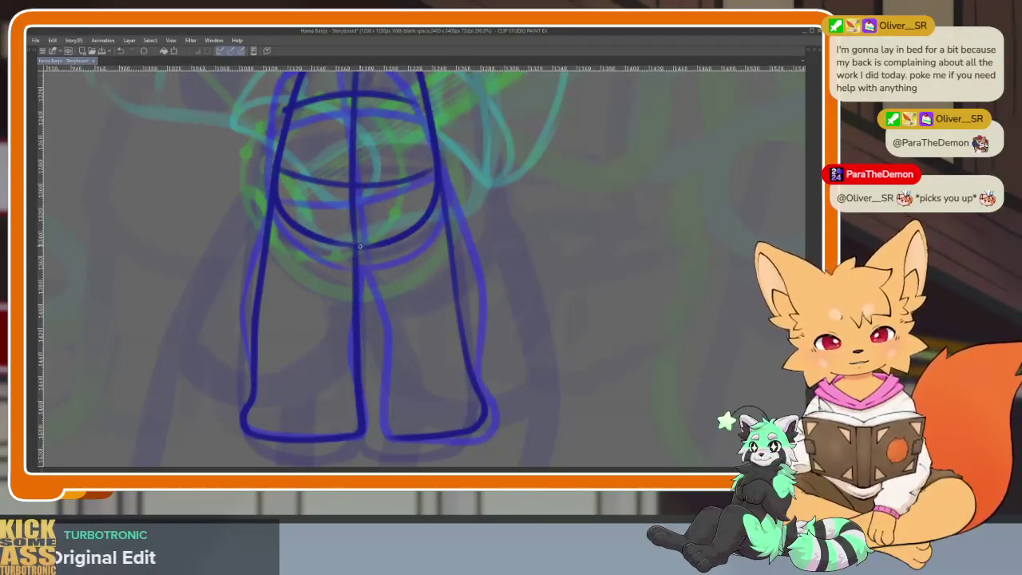
{"action": "scroll", "coordinate": [531, 376], "scroll_direction": "down", "scroll_amount": 3}
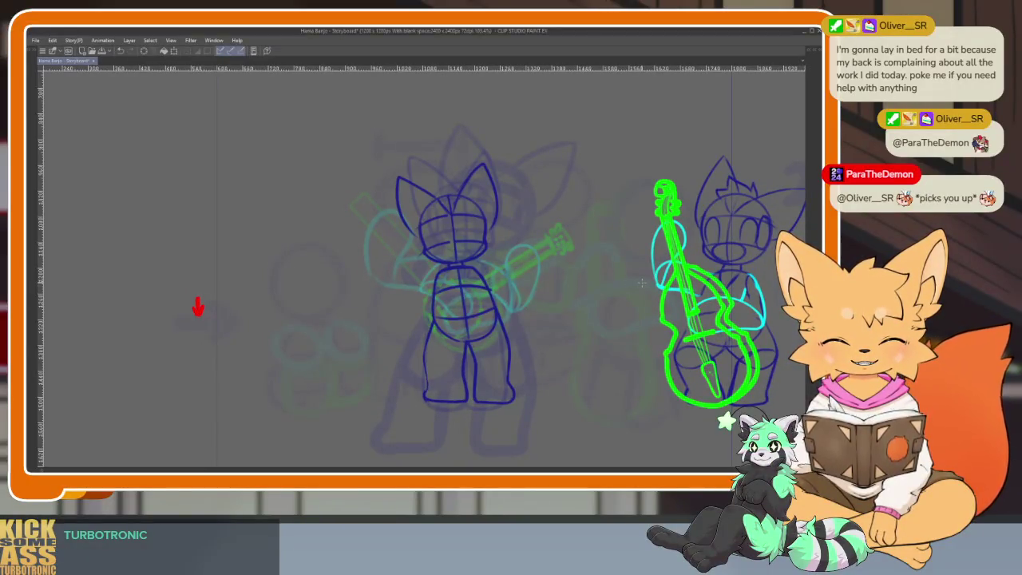
Undo the stray lower-left leg strokes and redraw the inner leg line up to the crotch.
{"action": "scroll", "coordinate": [453, 281], "scroll_direction": "up", "scroll_amount": 3}
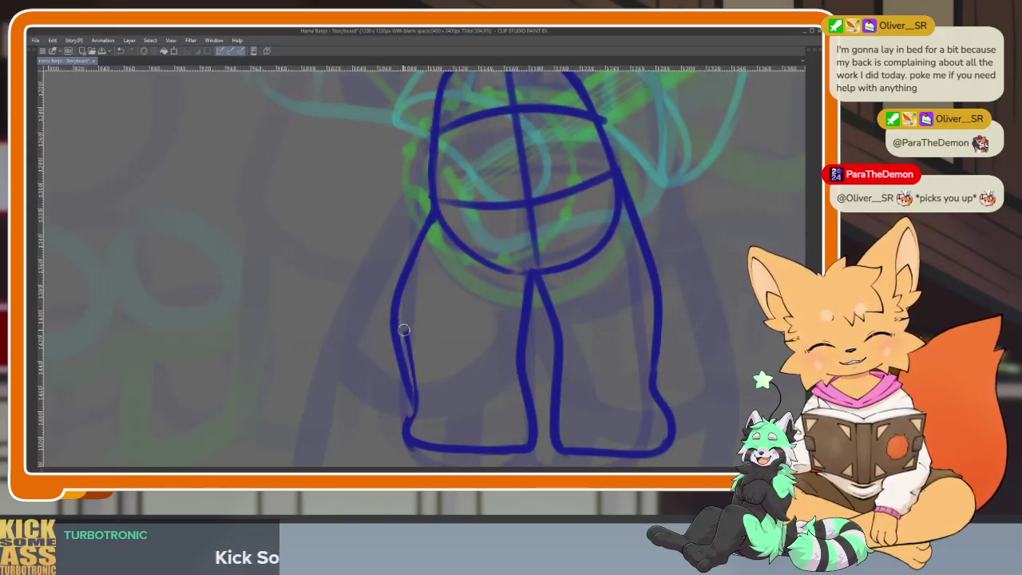
{"action": "key", "text": "ctrl+z"}
{"action": "key", "text": "ctrl+z"}
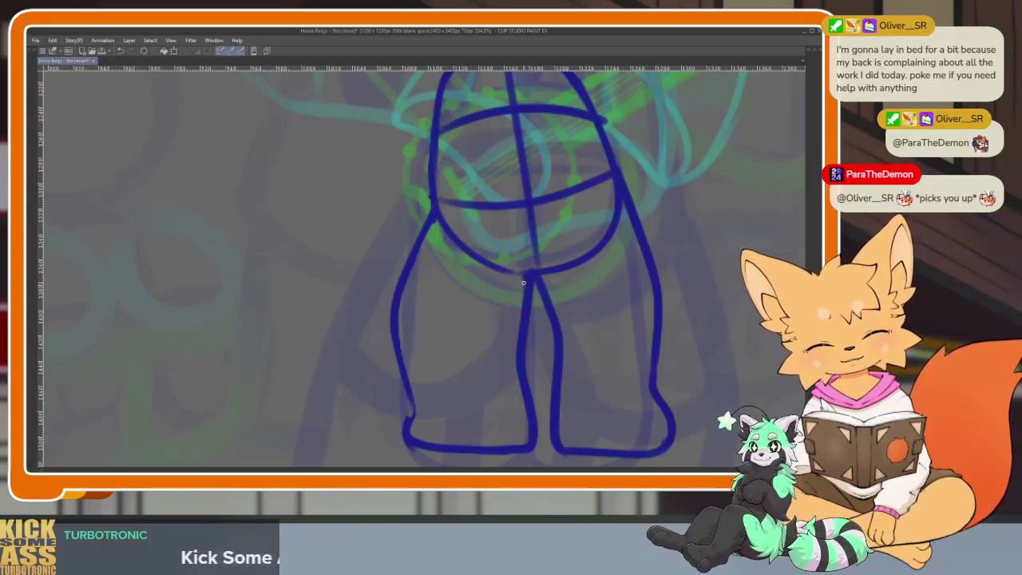
{"action": "left_click_drag", "start_coordinate": [513, 361], "coordinate": [533, 285]}
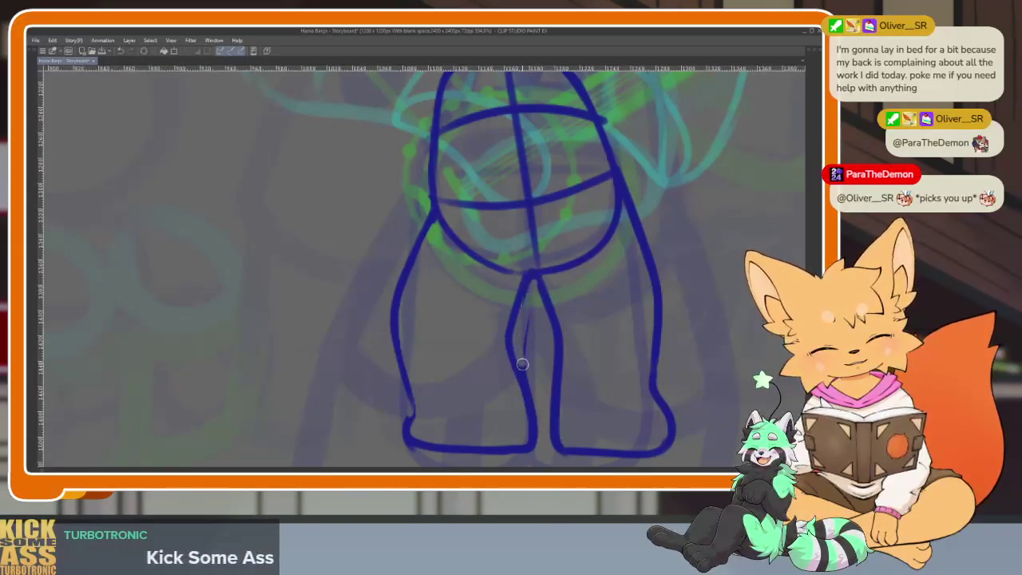
{"action": "scroll", "coordinate": [575, 354], "scroll_direction": "down", "scroll_amount": 5}
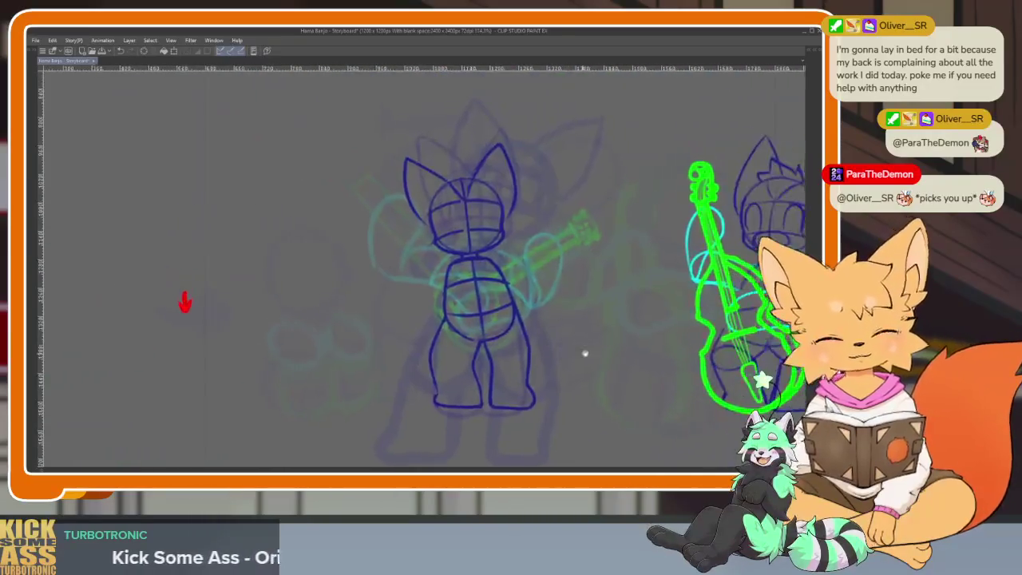
{"action": "left_click_drag", "start_coordinate": [582, 354], "coordinate": [589, 337]}
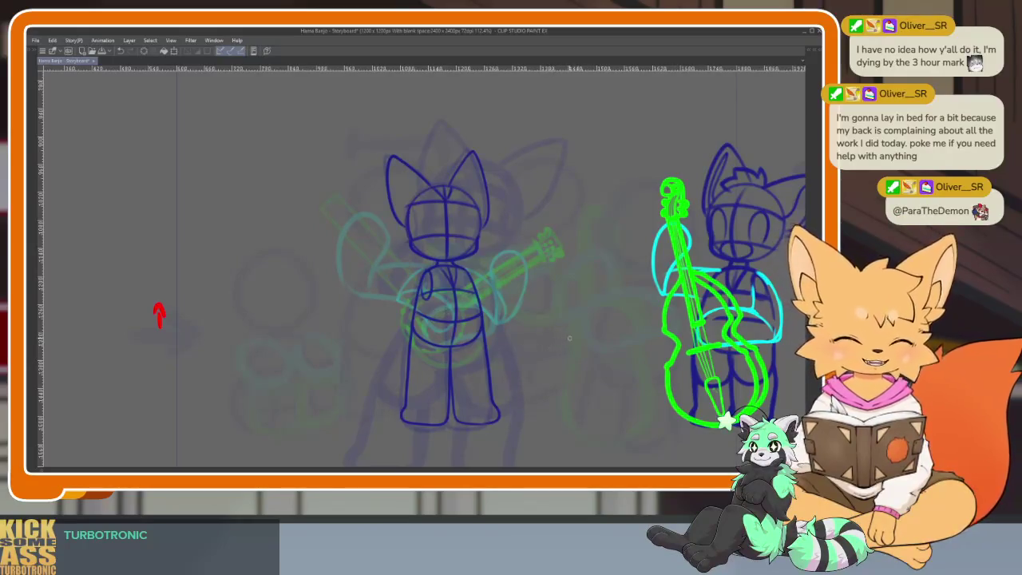
Pan the view across the scene with the hand tool.
{"action": "left_click_drag", "start_coordinate": [581, 340], "coordinate": [543, 358]}
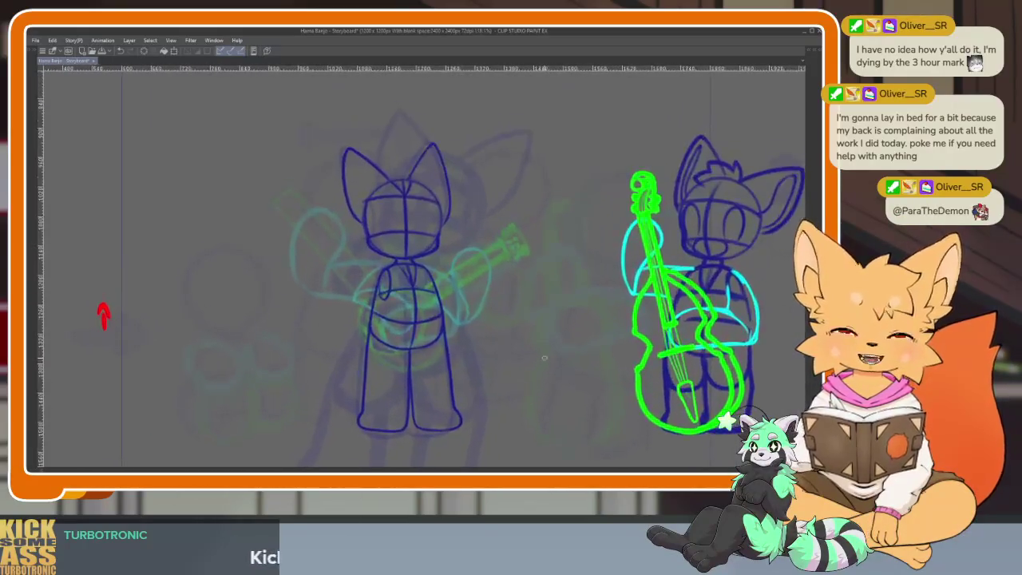
Flip the canvas horizontally and pan to review the mirrored fox beside the bass player.
{"action": "key", "text": "h"}
{"action": "left_click_drag", "start_coordinate": [495, 354], "coordinate": [615, 336]}
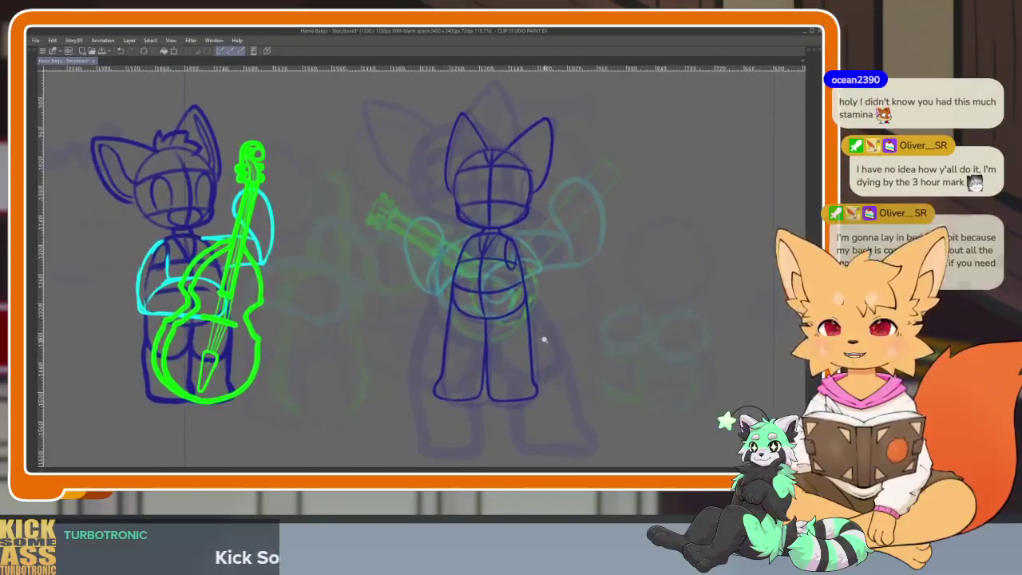
{"action": "left_click_drag", "start_coordinate": [722, 316], "coordinate": [613, 316]}
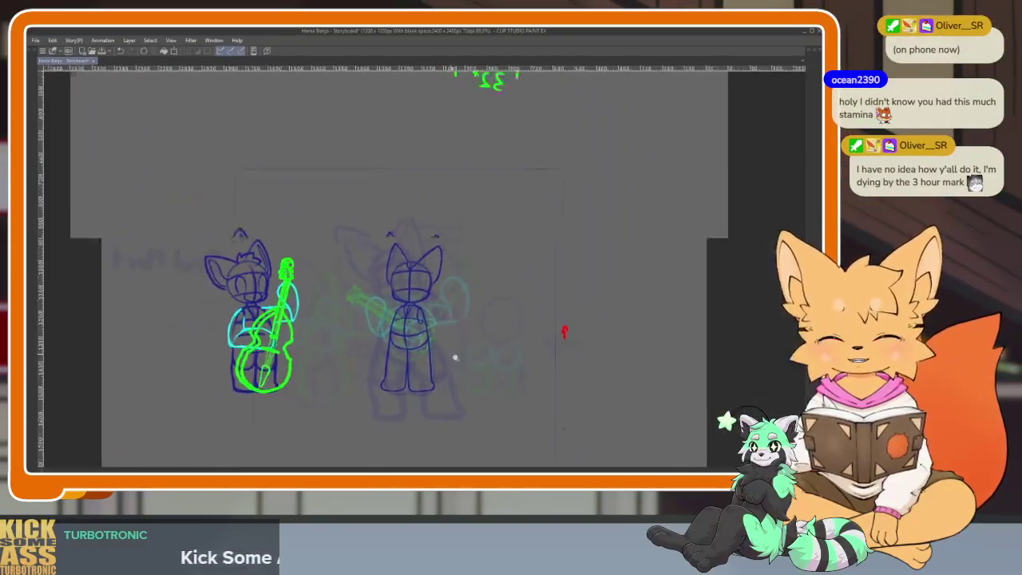
{"action": "scroll", "coordinate": [617, 323], "scroll_direction": "up", "scroll_amount": 1}
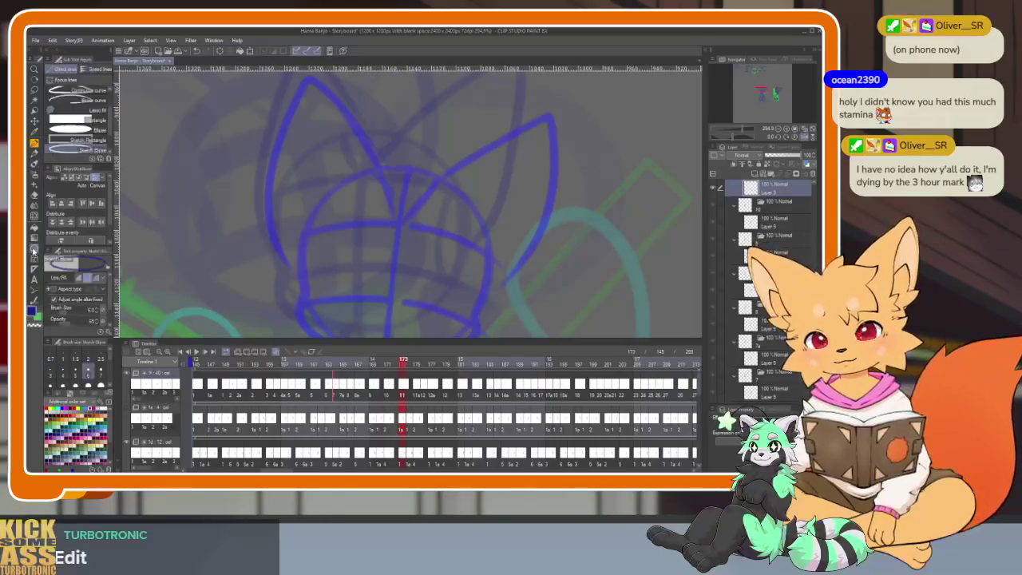
Hide the palettes, sketch neck lines, and draw a shorter centre line down the head.
{"action": "key", "text": "Tab"}
{"action": "left_click_drag", "start_coordinate": [298, 229], "coordinate": [303, 225]}
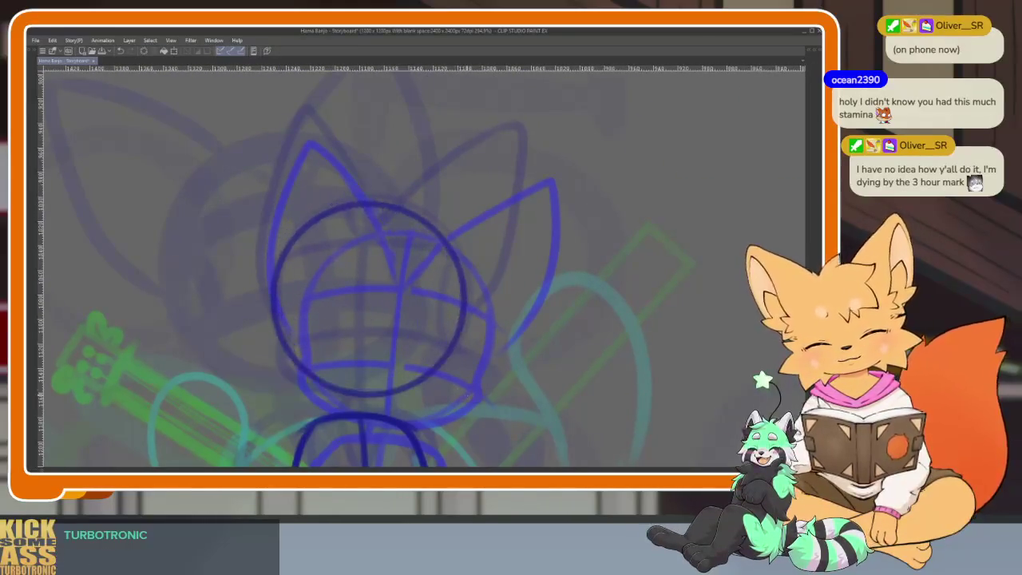
{"action": "scroll", "coordinate": [429, 326], "scroll_direction": "down", "scroll_amount": 3}
{"action": "mouse_move", "coordinate": [344, 278]}
{"action": "left_mouse_down"}
{"action": "mouse_move", "coordinate": [347, 293]}
{"action": "mouse_move", "coordinate": [380, 292]}
{"action": "left_mouse_up"}
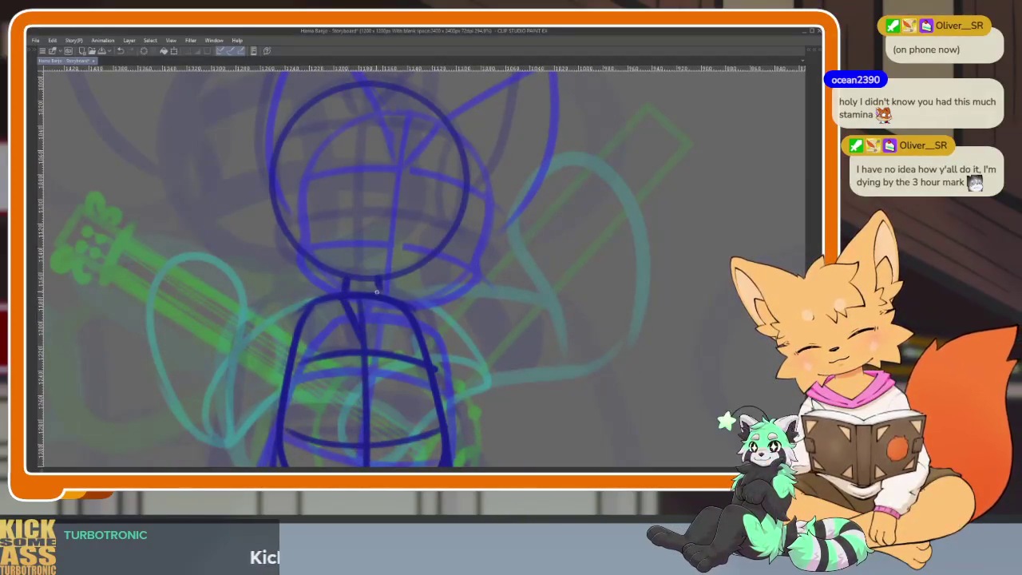
{"action": "scroll", "coordinate": [416, 287], "scroll_direction": "up", "scroll_amount": 3}
{"action": "left_click_drag", "start_coordinate": [372, 198], "coordinate": [365, 398]}
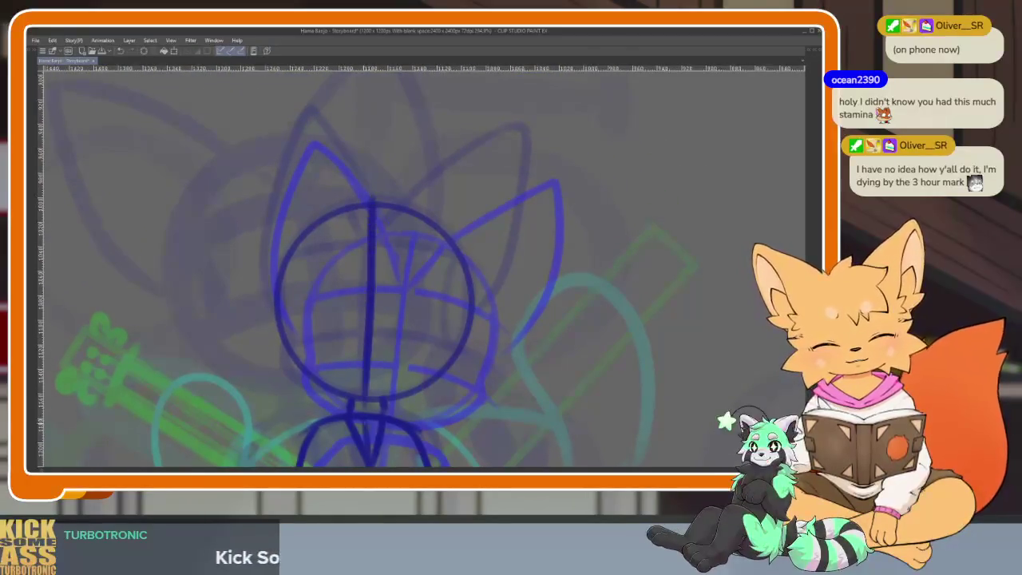
{"action": "key", "text": "ctrl+z"}
{"action": "left_click_drag", "start_coordinate": [373, 211], "coordinate": [369, 340]}
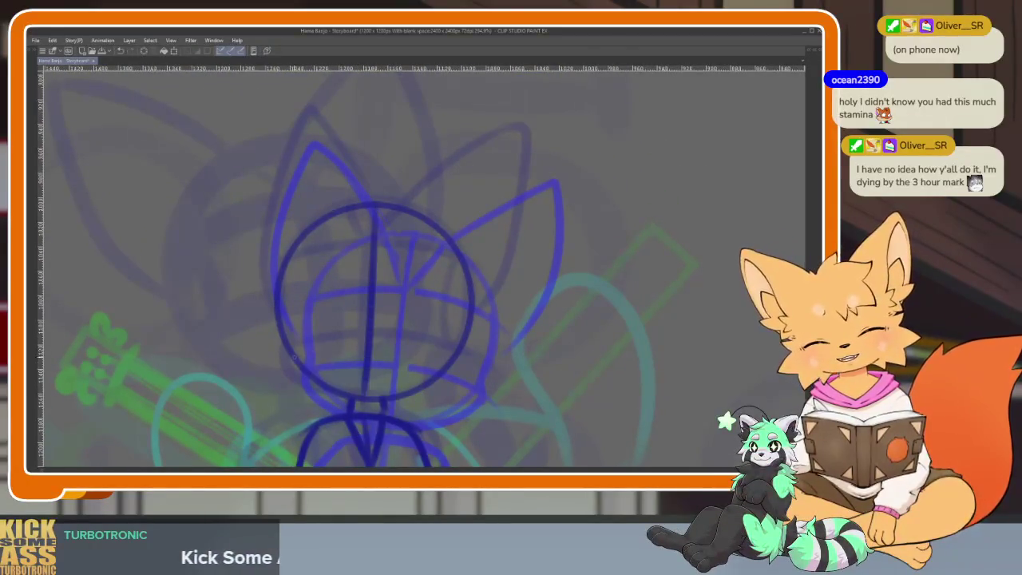
Add upper and lower cross curves, reinforce both head edges, and draw the face centre line.
{"action": "left_click_drag", "start_coordinate": [280, 346], "coordinate": [459, 358]}
{"action": "left_click_drag", "start_coordinate": [275, 289], "coordinate": [435, 274]}
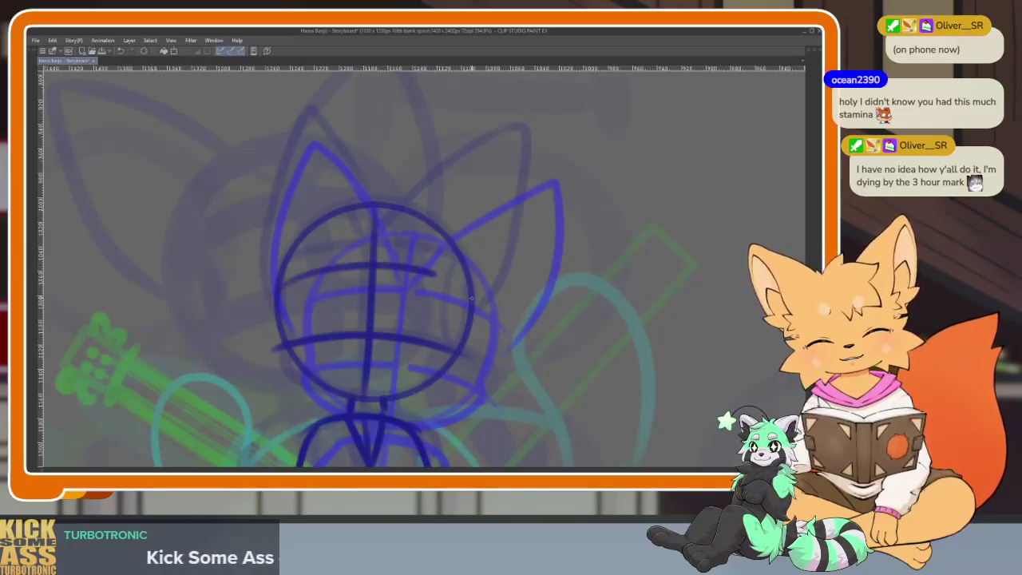
{"action": "key", "text": "ctrl+z"}
{"action": "left_click_drag", "start_coordinate": [283, 275], "coordinate": [452, 254]}
{"action": "mouse_move", "coordinate": [280, 270]}
{"action": "left_mouse_down"}
{"action": "mouse_move", "coordinate": [286, 369]}
{"action": "mouse_move", "coordinate": [350, 403]}
{"action": "left_mouse_up"}
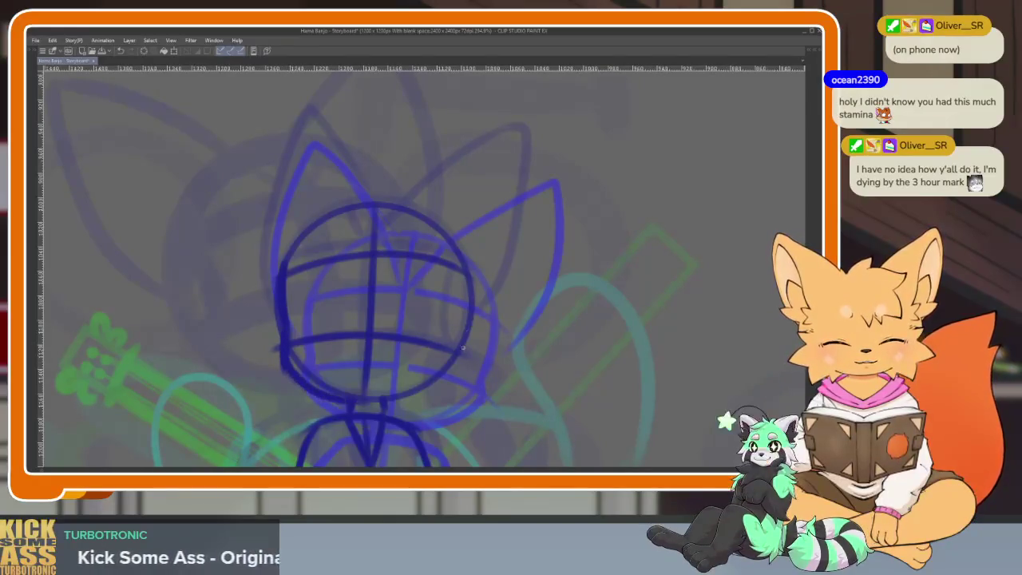
{"action": "mouse_move", "coordinate": [458, 259]}
{"action": "left_mouse_down"}
{"action": "mouse_move", "coordinate": [468, 339]}
{"action": "mouse_move", "coordinate": [451, 379]}
{"action": "left_mouse_up"}
{"action": "scroll", "coordinate": [511, 383], "scroll_direction": "down", "scroll_amount": 5}
{"action": "scroll", "coordinate": [495, 338], "scroll_direction": "up", "scroll_amount": 3}
{"action": "scroll", "coordinate": [496, 339], "scroll_direction": "up", "scroll_amount": 2}
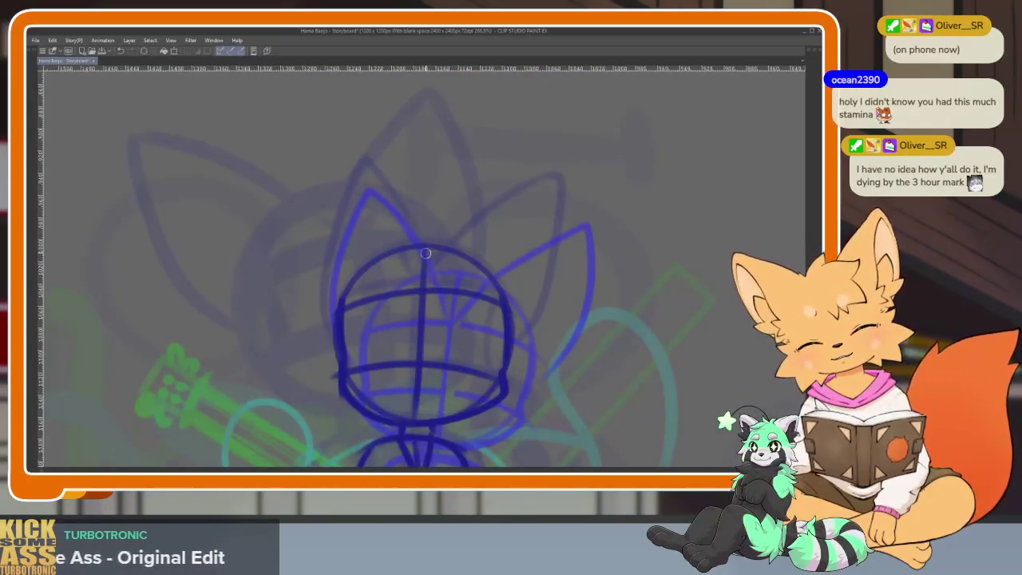
{"action": "left_click_drag", "start_coordinate": [431, 313], "coordinate": [419, 420]}
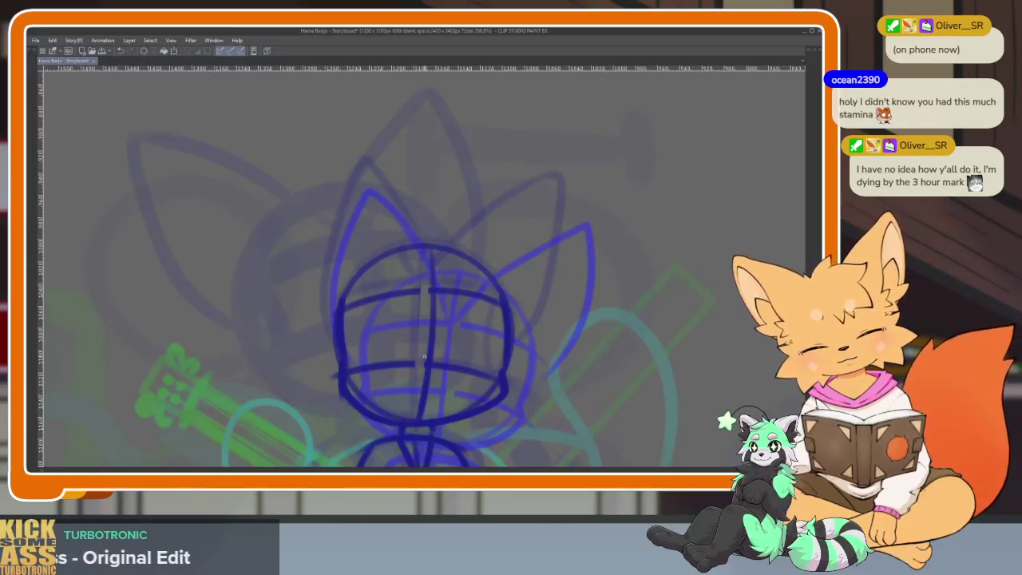
{"action": "scroll", "coordinate": [441, 328], "scroll_direction": "down", "scroll_amount": 5}
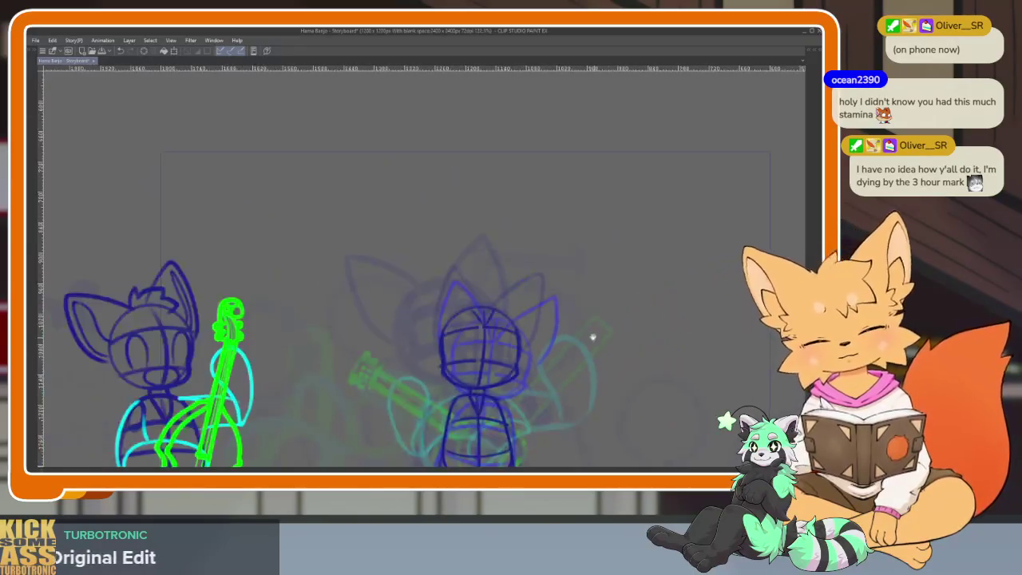
Erase stray lower-right strokes and the old head centre line, then redraw the centre line.
{"action": "scroll", "coordinate": [593, 338], "scroll_direction": "up", "scroll_amount": 3}
{"action": "scroll", "coordinate": [545, 330], "scroll_direction": "up", "scroll_amount": 1}
{"action": "scroll", "coordinate": [545, 331], "scroll_direction": "up", "scroll_amount": 1}
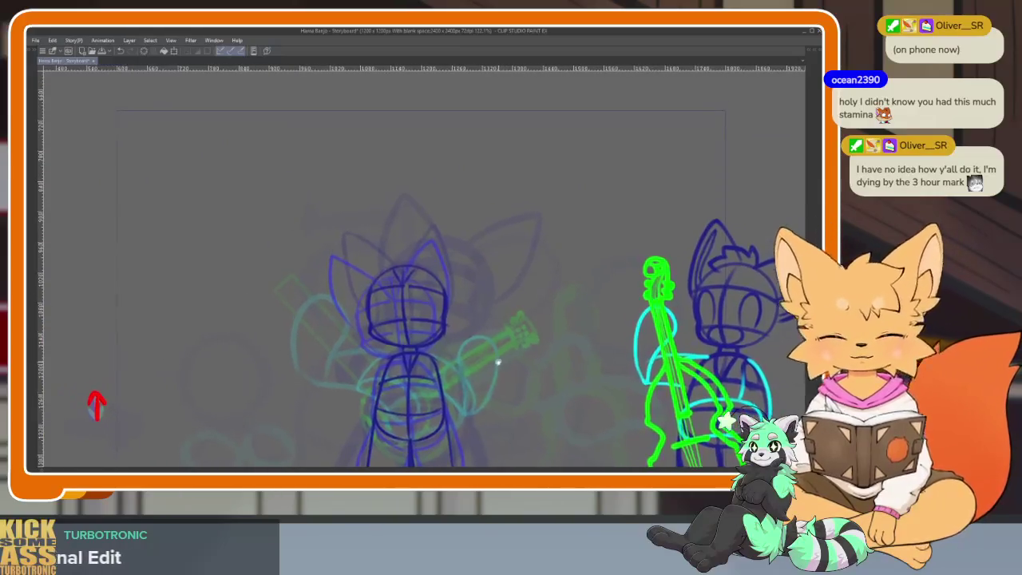
{"action": "scroll", "coordinate": [497, 360], "scroll_direction": "up", "scroll_amount": 3}
{"action": "scroll", "coordinate": [445, 330], "scroll_direction": "up", "scroll_amount": 1}
{"action": "left_click_drag", "start_coordinate": [499, 417], "coordinate": [529, 365]}
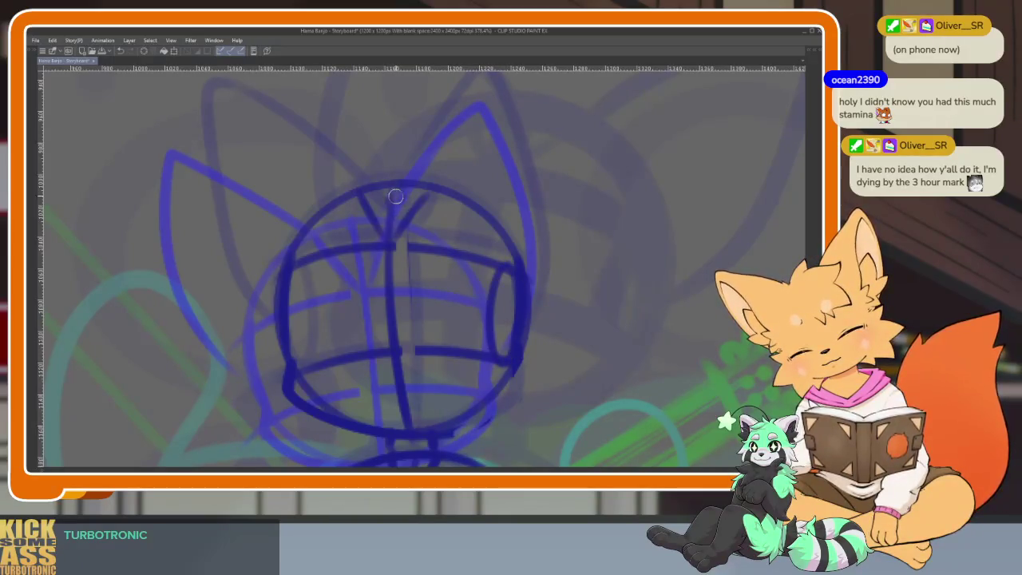
{"action": "left_click_drag", "start_coordinate": [397, 193], "coordinate": [410, 421]}
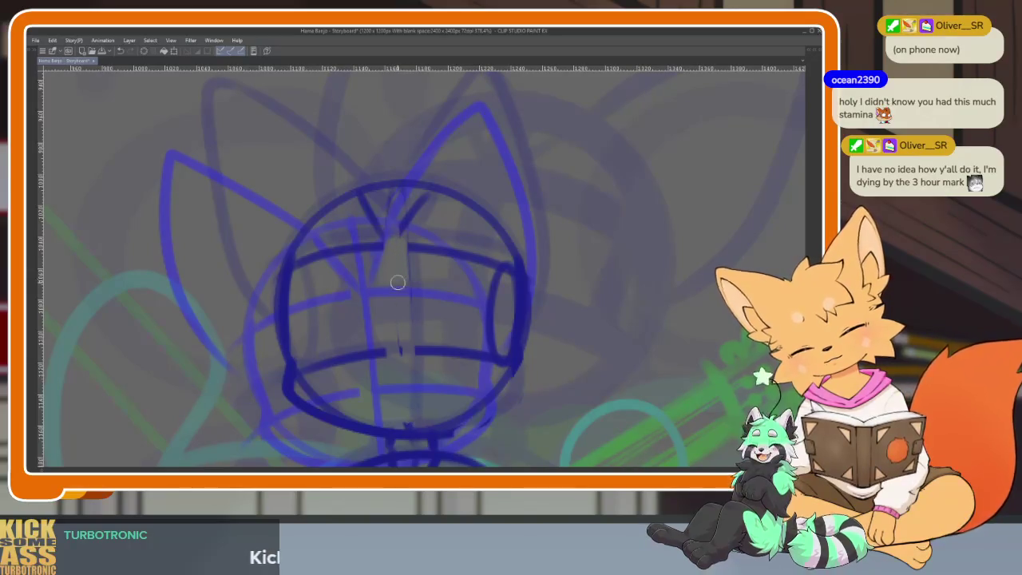
{"action": "left_click_drag", "start_coordinate": [391, 363], "coordinate": [396, 194]}
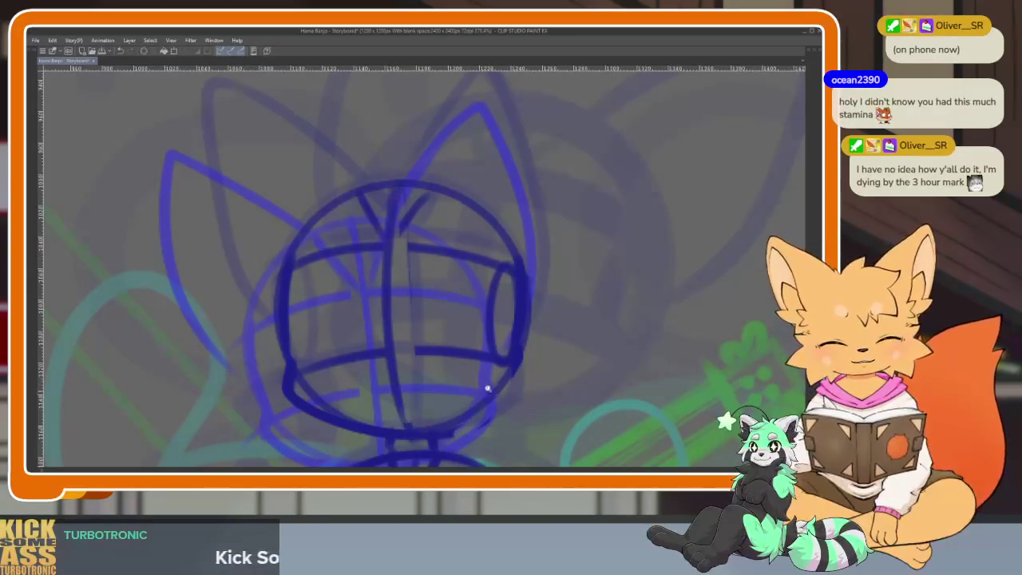
{"action": "scroll", "coordinate": [485, 388], "scroll_direction": "down", "scroll_amount": 5}
{"action": "scroll", "coordinate": [543, 349], "scroll_direction": "up", "scroll_amount": 5}
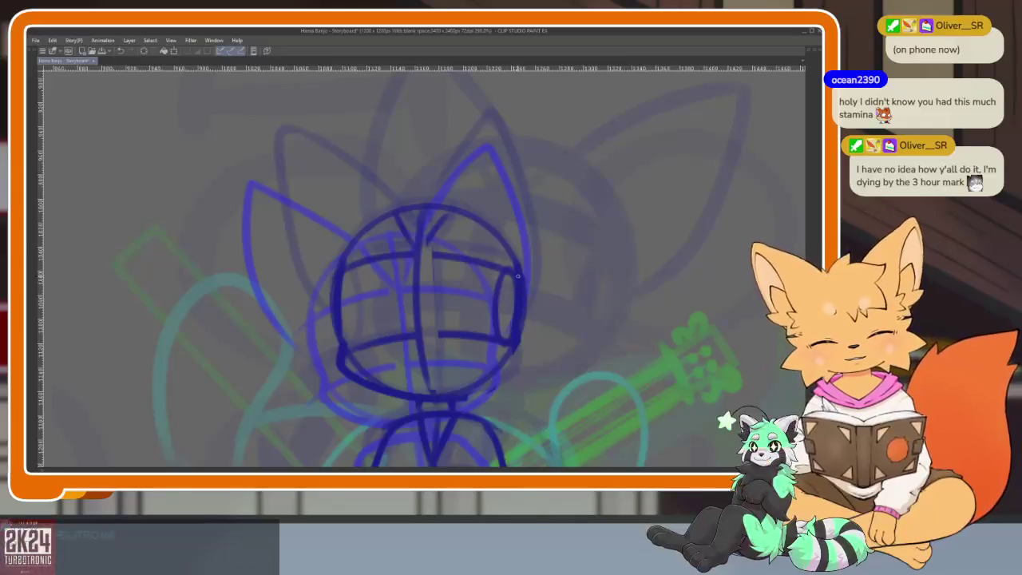
{"action": "scroll", "coordinate": [498, 324], "scroll_direction": "up", "scroll_amount": 1}
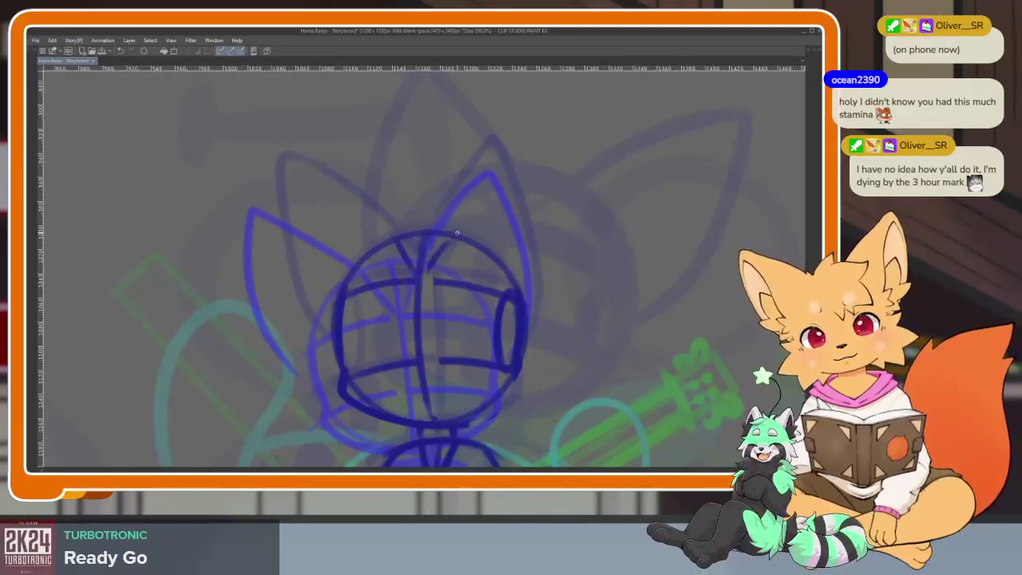
Redraw the right and left ears, then play the animation and bring back the palettes.
{"action": "left_click_drag", "start_coordinate": [459, 233], "coordinate": [523, 341]}
{"action": "key", "text": "ctrl+z"}
{"action": "mouse_move", "coordinate": [457, 230]}
{"action": "left_mouse_down"}
{"action": "mouse_move", "coordinate": [569, 166]}
{"action": "mouse_move", "coordinate": [525, 331]}
{"action": "left_mouse_up"}
{"action": "mouse_move", "coordinate": [358, 146]}
{"action": "left_mouse_down"}
{"action": "mouse_move", "coordinate": [323, 207]}
{"action": "mouse_move", "coordinate": [305, 352]}
{"action": "left_mouse_up"}
{"action": "scroll", "coordinate": [540, 331], "scroll_direction": "down", "scroll_amount": 5}
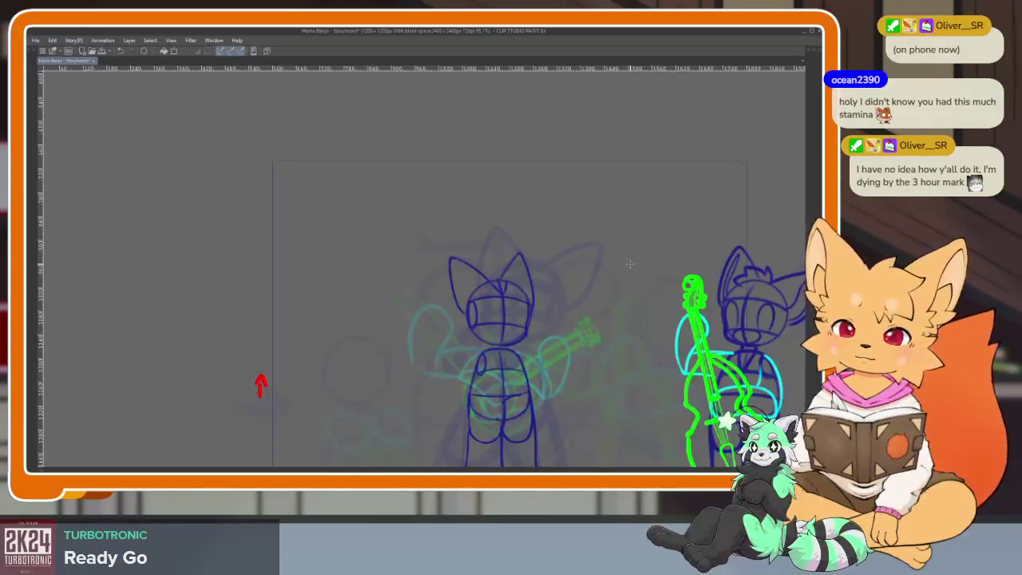
{"action": "key", "text": "space"}
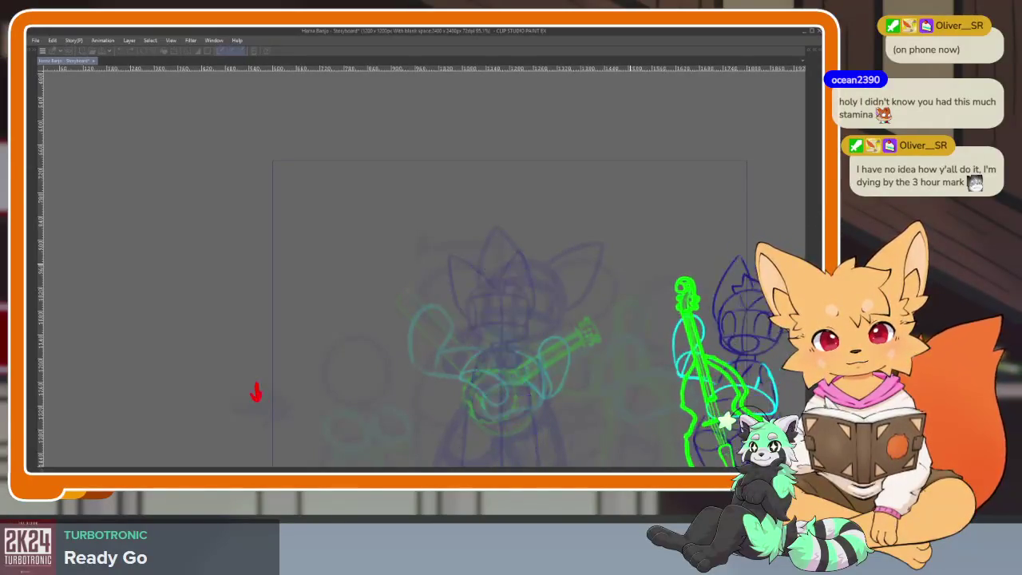
{"action": "key", "text": "Tab"}
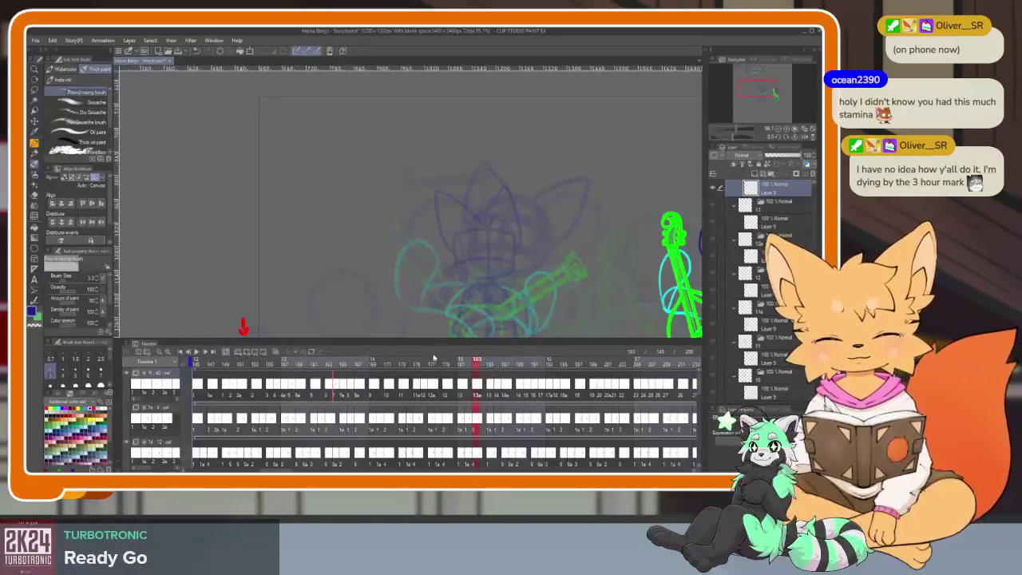
Move the playhead back to frame 176 and hide all palettes.
{"action": "mouse_move", "coordinate": [470, 366]}
{"action": "left_mouse_down"}
{"action": "mouse_move", "coordinate": [401, 373]}
{"action": "mouse_move", "coordinate": [416, 366]}
{"action": "mouse_move", "coordinate": [399, 364]}
{"action": "mouse_move", "coordinate": [419, 362]}
{"action": "left_mouse_up"}
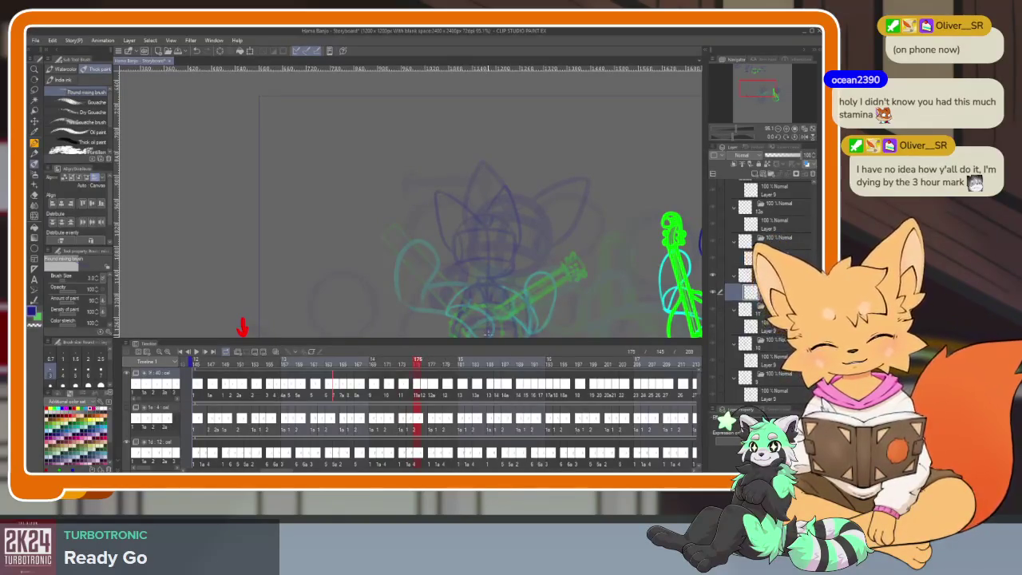
{"action": "key", "text": "Tab"}
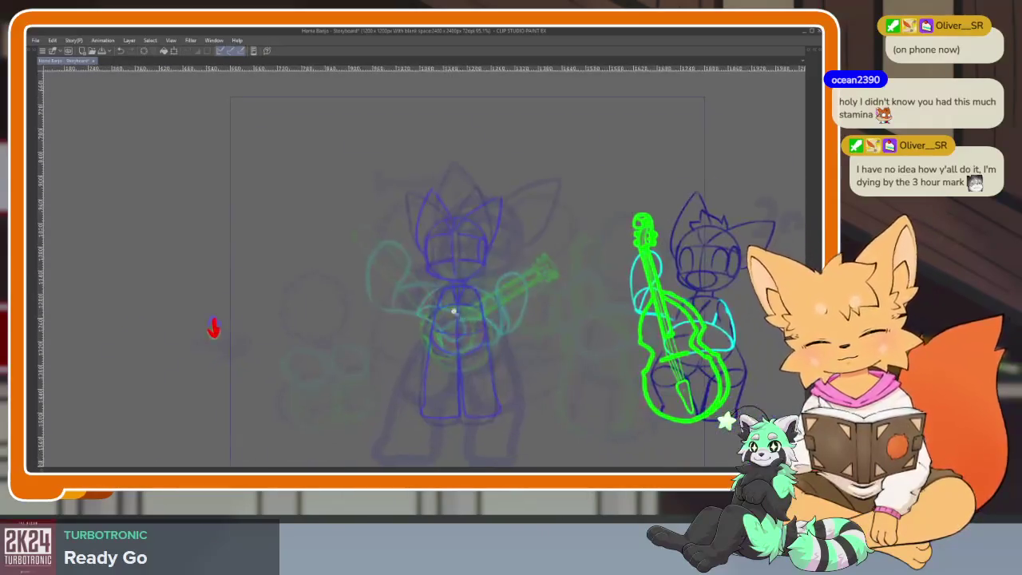
Sketch a curved blue line around the fox's torso, discarding a first trial stroke.
{"action": "scroll", "coordinate": [213, 327], "scroll_direction": "up", "scroll_amount": 3}
{"action": "scroll", "coordinate": [213, 328], "scroll_direction": "up", "scroll_amount": 2}
{"action": "scroll", "coordinate": [183, 349], "scroll_direction": "down", "scroll_amount": 5}
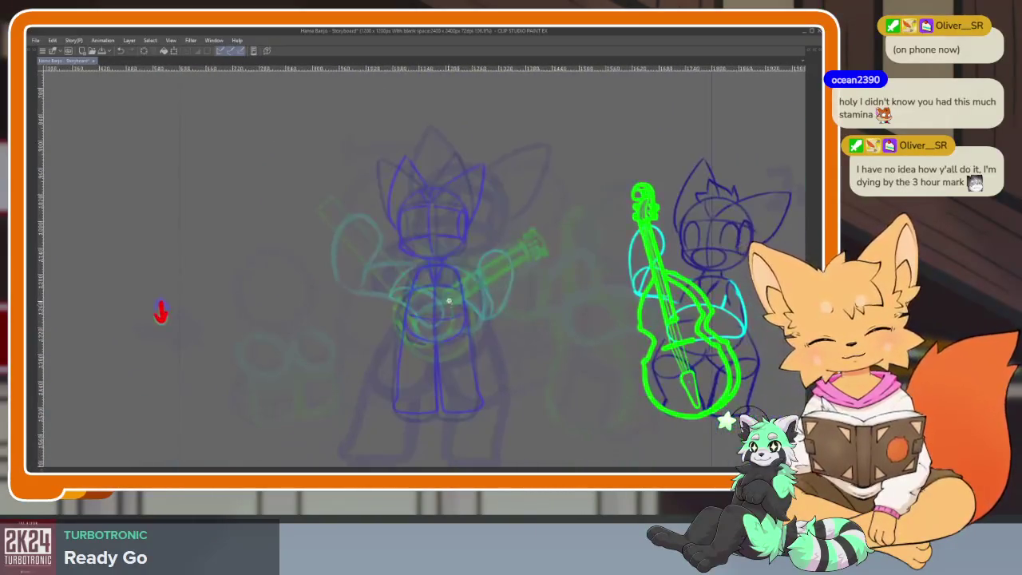
{"action": "scroll", "coordinate": [448, 304], "scroll_direction": "up", "scroll_amount": 3}
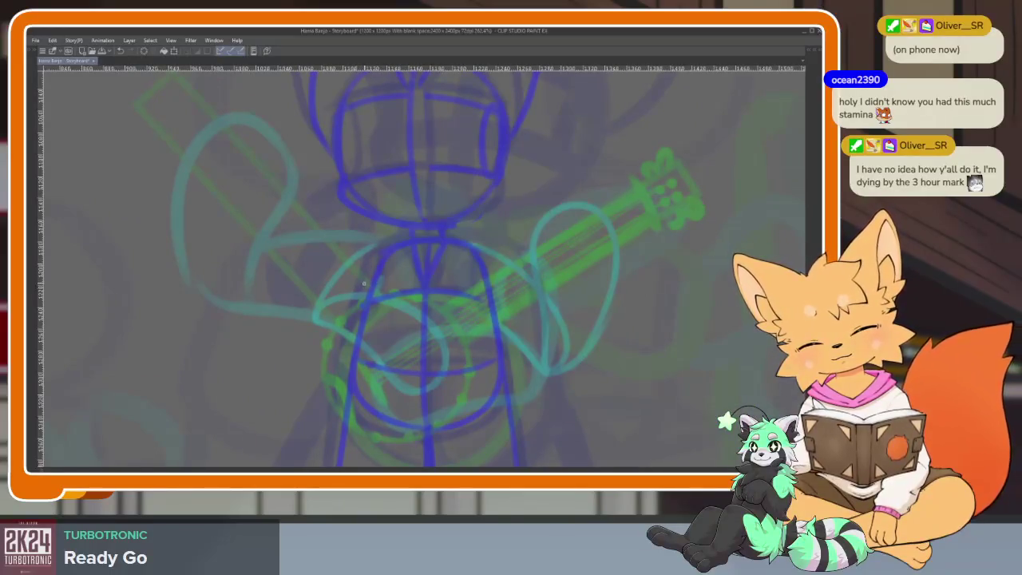
{"action": "left_click_drag", "start_coordinate": [369, 287], "coordinate": [468, 276]}
{"action": "key", "text": "ctrl+z"}
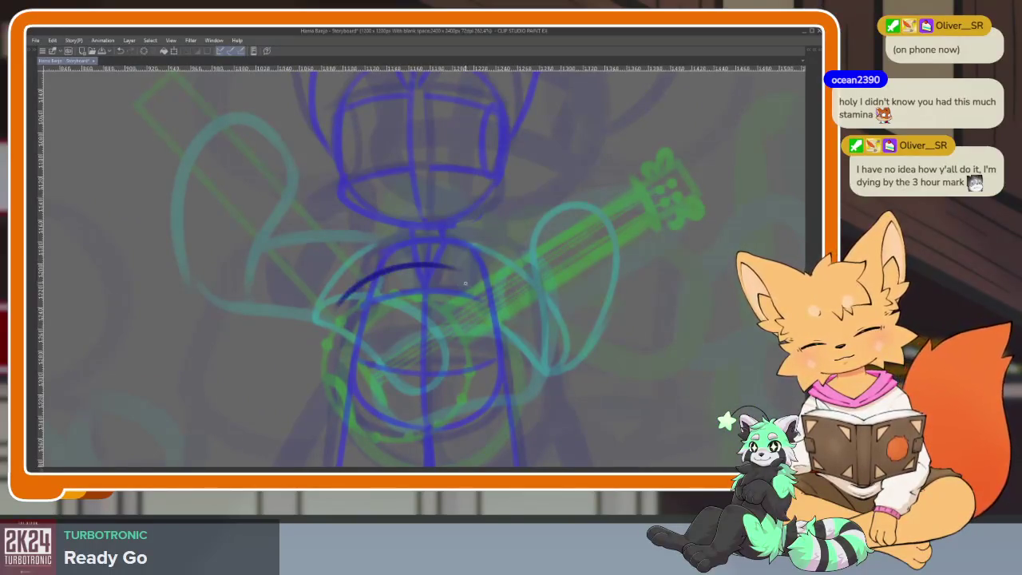
{"action": "scroll", "coordinate": [359, 271], "scroll_direction": "down", "scroll_amount": 1}
{"action": "left_click_drag", "start_coordinate": [327, 275], "coordinate": [466, 426]}
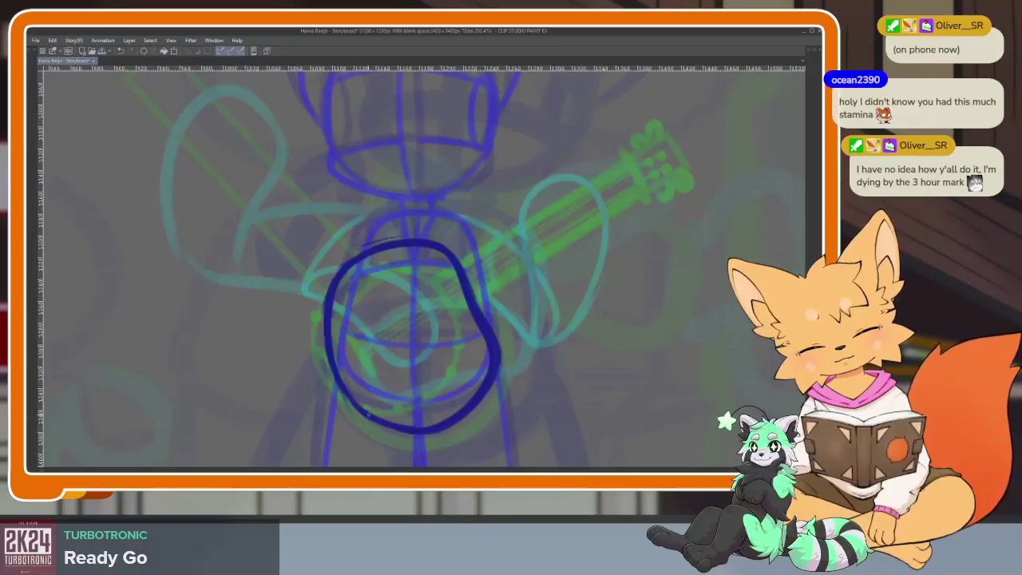
Add curved vertical and cross guides through the dark body circle, plus a small upper-right ellipse.
{"action": "scroll", "coordinate": [258, 338], "scroll_direction": "down", "scroll_amount": 5}
{"action": "scroll", "coordinate": [479, 356], "scroll_direction": "up", "scroll_amount": 4}
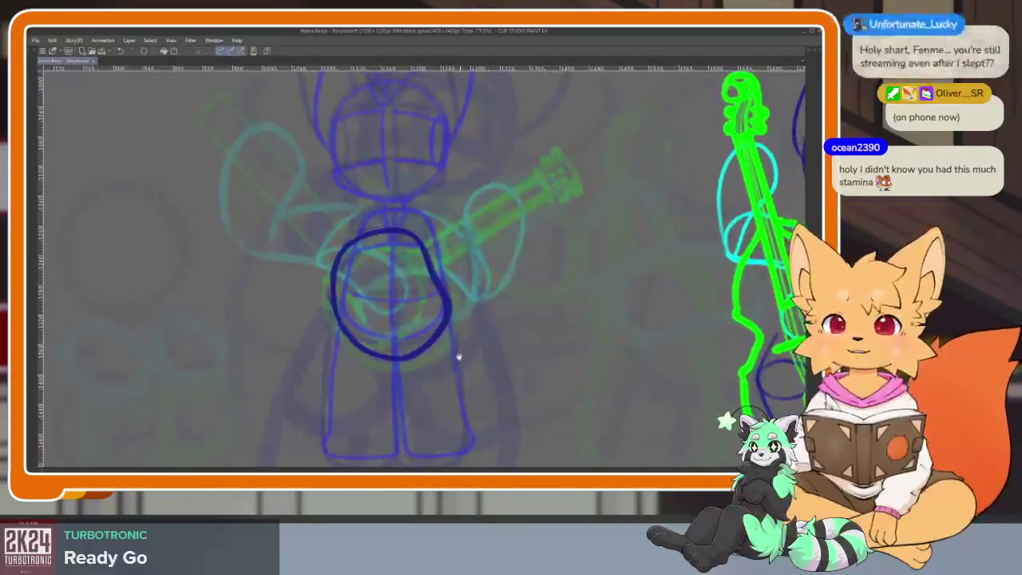
{"action": "scroll", "coordinate": [432, 386], "scroll_direction": "up", "scroll_amount": 3}
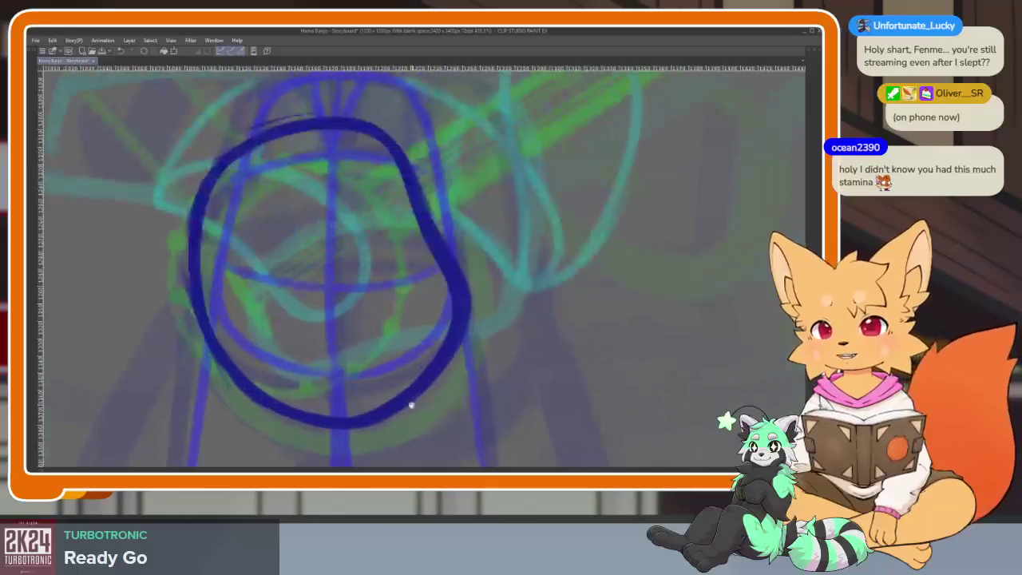
{"action": "scroll", "coordinate": [424, 390], "scroll_direction": "up", "scroll_amount": 2}
{"action": "scroll", "coordinate": [409, 408], "scroll_direction": "down", "scroll_amount": 2}
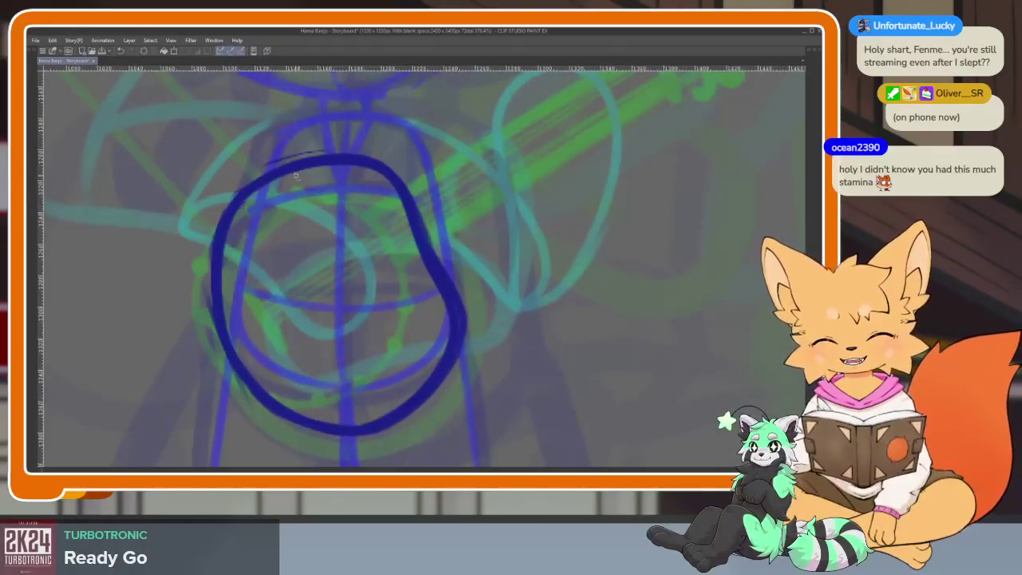
{"action": "left_click_drag", "start_coordinate": [296, 195], "coordinate": [351, 421]}
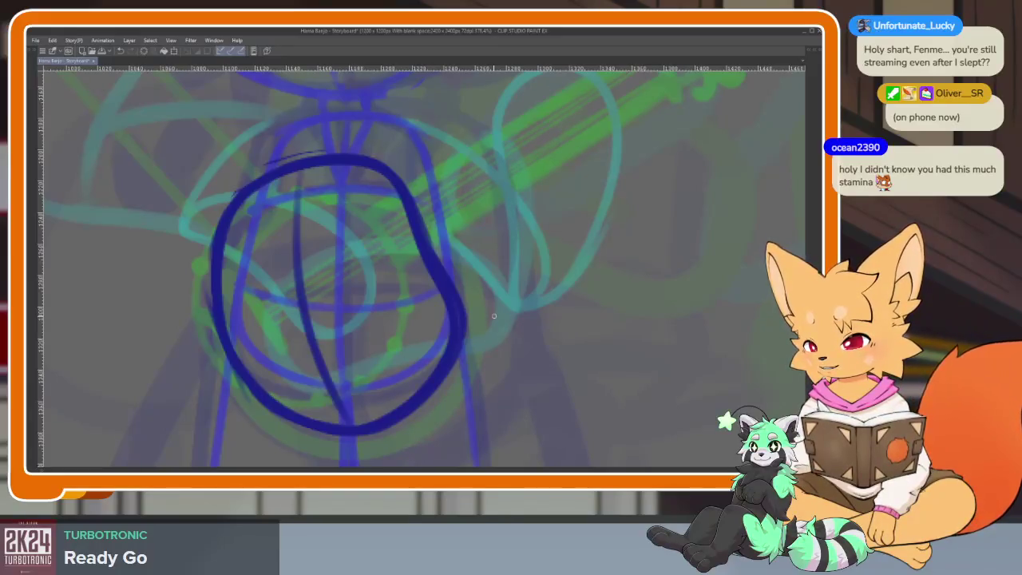
{"action": "scroll", "coordinate": [519, 372], "scroll_direction": "down", "scroll_amount": 2}
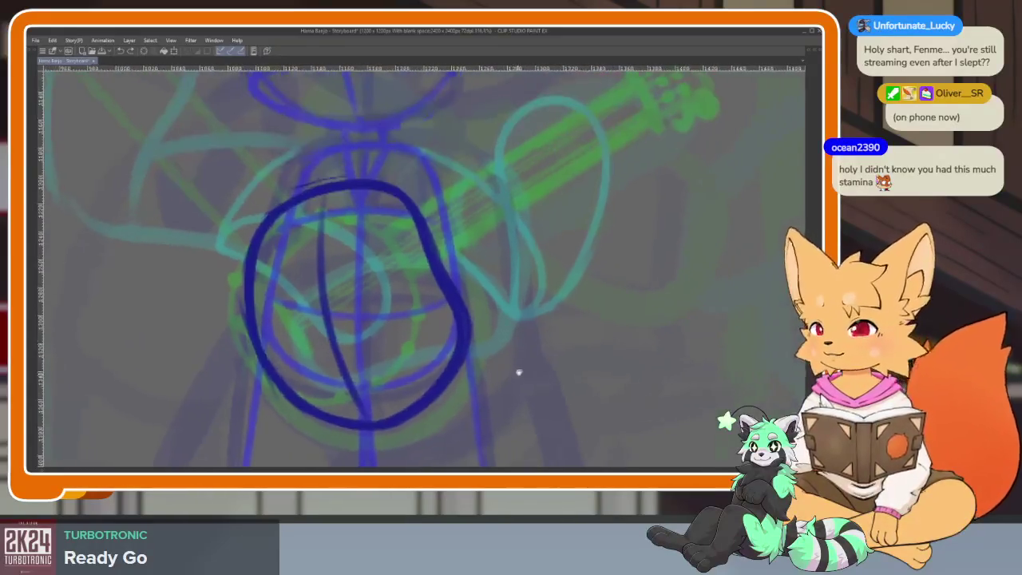
{"action": "scroll", "coordinate": [516, 359], "scroll_direction": "down", "scroll_amount": 2}
{"action": "scroll", "coordinate": [479, 375], "scroll_direction": "up", "scroll_amount": 1}
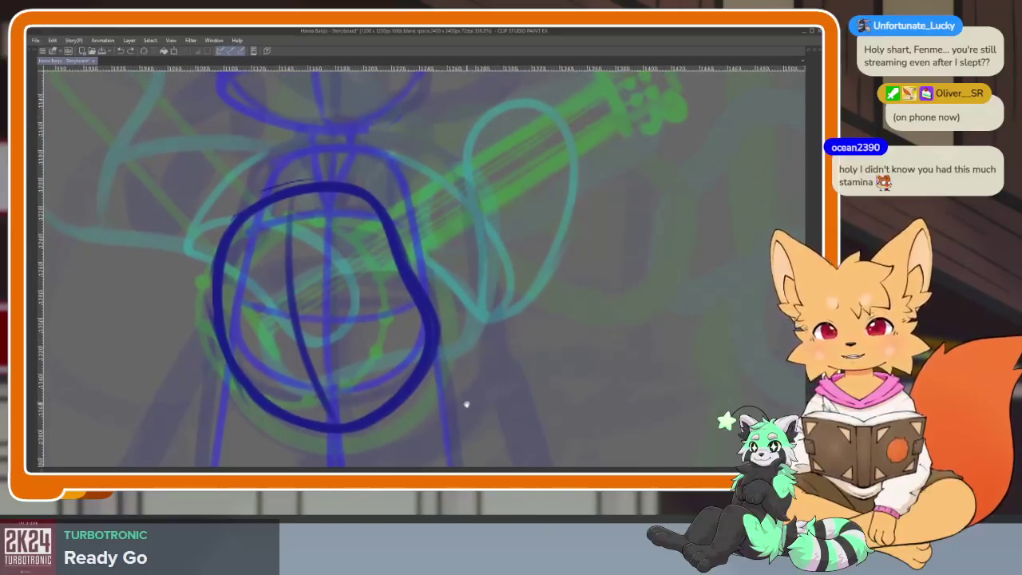
{"action": "scroll", "coordinate": [467, 404], "scroll_direction": "up", "scroll_amount": 1}
{"action": "scroll", "coordinate": [383, 359], "scroll_direction": "up", "scroll_amount": 1}
{"action": "mouse_move", "coordinate": [191, 289]}
{"action": "left_mouse_down"}
{"action": "mouse_move", "coordinate": [312, 297]}
{"action": "mouse_move", "coordinate": [389, 262]}
{"action": "left_mouse_up"}
{"action": "left_click_drag", "start_coordinate": [284, 386], "coordinate": [414, 307]}
{"action": "left_click_drag", "start_coordinate": [351, 191], "coordinate": [385, 252]}
Draw the fox's outer and inner leg lines down from the torso.
{"action": "scroll", "coordinate": [388, 263], "scroll_direction": "down", "scroll_amount": 1}
{"action": "scroll", "coordinate": [392, 283], "scroll_direction": "down", "scroll_amount": 1}
{"action": "scroll", "coordinate": [381, 335], "scroll_direction": "down", "scroll_amount": 1}
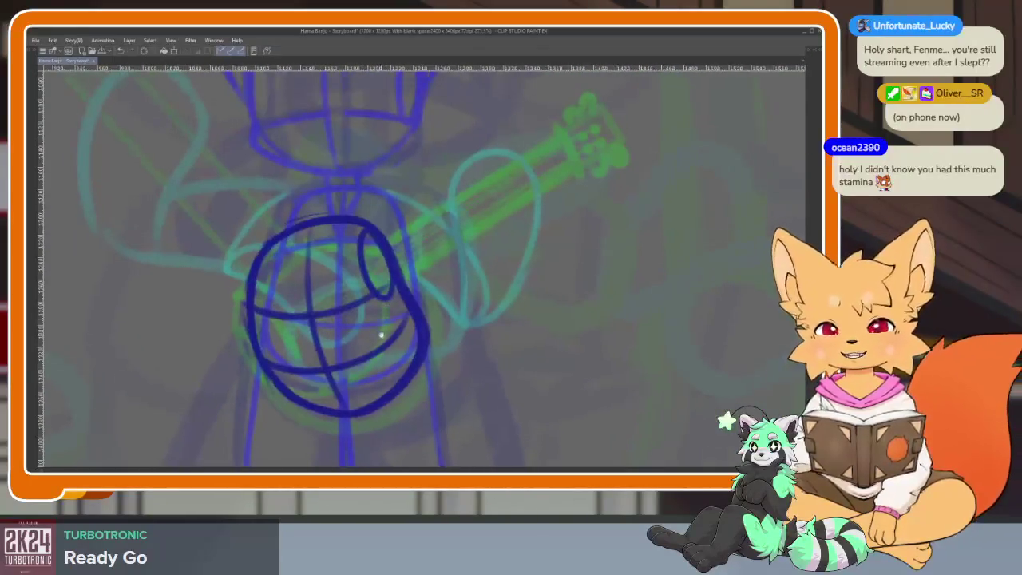
{"action": "scroll", "coordinate": [381, 336], "scroll_direction": "down", "scroll_amount": 2}
{"action": "scroll", "coordinate": [356, 326], "scroll_direction": "up", "scroll_amount": 2}
{"action": "scroll", "coordinate": [369, 322], "scroll_direction": "up", "scroll_amount": 1}
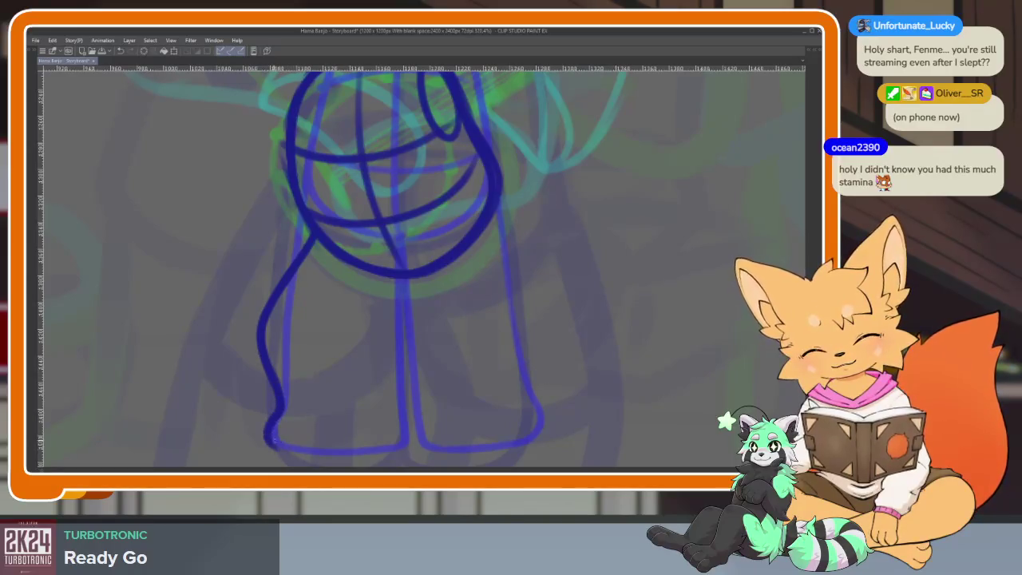
{"action": "scroll", "coordinate": [525, 319], "scroll_direction": "down", "scroll_amount": 1}
{"action": "scroll", "coordinate": [479, 192], "scroll_direction": "up", "scroll_amount": 1}
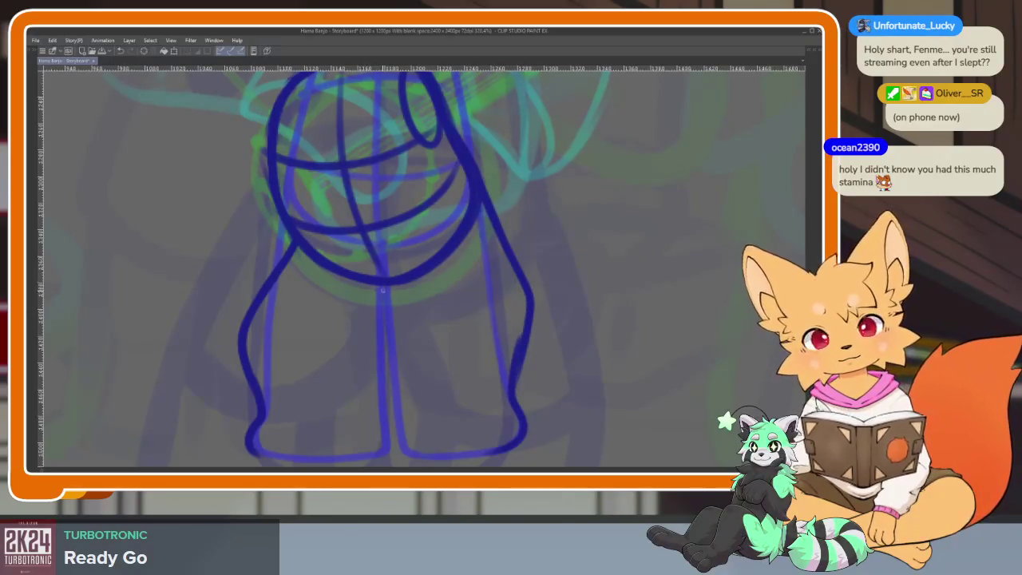
{"action": "left_click_drag", "start_coordinate": [382, 289], "coordinate": [352, 340]}
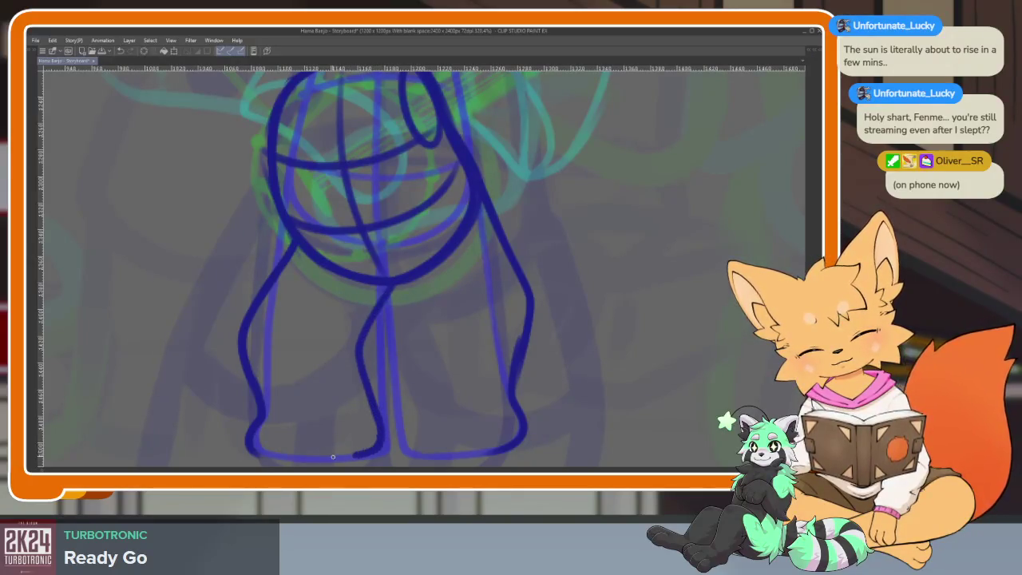
{"action": "left_click_drag", "start_coordinate": [356, 271], "coordinate": [378, 345]}
{"action": "left_click_drag", "start_coordinate": [361, 272], "coordinate": [380, 323]}
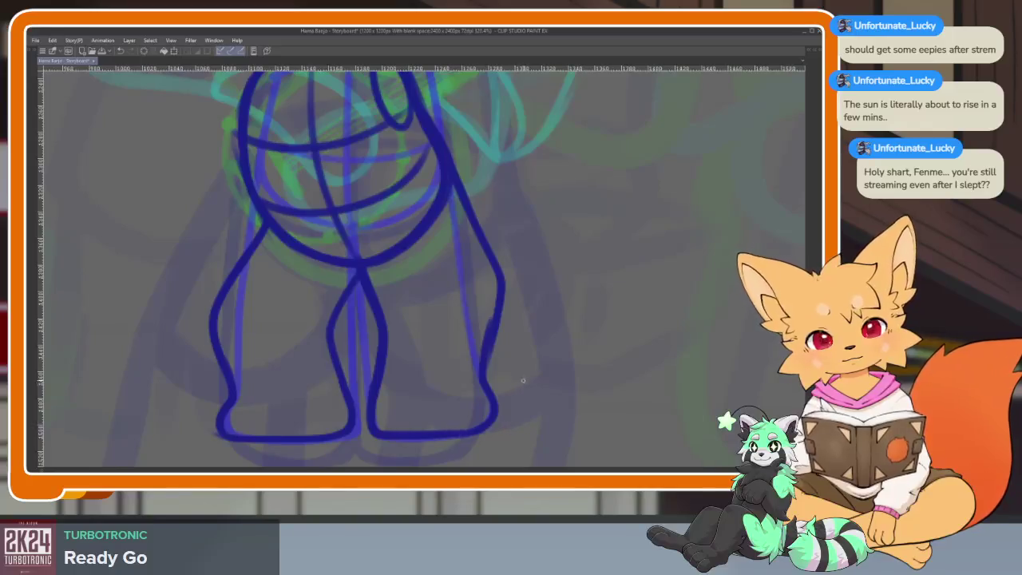
{"action": "scroll", "coordinate": [524, 384], "scroll_direction": "down", "scroll_amount": 5}
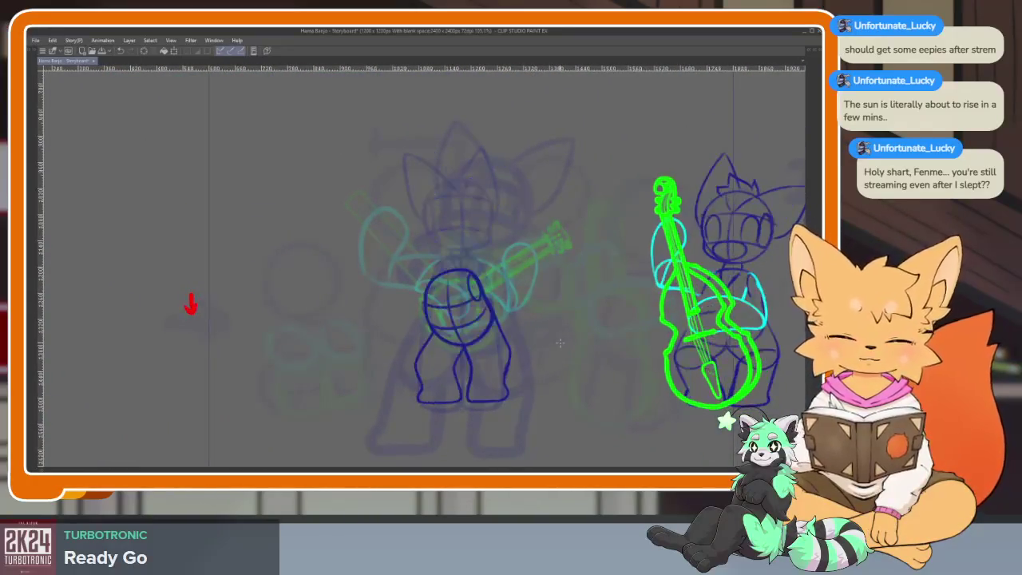
Bring the palettes and timeline back into view.
{"action": "scroll", "coordinate": [511, 363], "scroll_direction": "up", "scroll_amount": 3}
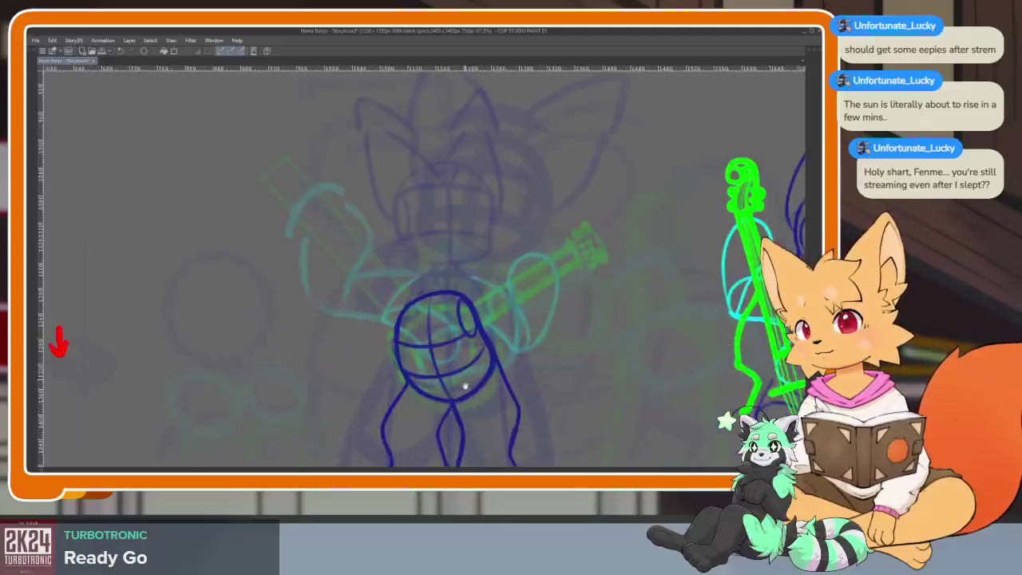
{"action": "scroll", "coordinate": [406, 374], "scroll_direction": "up", "scroll_amount": 2}
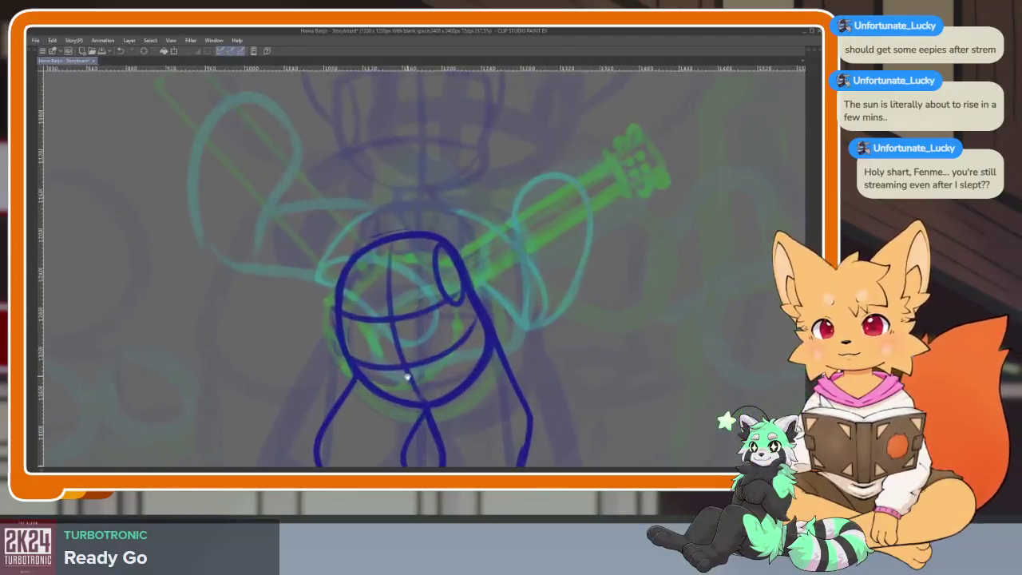
{"action": "scroll", "coordinate": [406, 375], "scroll_direction": "up", "scroll_amount": 1}
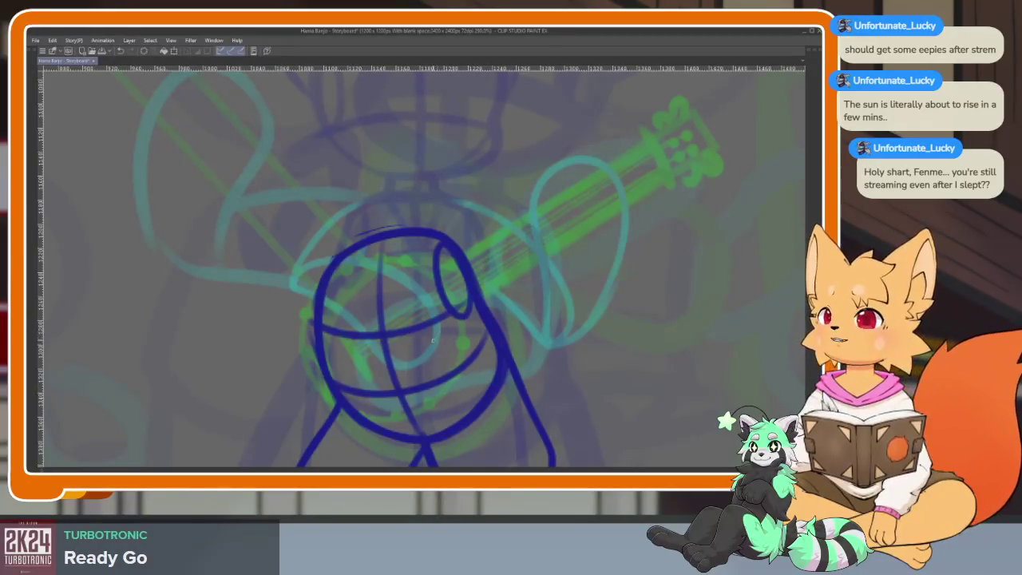
{"action": "scroll", "coordinate": [419, 345], "scroll_direction": "down", "scroll_amount": 1}
{"action": "scroll", "coordinate": [411, 375], "scroll_direction": "down", "scroll_amount": 3}
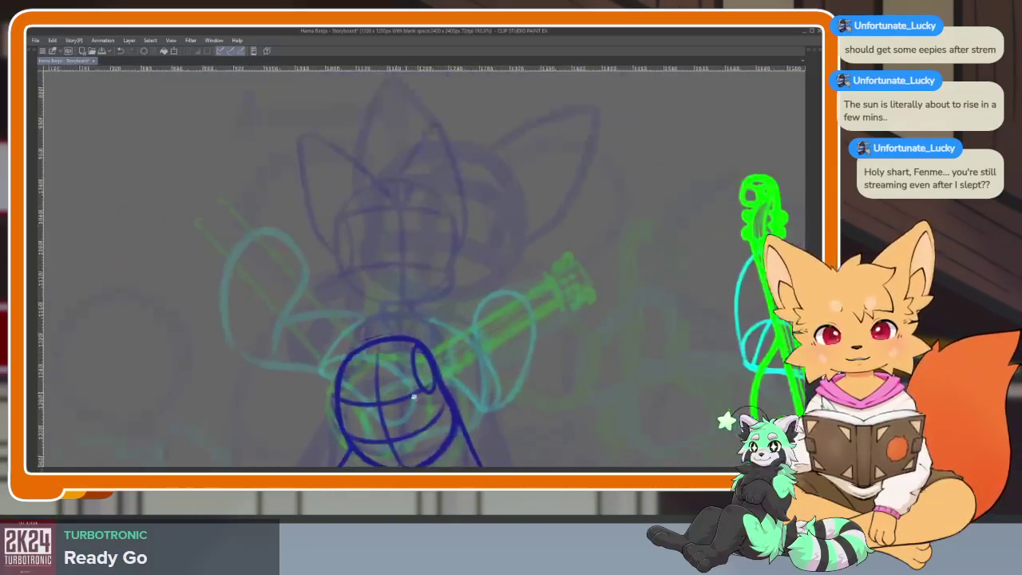
{"action": "scroll", "coordinate": [414, 392], "scroll_direction": "up", "scroll_amount": 3}
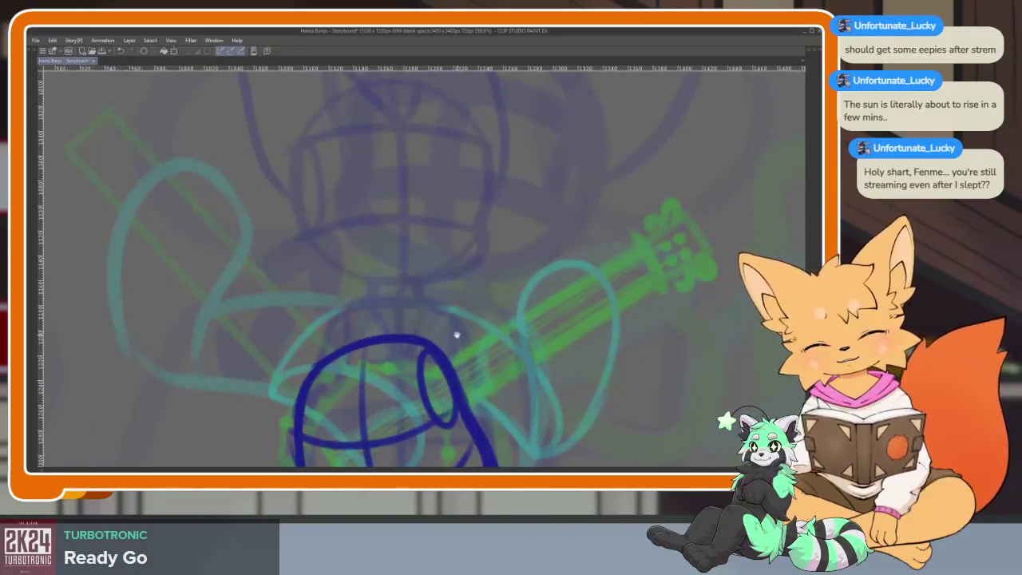
{"action": "key", "text": "Tab"}
{"action": "key", "text": "Tab"}
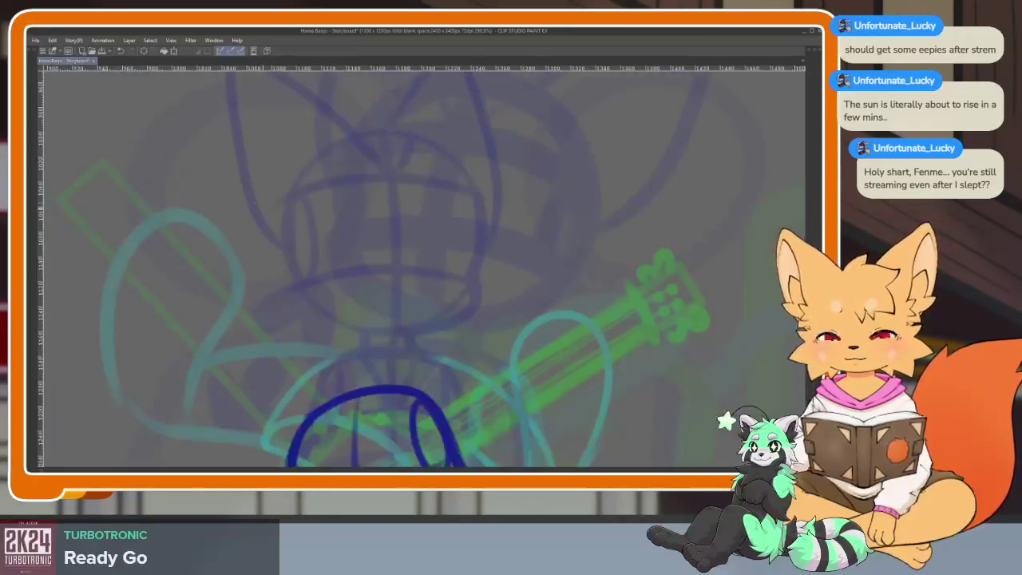
Try a large head circle with a vertical guide line, then discard the guide and trial.
{"action": "left_click_drag", "start_coordinate": [239, 208], "coordinate": [425, 392]}
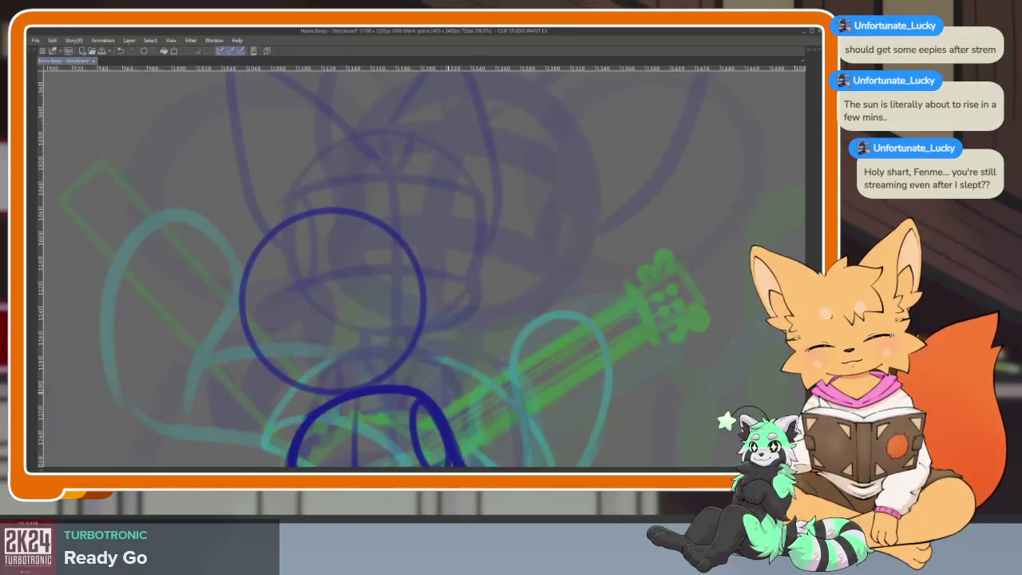
{"action": "scroll", "coordinate": [247, 381], "scroll_direction": "down", "scroll_amount": 5}
{"action": "scroll", "coordinate": [237, 354], "scroll_direction": "up", "scroll_amount": 5}
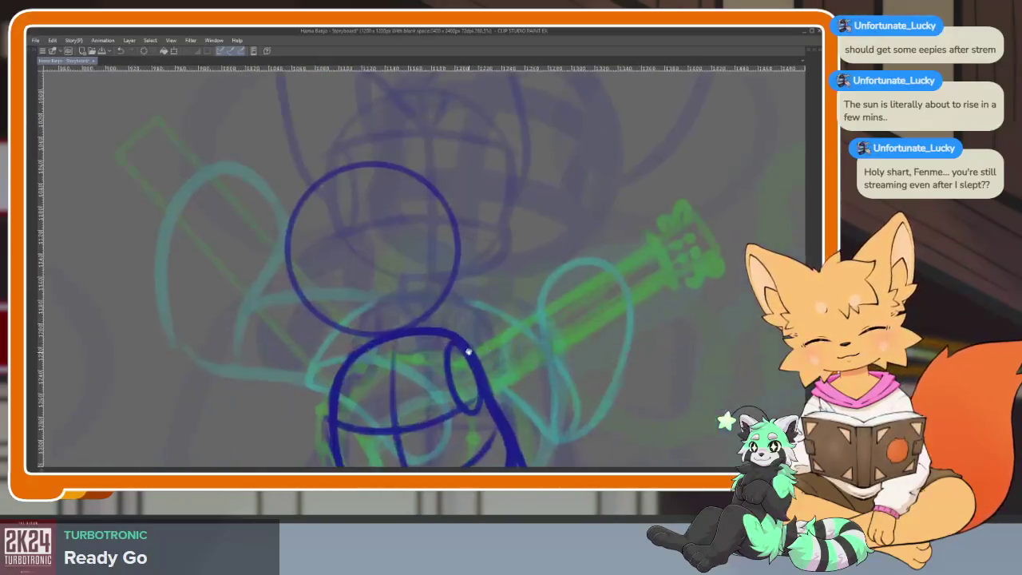
{"action": "left_click_drag", "start_coordinate": [349, 189], "coordinate": [369, 358]}
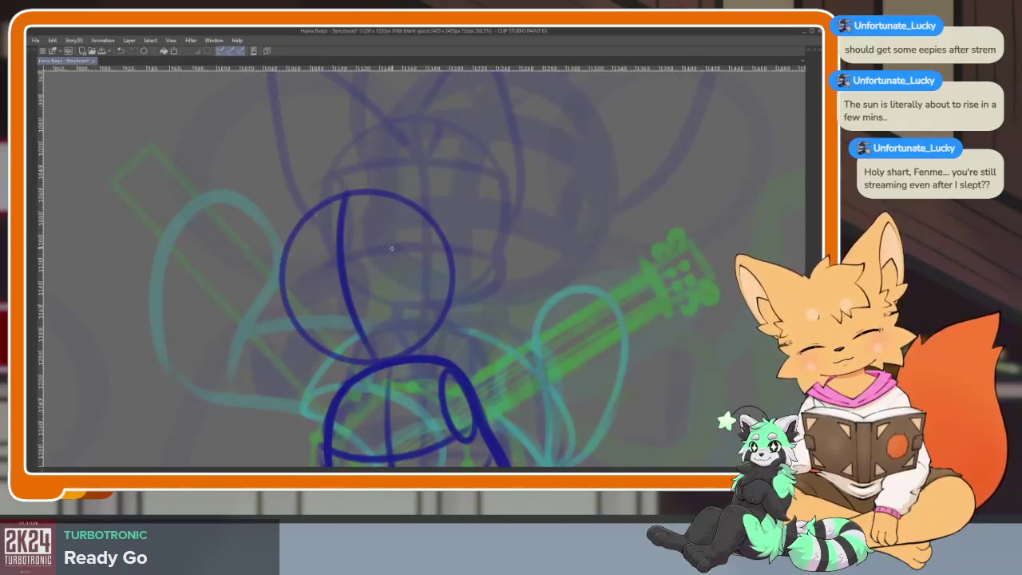
{"action": "key", "text": "ctrl+z"}
{"action": "key", "text": "ctrl+z"}
{"action": "scroll", "coordinate": [388, 254], "scroll_direction": "up", "scroll_amount": 2}
{"action": "key", "text": "Tab"}
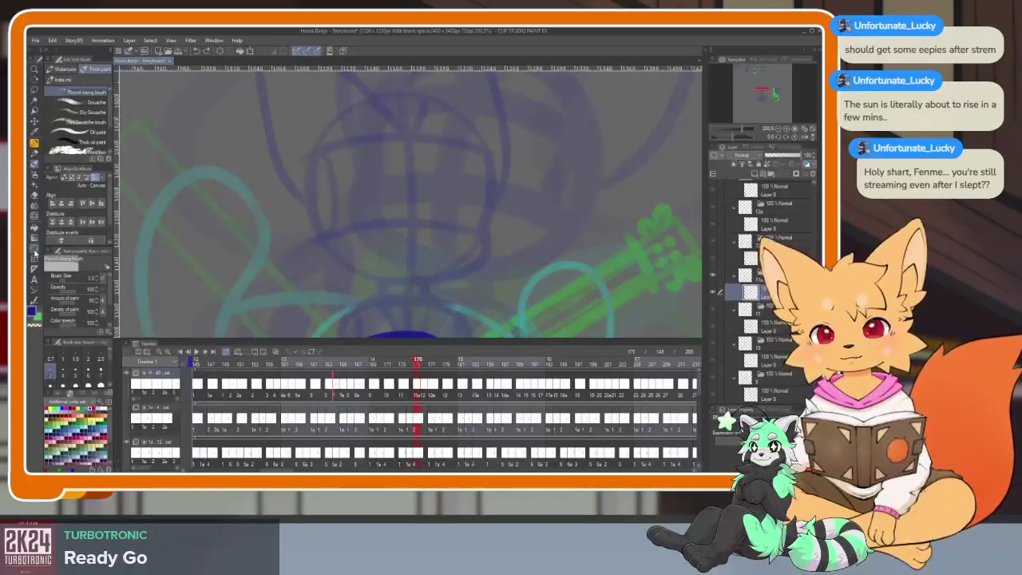
Draw a circle for the fox's head on the enlarged canvas.
{"action": "key", "text": "Tab"}
{"action": "left_click_drag", "start_coordinate": [375, 166], "coordinate": [383, 163]}
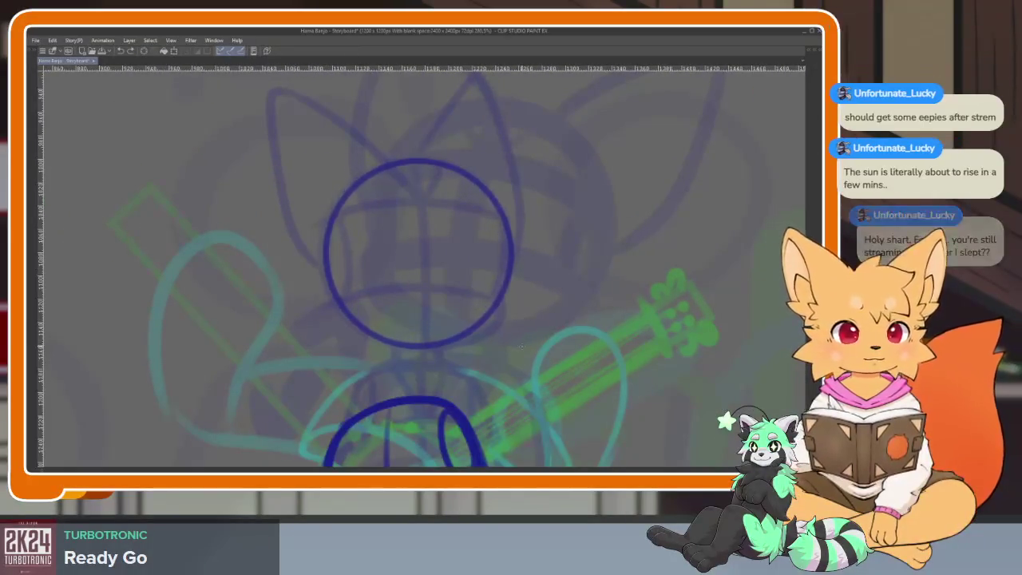
{"action": "scroll", "coordinate": [519, 340], "scroll_direction": "down", "scroll_amount": 2}
{"action": "scroll", "coordinate": [508, 346], "scroll_direction": "up", "scroll_amount": 1}
{"action": "scroll", "coordinate": [491, 281], "scroll_direction": "up", "scroll_amount": 1}
{"action": "key", "text": "Tab"}
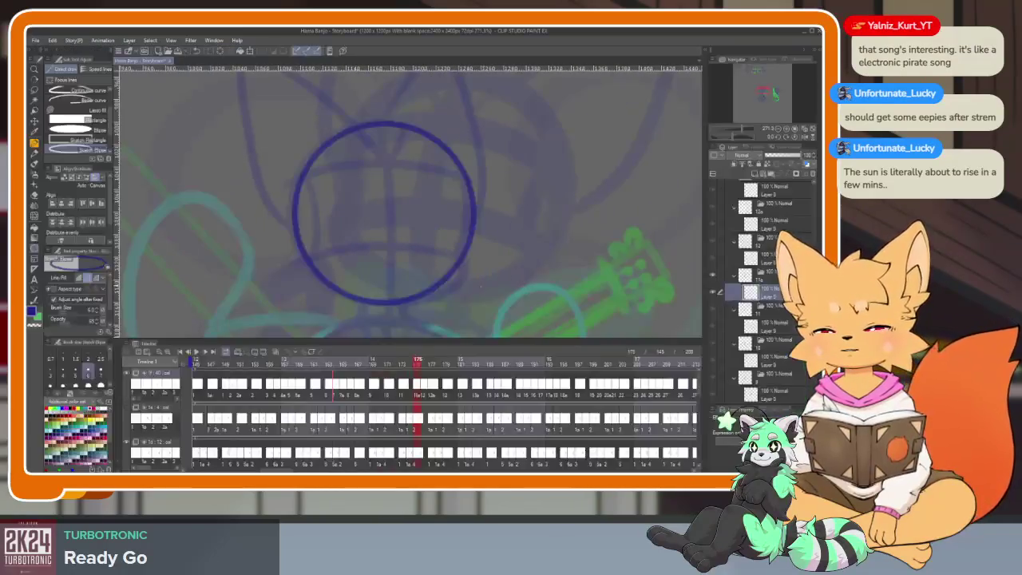
Lasso the head circle and move it down-left onto the body.
{"action": "left_click", "coordinate": [35, 90]}
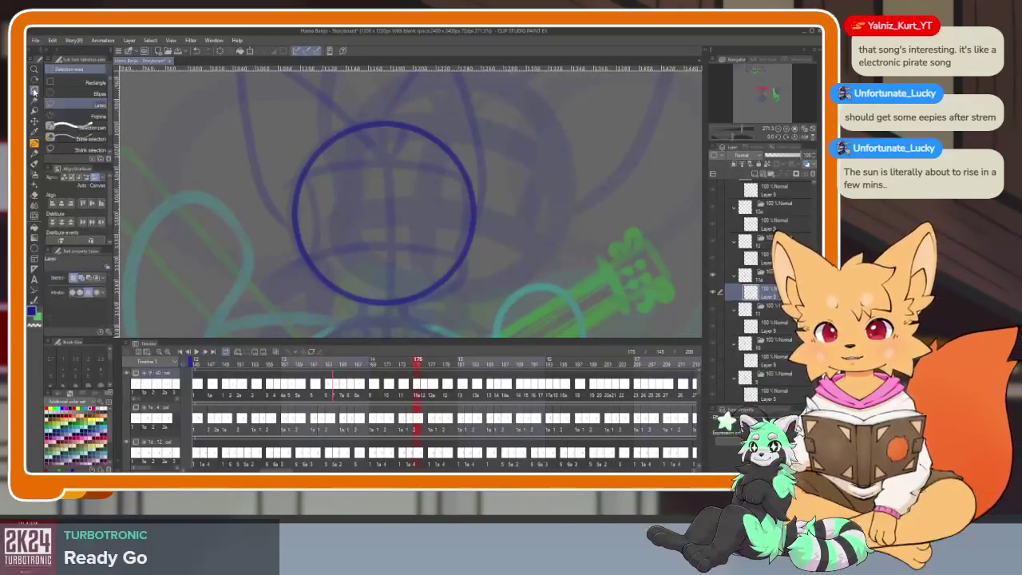
{"action": "key", "text": "Tab"}
{"action": "left_click_drag", "start_coordinate": [314, 185], "coordinate": [272, 182]}
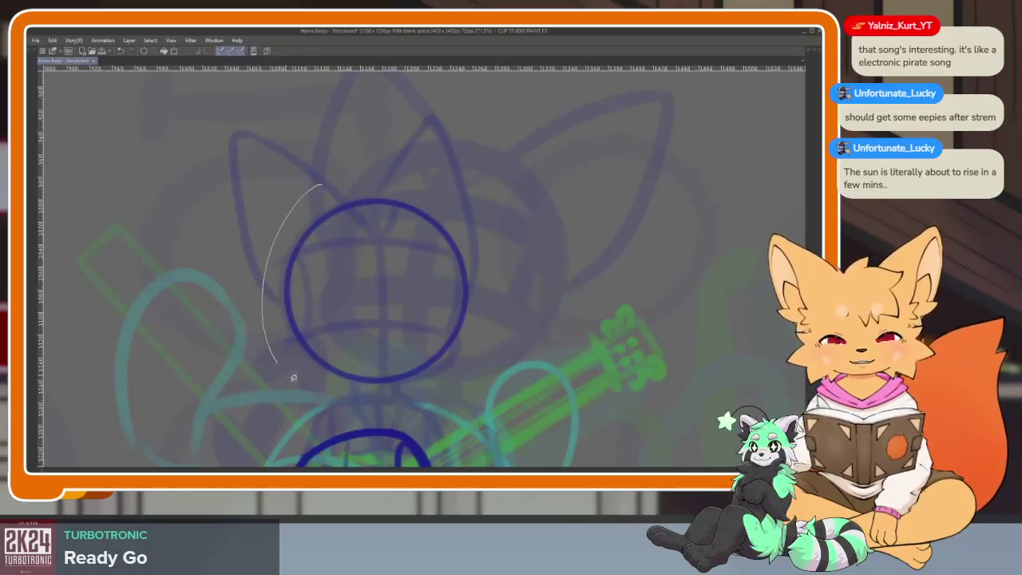
{"action": "scroll", "coordinate": [455, 292], "scroll_direction": "down", "scroll_amount": 1}
{"action": "scroll", "coordinate": [456, 292], "scroll_direction": "down", "scroll_amount": 1}
{"action": "left_click_drag", "start_coordinate": [455, 291], "coordinate": [376, 344]}
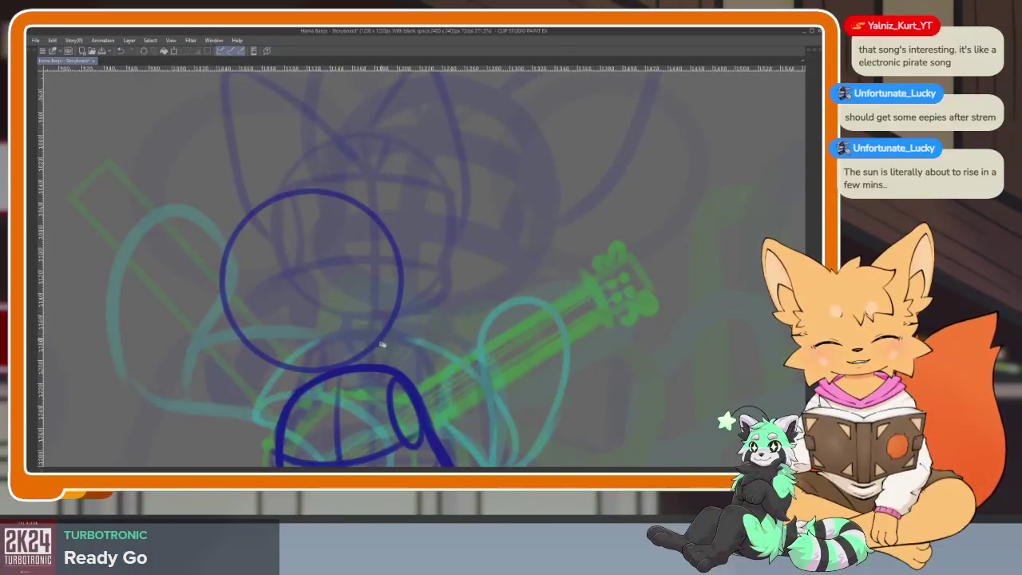
{"action": "key", "text": "ctrl+d"}
Add a curved centre line, eye line, lower edge and small muzzle ellipse to the head.
{"action": "scroll", "coordinate": [359, 370], "scroll_direction": "up", "scroll_amount": 1}
{"action": "mouse_move", "coordinate": [280, 162]}
{"action": "left_mouse_down"}
{"action": "mouse_move", "coordinate": [274, 297]}
{"action": "mouse_move", "coordinate": [319, 372]}
{"action": "left_mouse_up"}
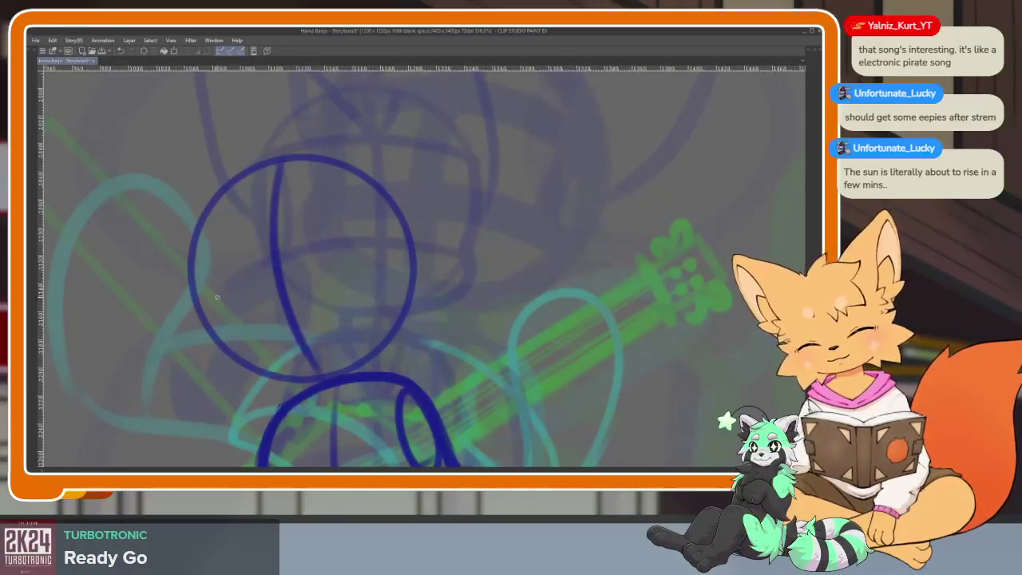
{"action": "key", "text": "ctrl+z"}
{"action": "left_click_drag", "start_coordinate": [265, 158], "coordinate": [319, 375]}
{"action": "left_click_drag", "start_coordinate": [200, 333], "coordinate": [409, 263]}
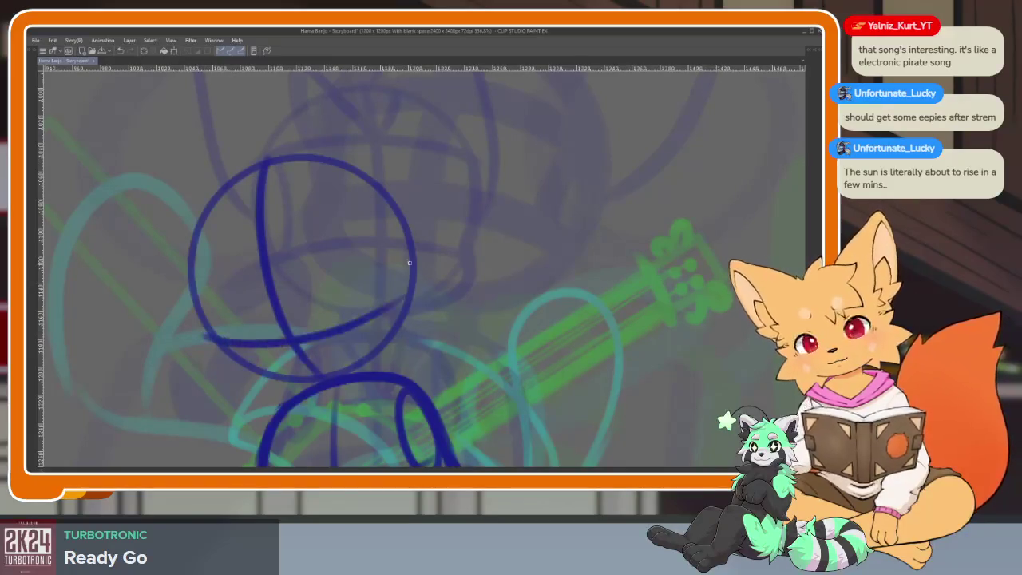
{"action": "left_click_drag", "start_coordinate": [203, 257], "coordinate": [396, 226]}
{"action": "left_click_drag", "start_coordinate": [196, 276], "coordinate": [214, 339]}
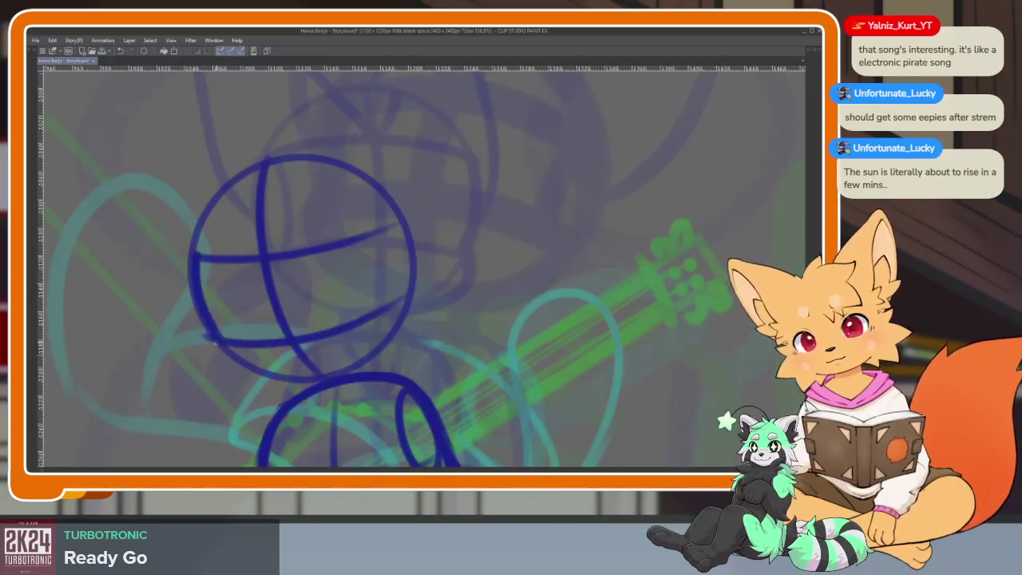
{"action": "left_click_drag", "start_coordinate": [254, 381], "coordinate": [397, 300]}
{"action": "left_click_drag", "start_coordinate": [366, 219], "coordinate": [375, 222]}
Draw left and right chest curves inside the body circle.
{"action": "scroll", "coordinate": [339, 275], "scroll_direction": "down", "scroll_amount": 3}
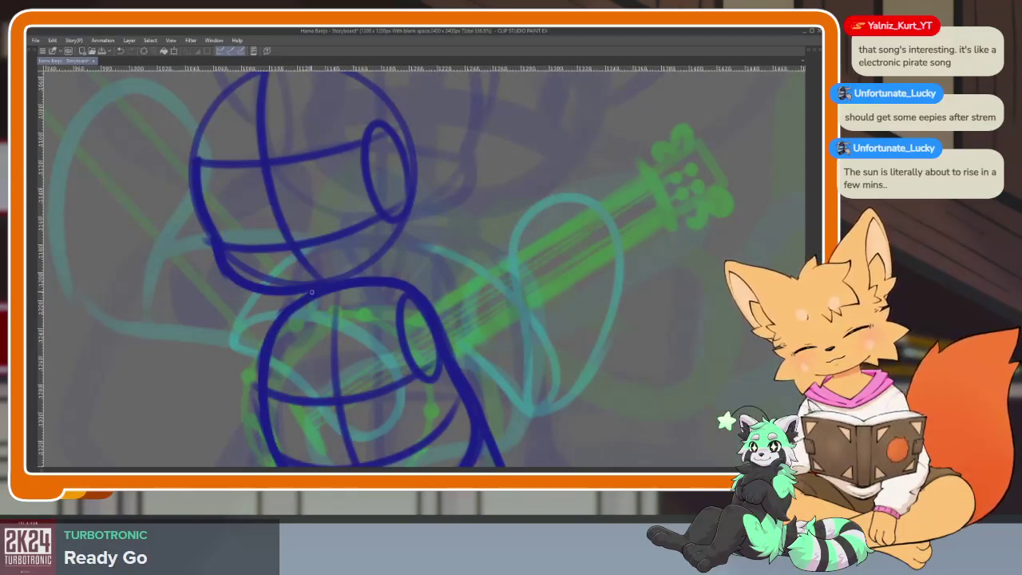
{"action": "left_click_drag", "start_coordinate": [311, 295], "coordinate": [331, 389]}
{"action": "left_click_drag", "start_coordinate": [369, 297], "coordinate": [345, 395]}
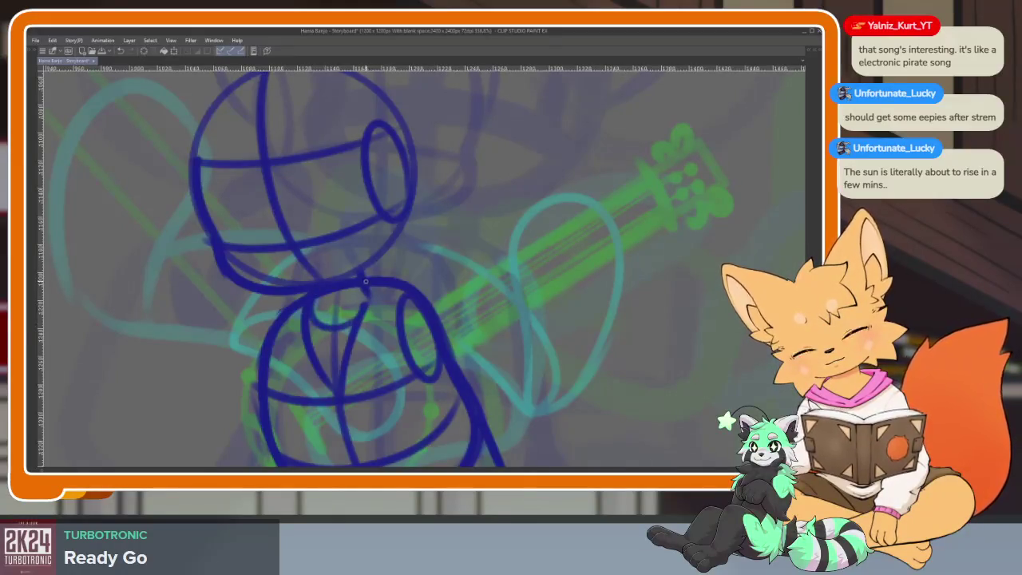
{"action": "scroll", "coordinate": [368, 284], "scroll_direction": "down", "scroll_amount": 2}
{"action": "scroll", "coordinate": [394, 267], "scroll_direction": "down", "scroll_amount": 2}
{"action": "scroll", "coordinate": [448, 313], "scroll_direction": "down", "scroll_amount": 3}
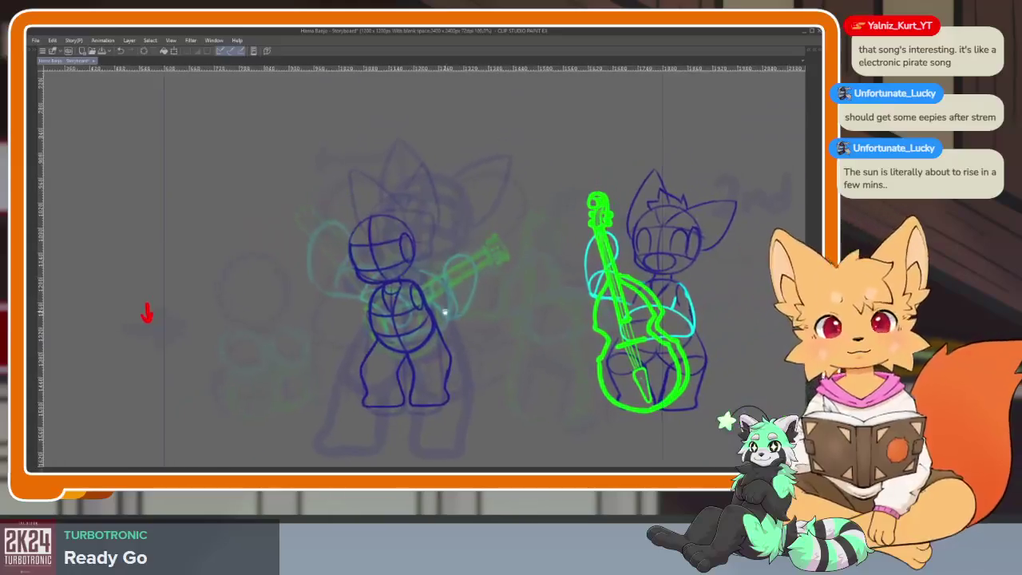
Draw the fox's right and left pointed ears on its head, then view the full frame.
{"action": "scroll", "coordinate": [448, 313], "scroll_direction": "up", "scroll_amount": 3}
{"action": "scroll", "coordinate": [451, 338], "scroll_direction": "up", "scroll_amount": 1}
{"action": "scroll", "coordinate": [376, 324], "scroll_direction": "up", "scroll_amount": 3}
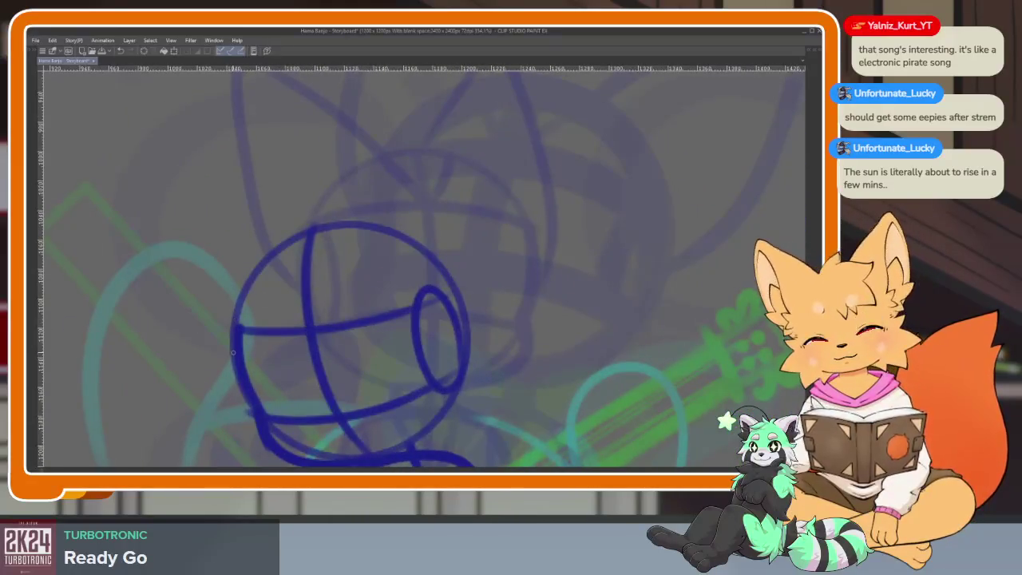
{"action": "scroll", "coordinate": [446, 341], "scroll_direction": "down", "scroll_amount": 3}
{"action": "scroll", "coordinate": [360, 273], "scroll_direction": "up", "scroll_amount": 2}
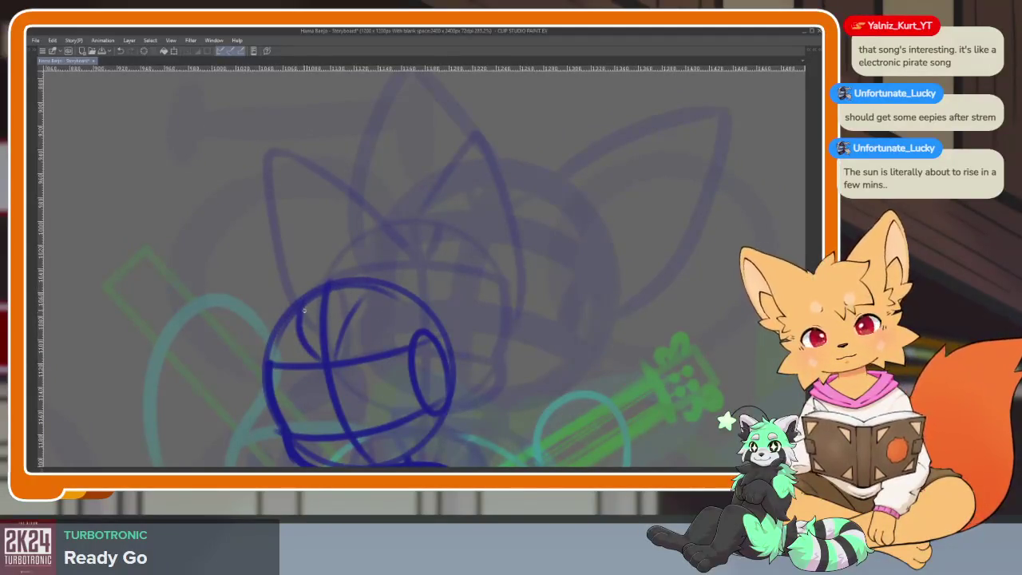
{"action": "mouse_move", "coordinate": [363, 279]}
{"action": "left_mouse_down"}
{"action": "mouse_move", "coordinate": [472, 197]}
{"action": "mouse_move", "coordinate": [455, 359]}
{"action": "left_mouse_up"}
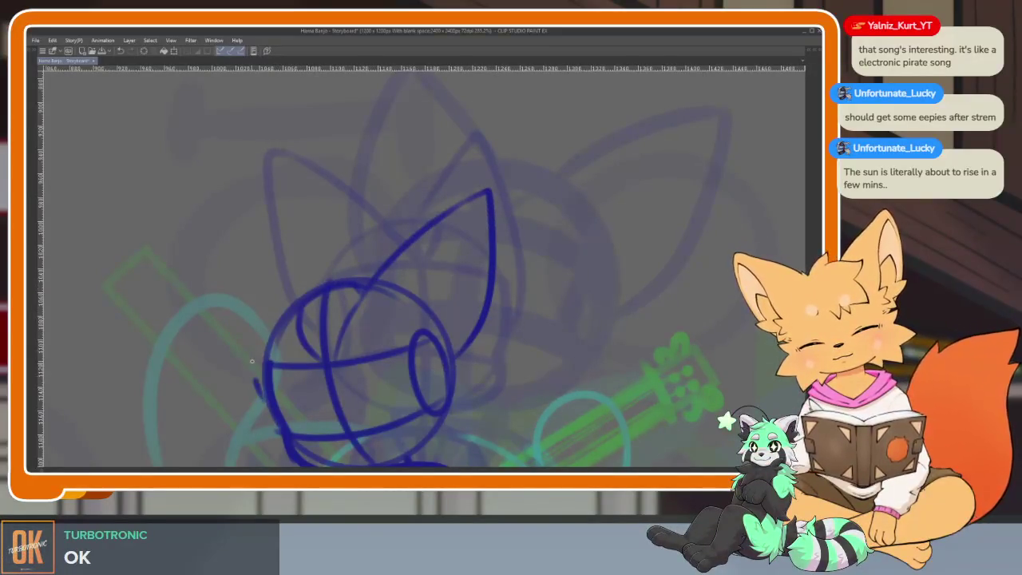
{"action": "left_click_drag", "start_coordinate": [256, 391], "coordinate": [278, 205]}
{"action": "key", "text": "ctrl+minus"}
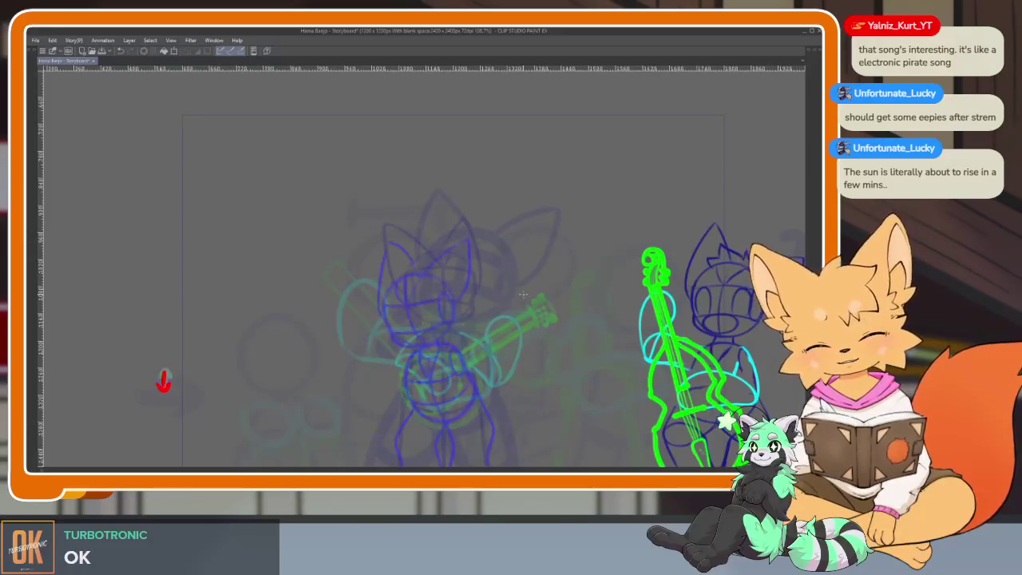
Trace darker blue left-leg and inner-leg lines below the torso, discarding a body-side stroke.
{"action": "key", "text": "ctrl+plus"}
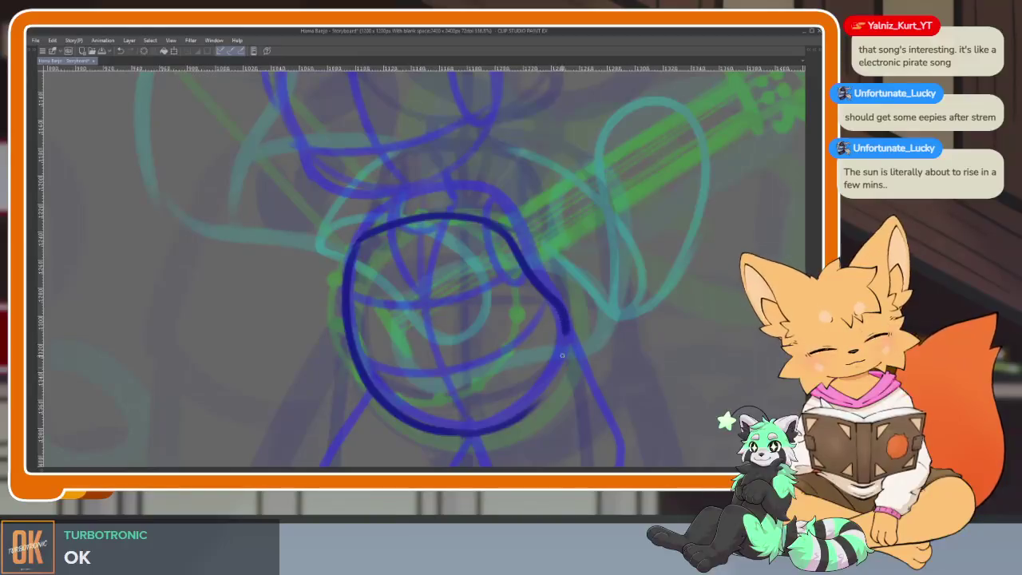
{"action": "scroll", "coordinate": [536, 354], "scroll_direction": "down", "scroll_amount": 3}
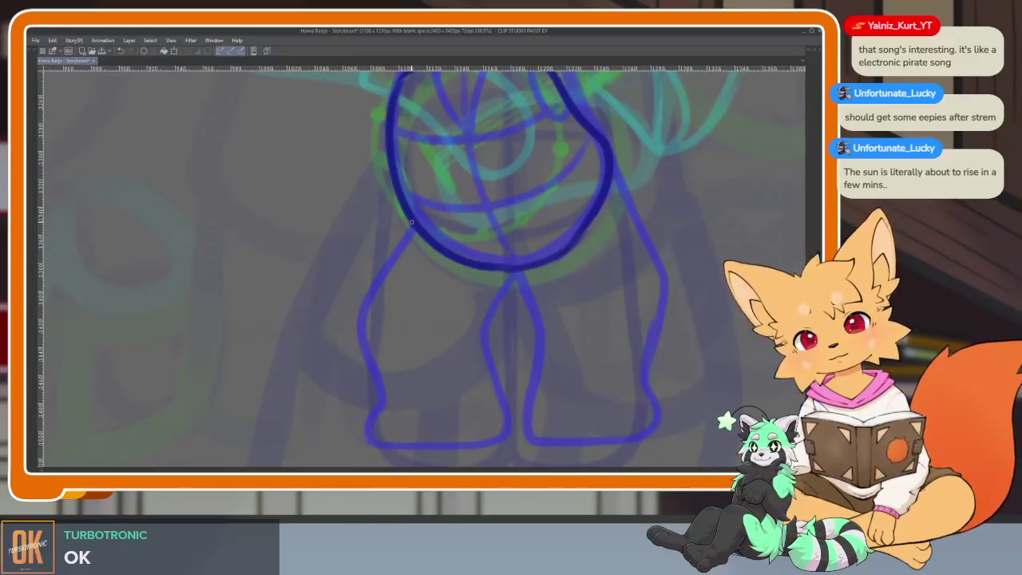
{"action": "left_click_drag", "start_coordinate": [411, 222], "coordinate": [362, 303]}
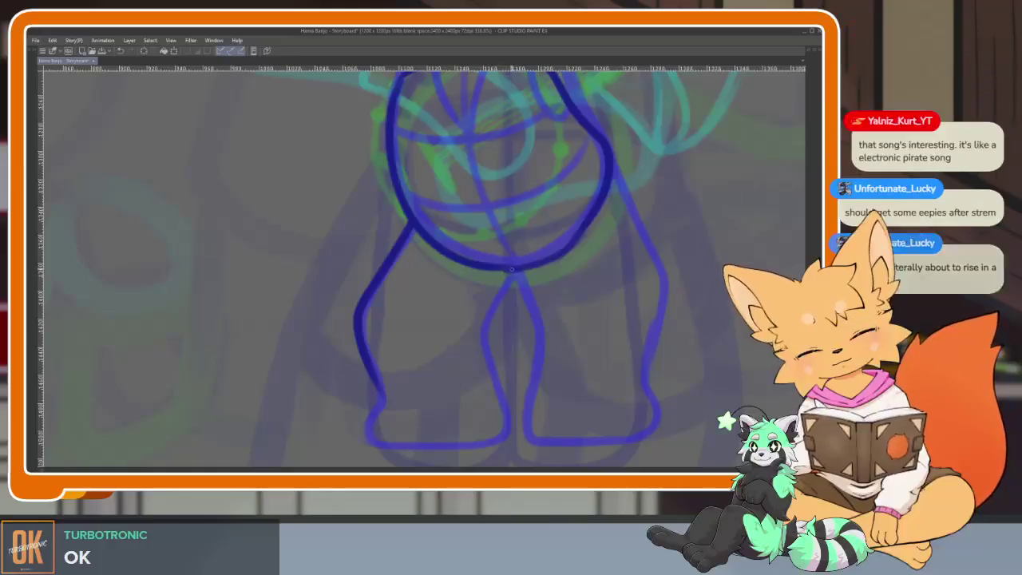
{"action": "left_click_drag", "start_coordinate": [515, 273], "coordinate": [501, 389]}
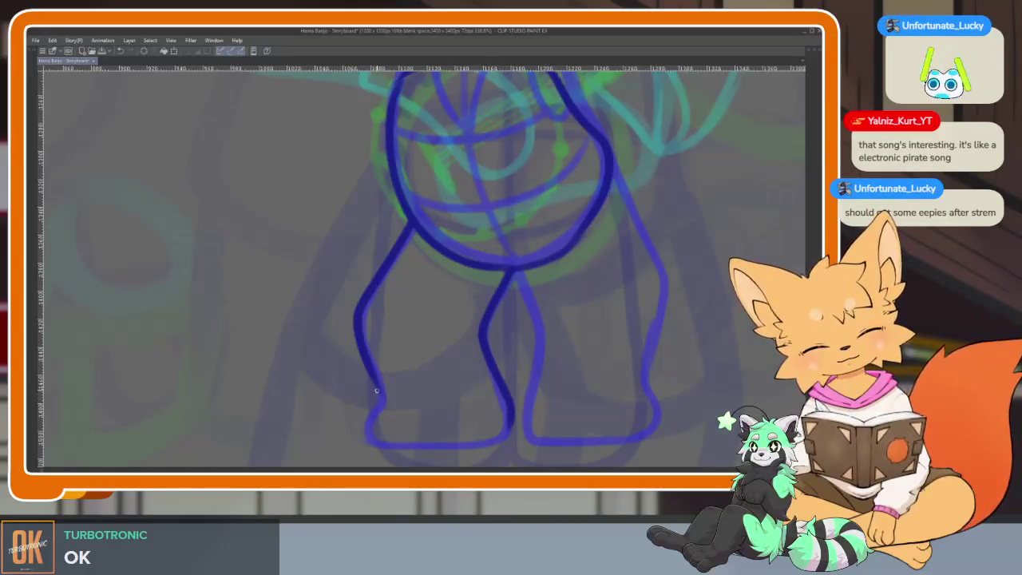
{"action": "mouse_move", "coordinate": [531, 266]}
{"action": "left_mouse_down"}
{"action": "mouse_move", "coordinate": [513, 381]}
{"action": "mouse_move", "coordinate": [481, 397]}
{"action": "mouse_move", "coordinate": [483, 389]}
{"action": "mouse_move", "coordinate": [468, 388]}
{"action": "mouse_move", "coordinate": [436, 130]}
{"action": "left_mouse_up"}
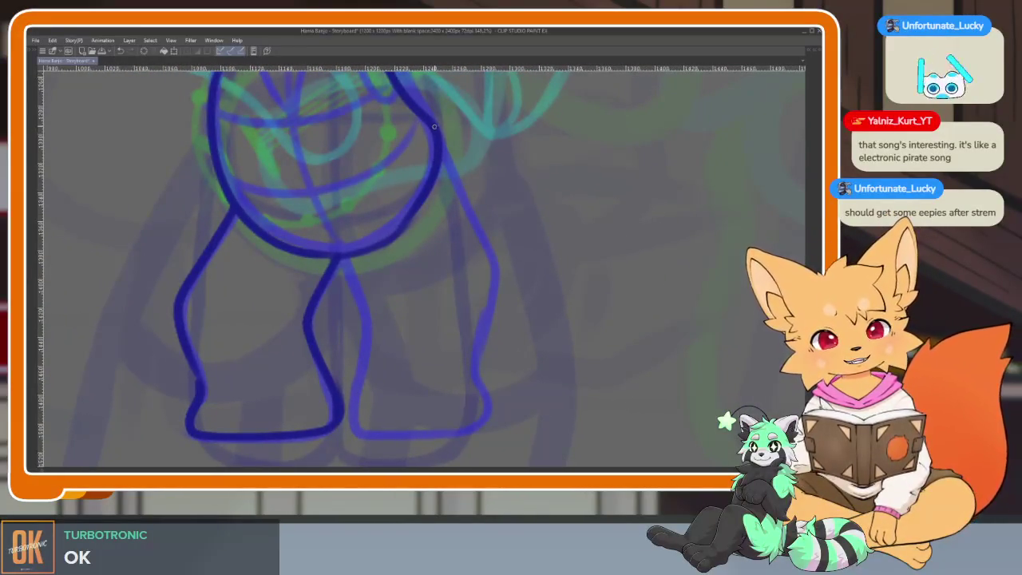
{"action": "mouse_move", "coordinate": [467, 190]}
{"action": "left_mouse_down"}
{"action": "mouse_move", "coordinate": [496, 263]}
{"action": "mouse_move", "coordinate": [471, 369]}
{"action": "left_mouse_up"}
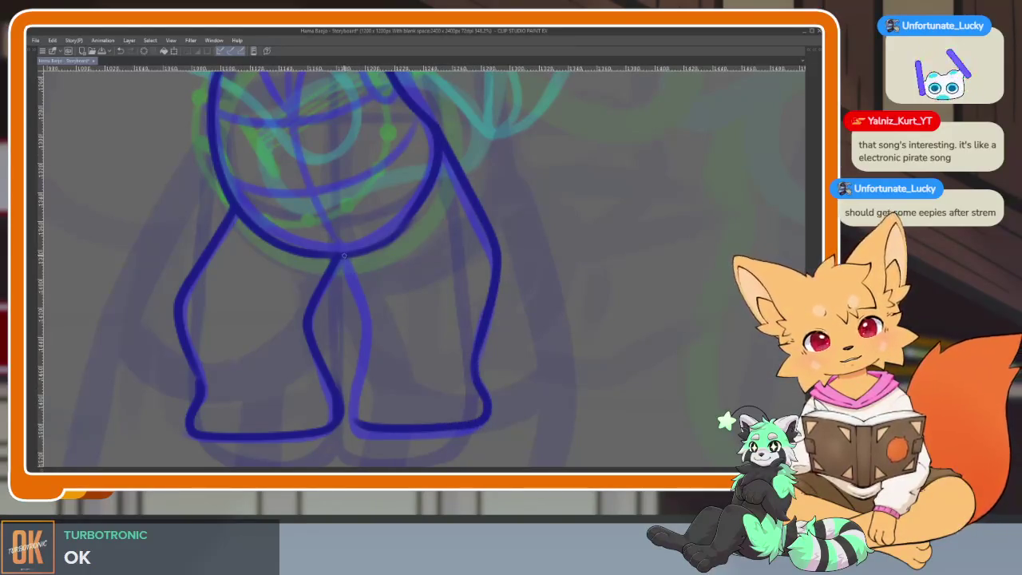
{"action": "key", "text": "ctrl+z"}
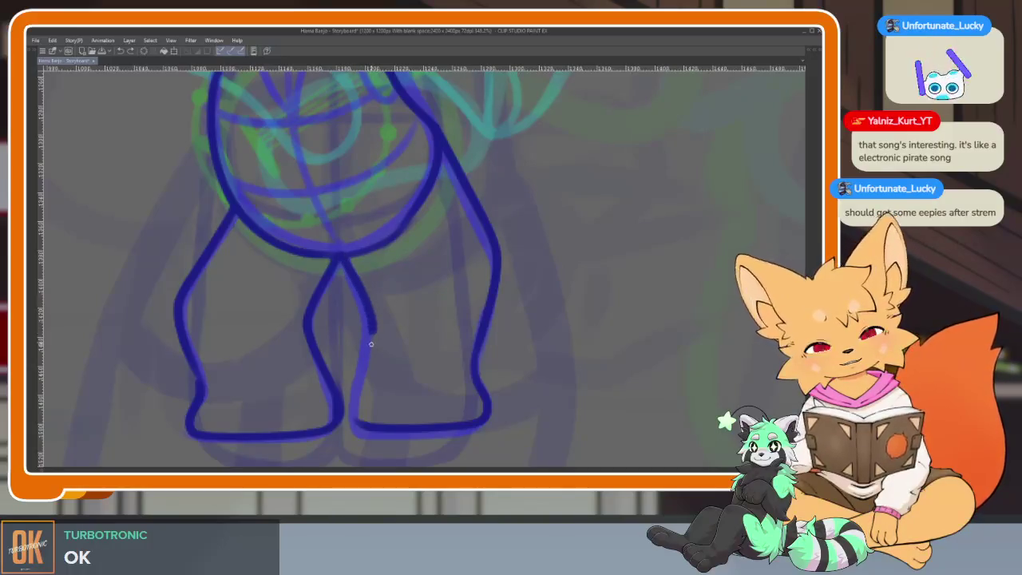
Draw a darker blue line down through the fox's torso.
{"action": "scroll", "coordinate": [527, 386], "scroll_direction": "down", "scroll_amount": 5}
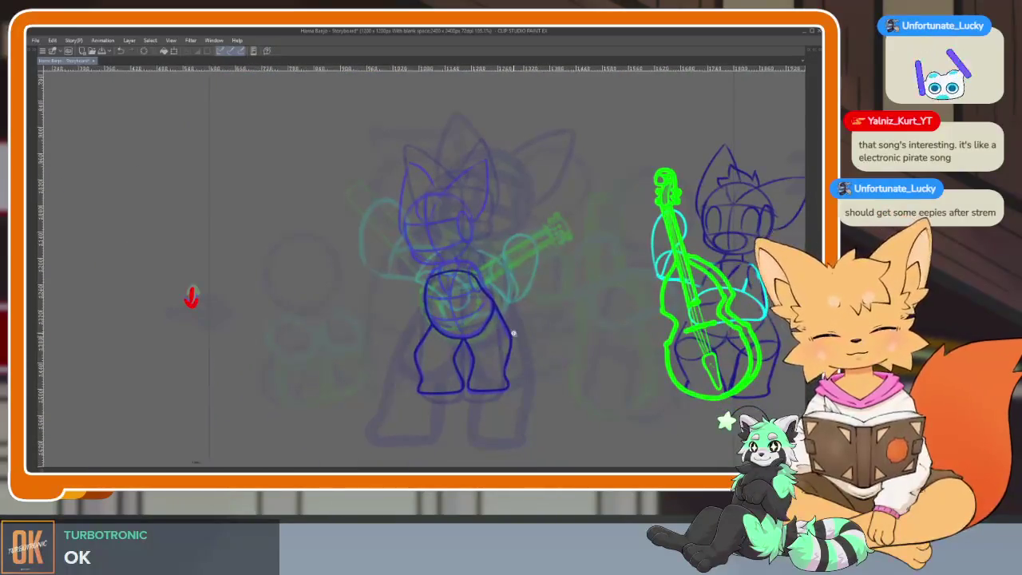
{"action": "scroll", "coordinate": [506, 363], "scroll_direction": "up", "scroll_amount": 5}
{"action": "scroll", "coordinate": [476, 372], "scroll_direction": "up", "scroll_amount": 2}
{"action": "scroll", "coordinate": [474, 376], "scroll_direction": "up", "scroll_amount": 2}
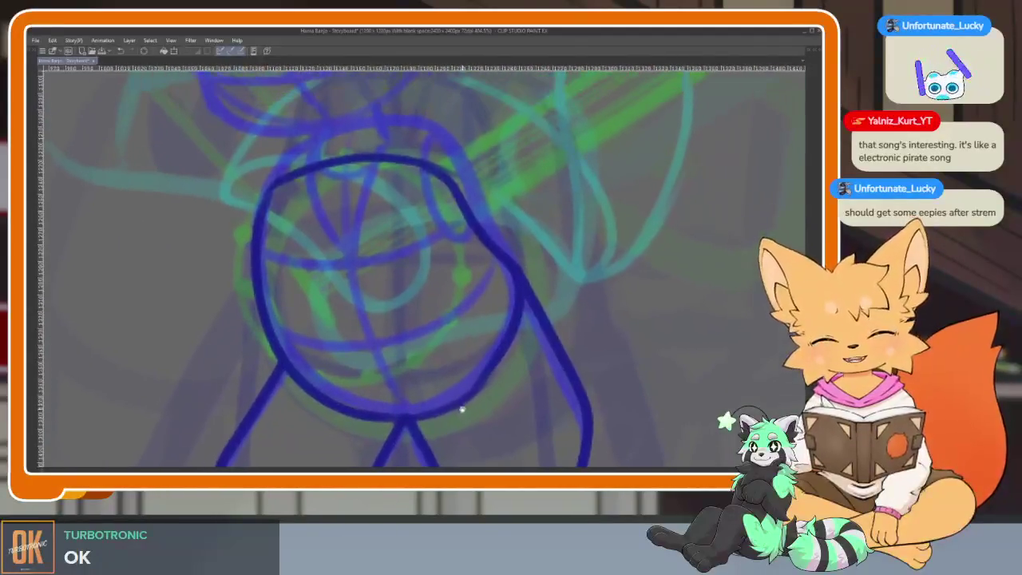
{"action": "scroll", "coordinate": [463, 406], "scroll_direction": "up", "scroll_amount": 1}
{"action": "scroll", "coordinate": [464, 388], "scroll_direction": "up", "scroll_amount": 2}
{"action": "mouse_move", "coordinate": [305, 91]}
{"action": "left_mouse_down"}
{"action": "mouse_move", "coordinate": [297, 224]}
{"action": "mouse_move", "coordinate": [388, 423]}
{"action": "left_mouse_up"}
{"action": "scroll", "coordinate": [399, 383], "scroll_direction": "down", "scroll_amount": 2}
Settle a curved line across the torso after retries and add a lower-torso curve.
{"action": "left_click_drag", "start_coordinate": [290, 326], "coordinate": [417, 284]}
{"action": "key", "text": "ctrl+z"}
{"action": "mouse_move", "coordinate": [278, 324]}
{"action": "left_mouse_down"}
{"action": "mouse_move", "coordinate": [365, 319]}
{"action": "mouse_move", "coordinate": [443, 287]}
{"action": "left_mouse_up"}
{"action": "key", "text": "ctrl+z"}
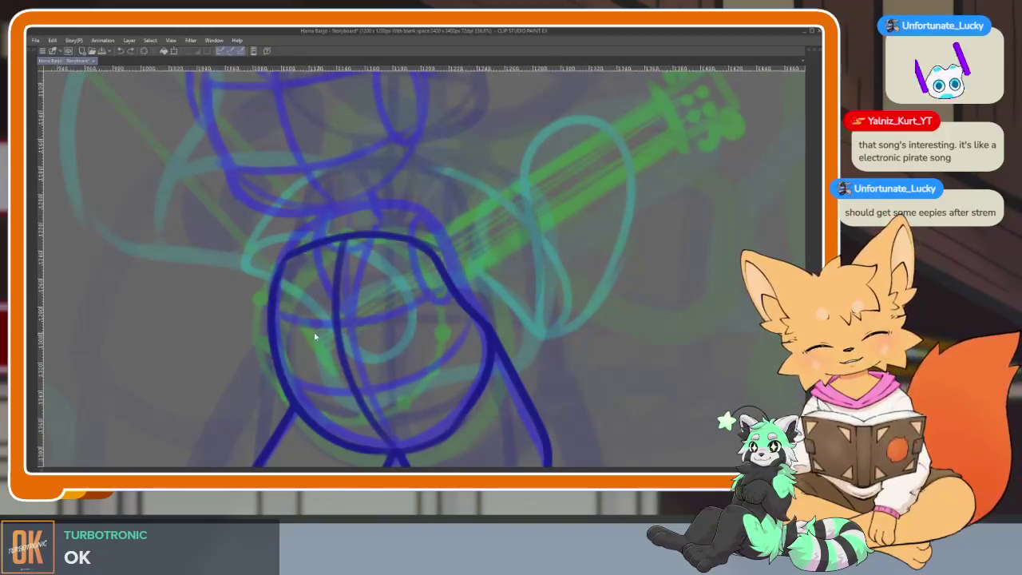
{"action": "left_click_drag", "start_coordinate": [278, 325], "coordinate": [429, 289]}
{"action": "left_click_drag", "start_coordinate": [289, 386], "coordinate": [411, 386]}
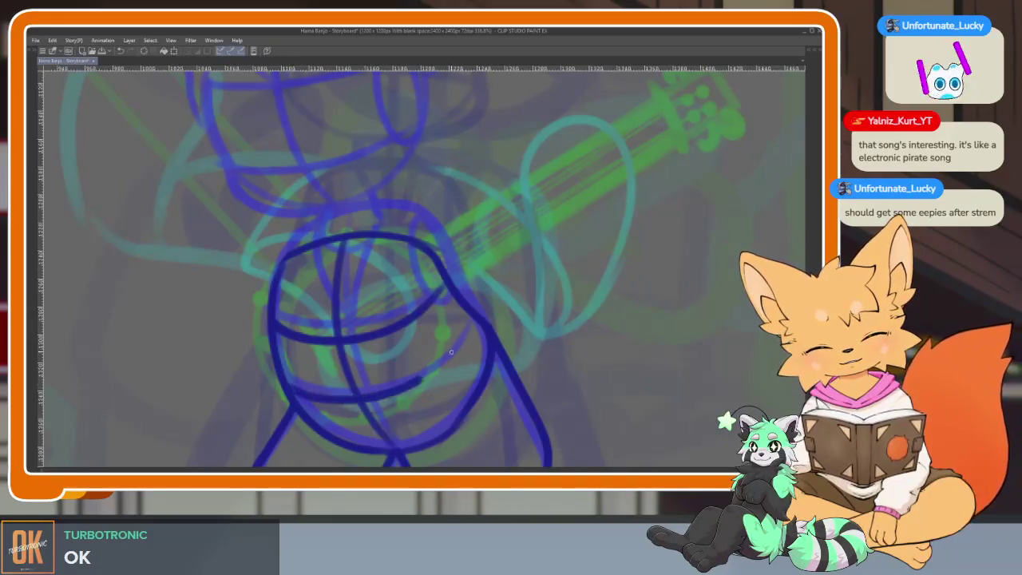
Undo the unwanted small ellipse strokes and show the palettes again.
{"action": "scroll", "coordinate": [462, 319], "scroll_direction": "down", "scroll_amount": 3}
{"action": "scroll", "coordinate": [431, 320], "scroll_direction": "up", "scroll_amount": 3}
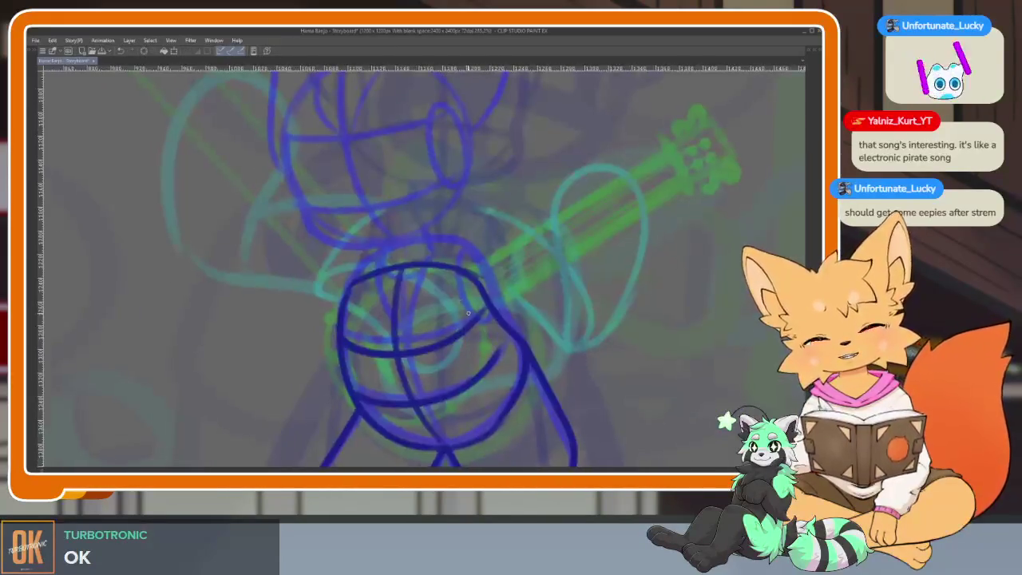
{"action": "key", "text": "ctrl+z"}
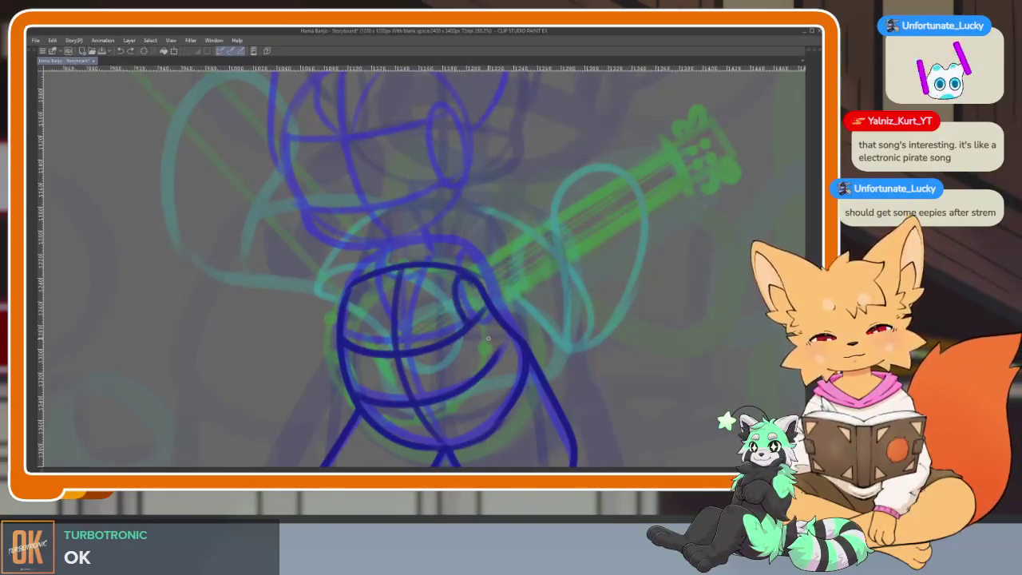
{"action": "scroll", "coordinate": [459, 279], "scroll_direction": "down", "scroll_amount": 3}
{"action": "scroll", "coordinate": [506, 327], "scroll_direction": "up", "scroll_amount": 3}
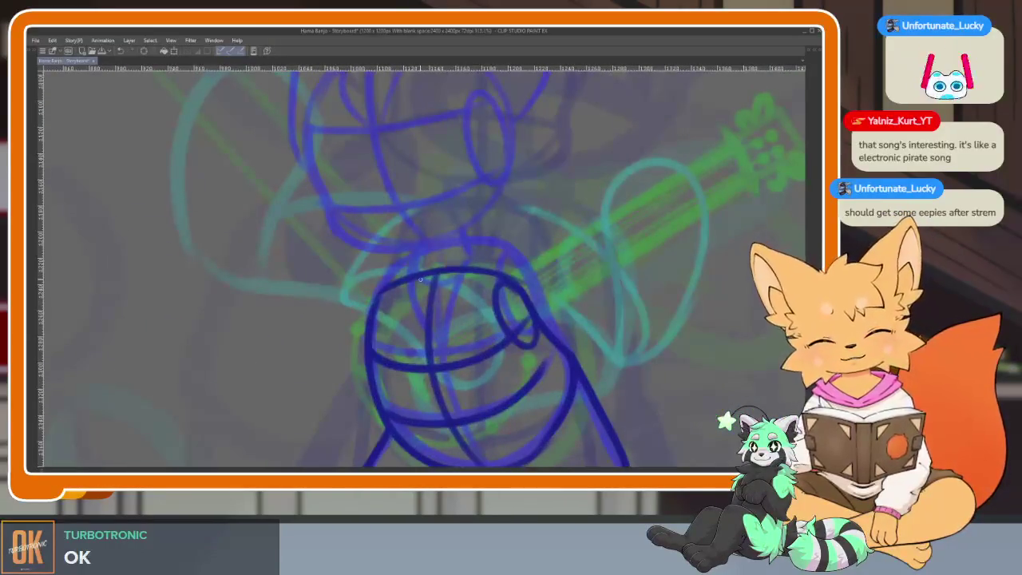
{"action": "key", "text": "ctrl+z"}
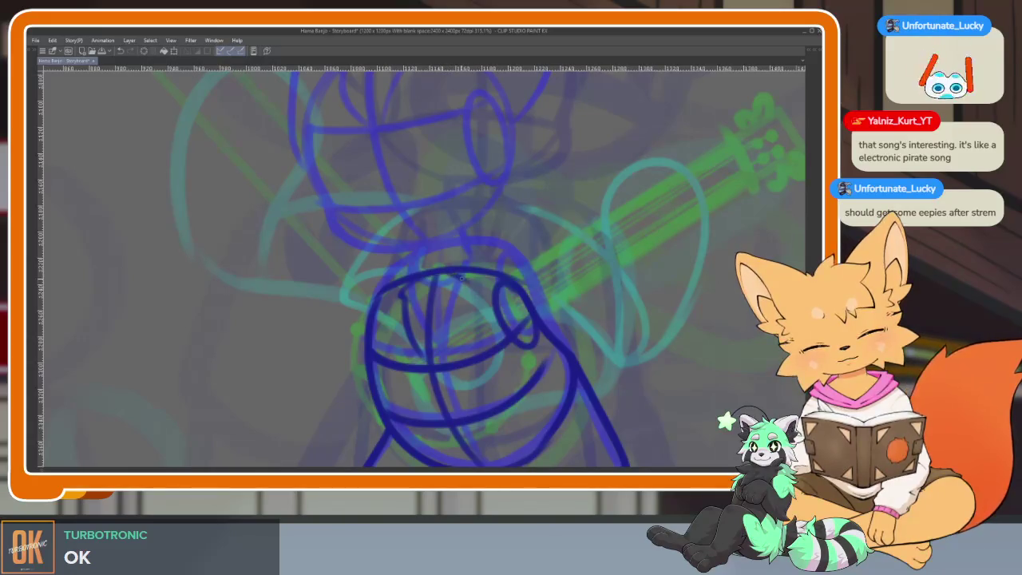
{"action": "scroll", "coordinate": [447, 351], "scroll_direction": "down", "scroll_amount": 3}
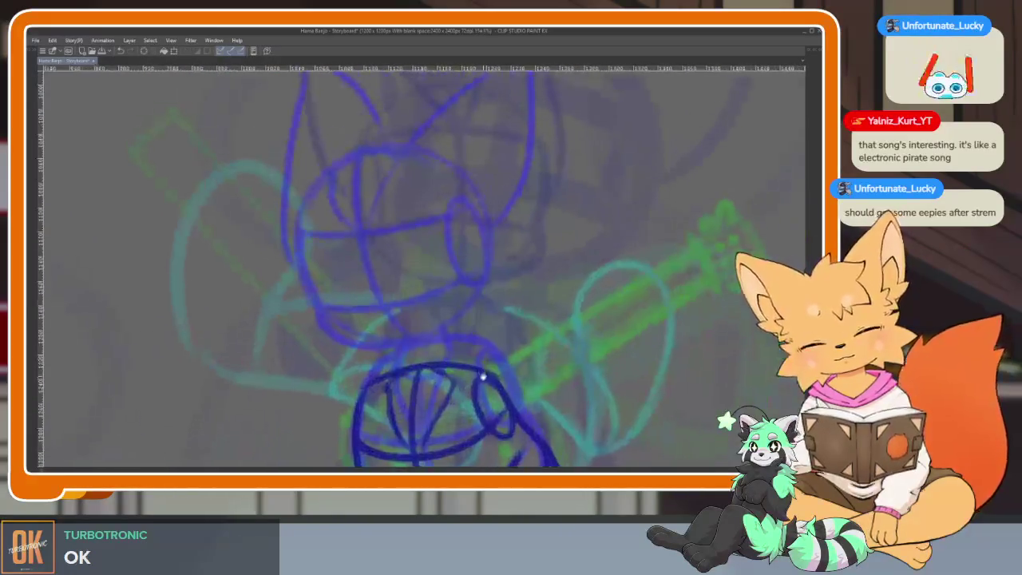
{"action": "key", "text": "Tab"}
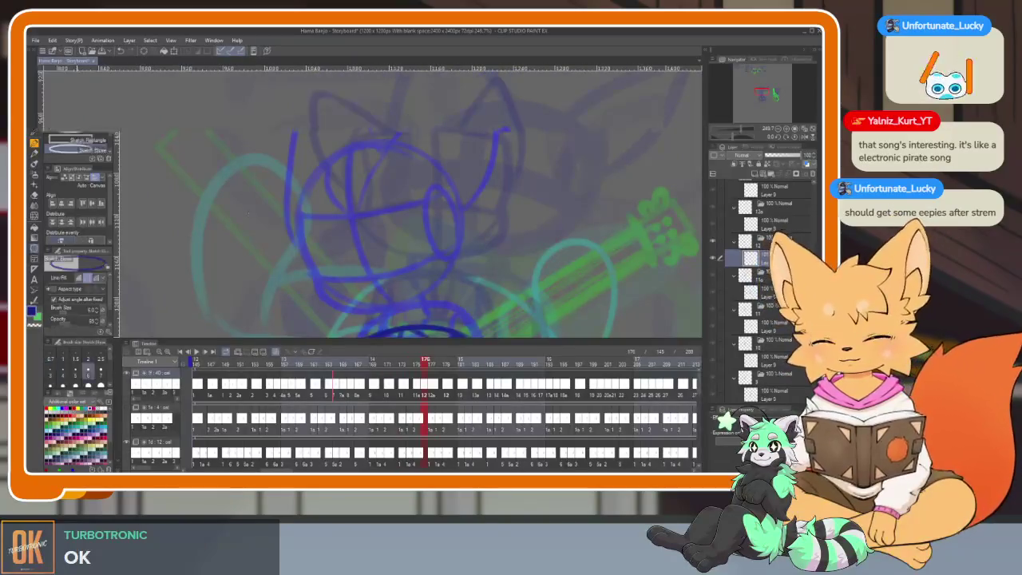
Draw a new large circle over the fox's head.
{"action": "key", "text": "Tab"}
{"action": "scroll", "coordinate": [426, 269], "scroll_direction": "up", "scroll_amount": 2}
{"action": "left_click_drag", "start_coordinate": [352, 154], "coordinate": [356, 157]}
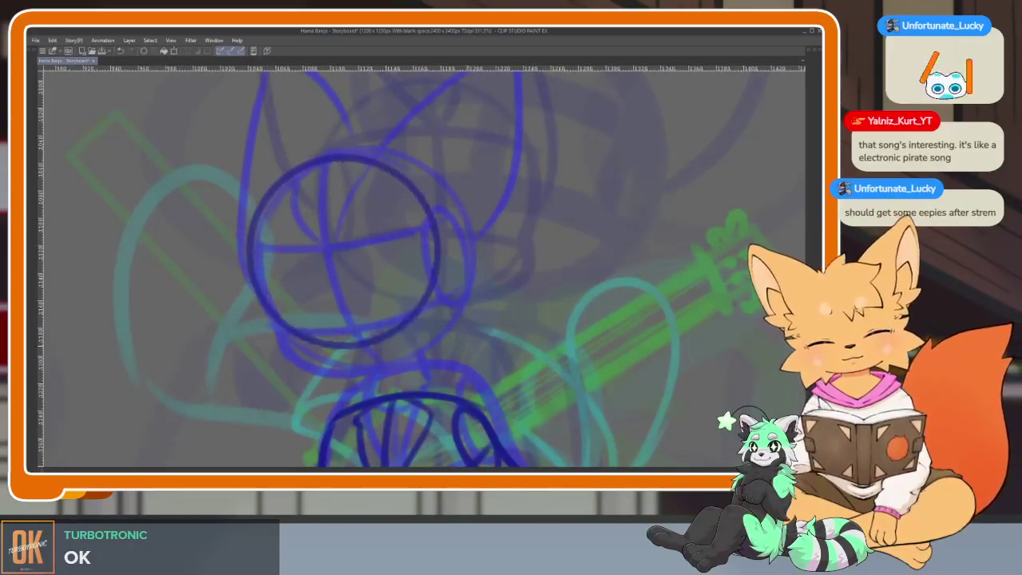
{"action": "key", "text": "Tab"}
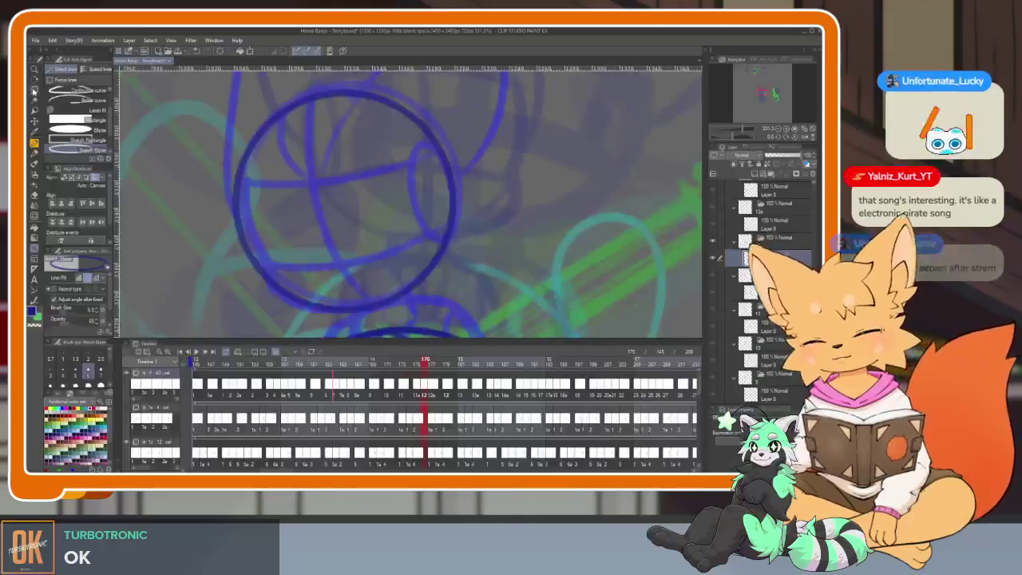
{"action": "key", "text": "Tab"}
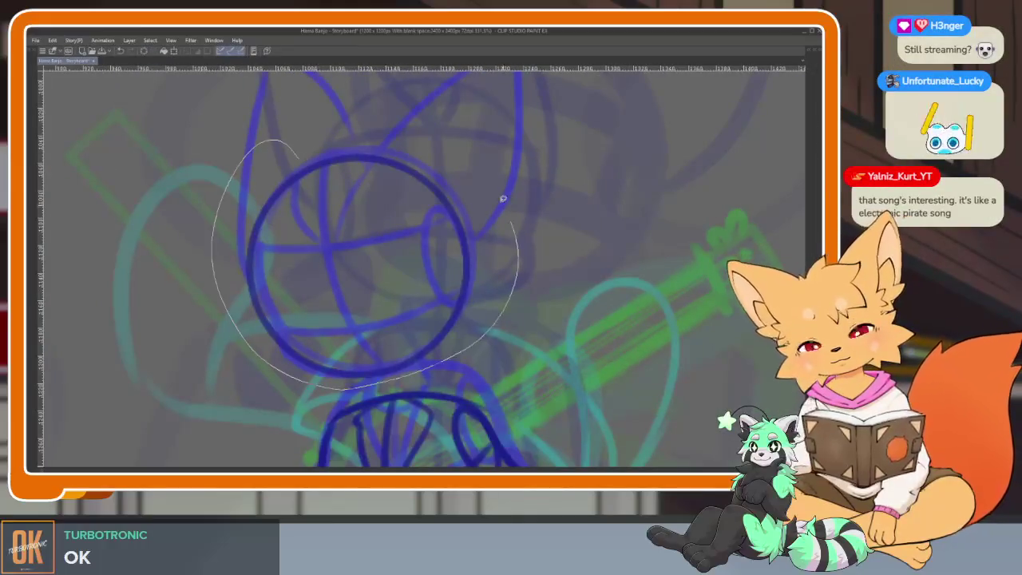
Lasso the new head circle, move and enlarge it, and confirm the transform.
{"action": "left_click_drag", "start_coordinate": [285, 370], "coordinate": [297, 156]}
{"action": "left_click_drag", "start_coordinate": [361, 269], "coordinate": [431, 337]}
{"action": "key", "text": "ctrl+d"}
{"action": "scroll", "coordinate": [501, 362], "scroll_direction": "down", "scroll_amount": 1}
{"action": "scroll", "coordinate": [501, 362], "scroll_direction": "up", "scroll_amount": 1}
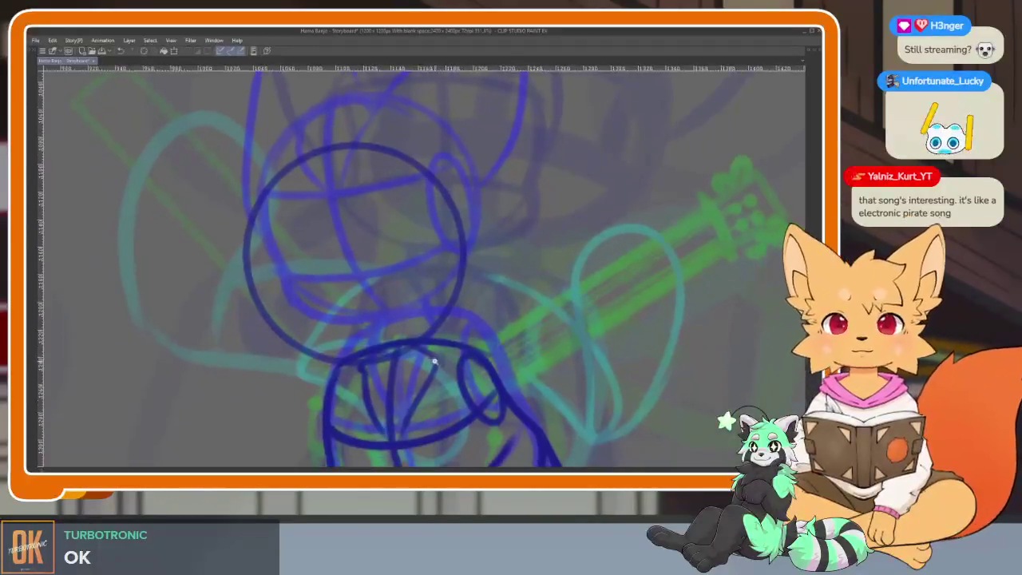
{"action": "scroll", "coordinate": [433, 359], "scroll_direction": "up", "scroll_amount": 1}
{"action": "scroll", "coordinate": [445, 376], "scroll_direction": "up", "scroll_amount": 1}
{"action": "scroll", "coordinate": [424, 388], "scroll_direction": "down", "scroll_amount": 1}
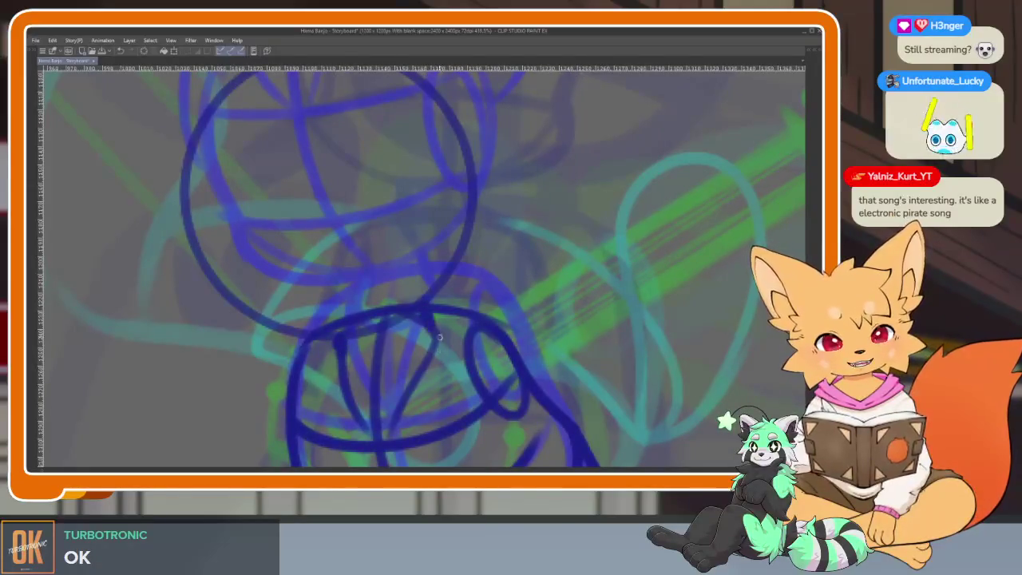
{"action": "scroll", "coordinate": [488, 330], "scroll_direction": "down", "scroll_amount": 1}
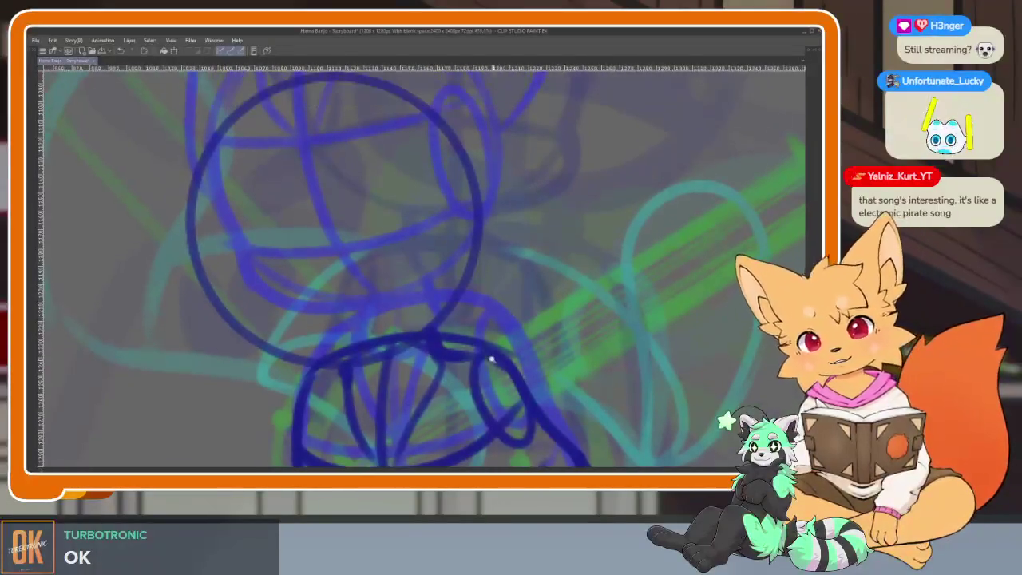
{"action": "scroll", "coordinate": [493, 360], "scroll_direction": "down", "scroll_amount": 1}
{"action": "scroll", "coordinate": [492, 360], "scroll_direction": "down", "scroll_amount": 1}
Draw the head's centre line and jaw curve, redoing each once.
{"action": "left_click_drag", "start_coordinate": [332, 163], "coordinate": [376, 391]}
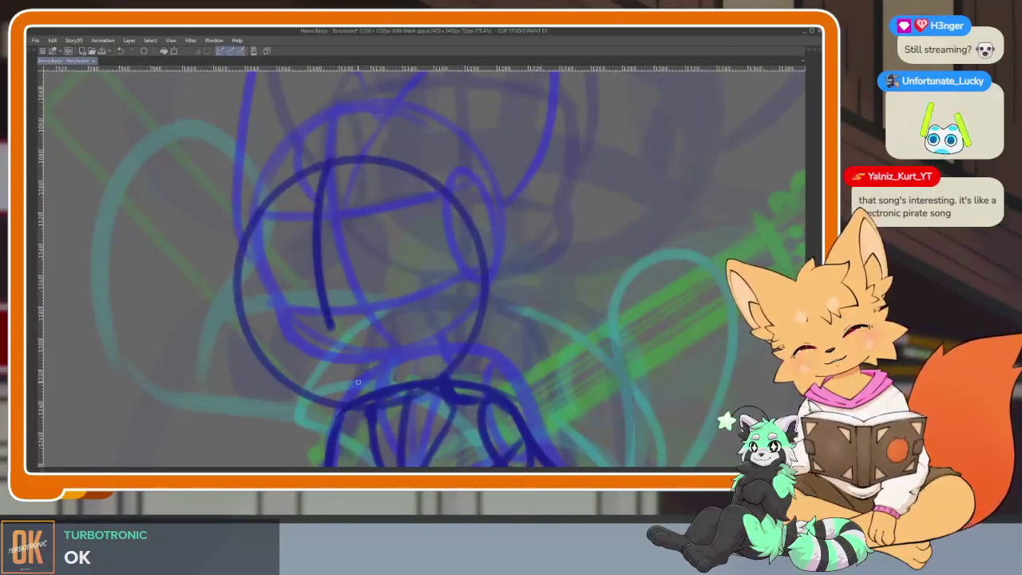
{"action": "key", "text": "ctrl+z"}
{"action": "left_click_drag", "start_coordinate": [323, 164], "coordinate": [363, 382]}
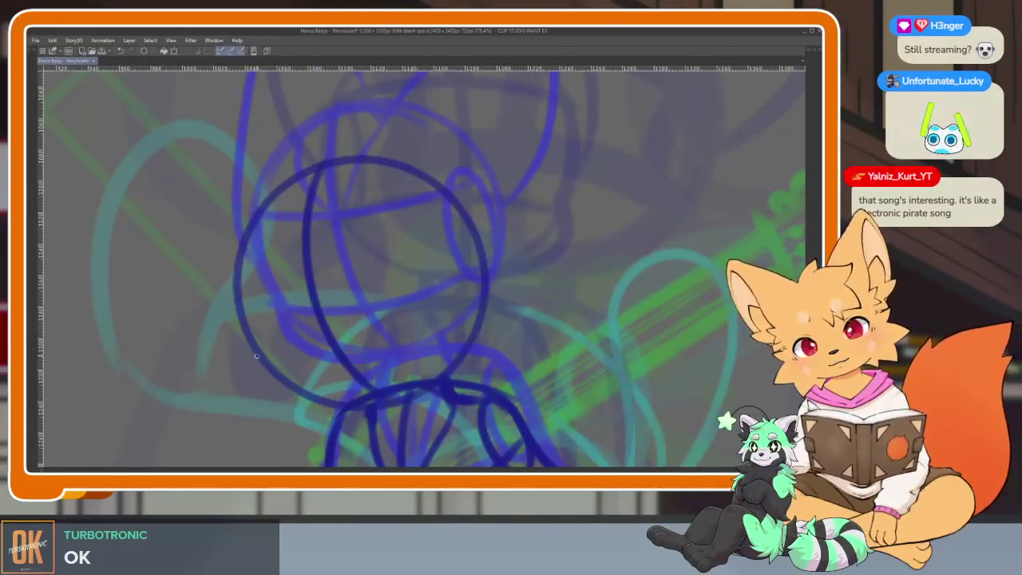
{"action": "left_click_drag", "start_coordinate": [257, 377], "coordinate": [473, 332]}
{"action": "key", "text": "ctrl+z"}
{"action": "left_click_drag", "start_coordinate": [265, 378], "coordinate": [475, 326]}
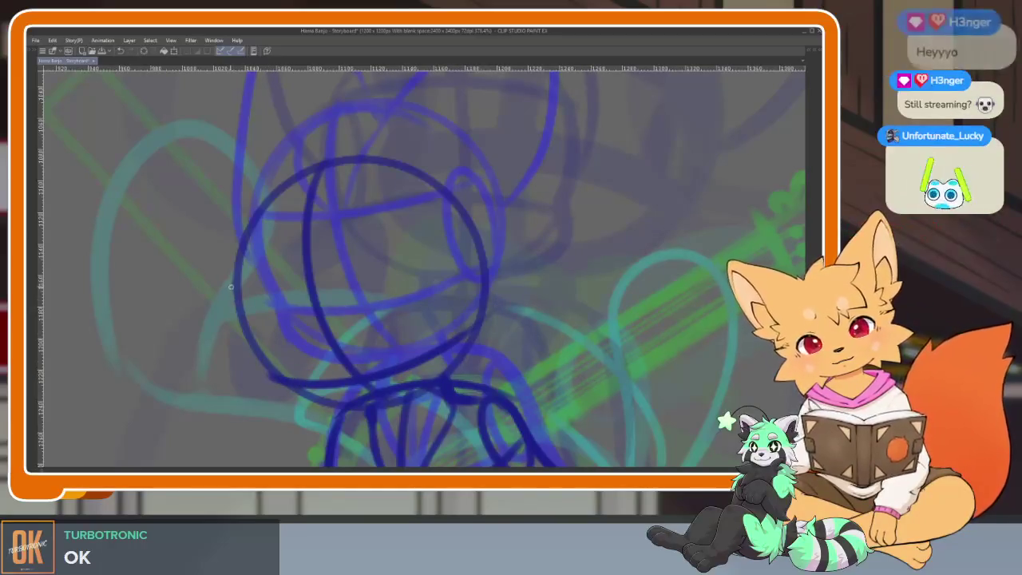
Add a curved guideline, left-side trace and right-side oval to the head.
{"action": "left_click_drag", "start_coordinate": [233, 290], "coordinate": [478, 238]}
{"action": "left_click_drag", "start_coordinate": [241, 287], "coordinate": [296, 377]}
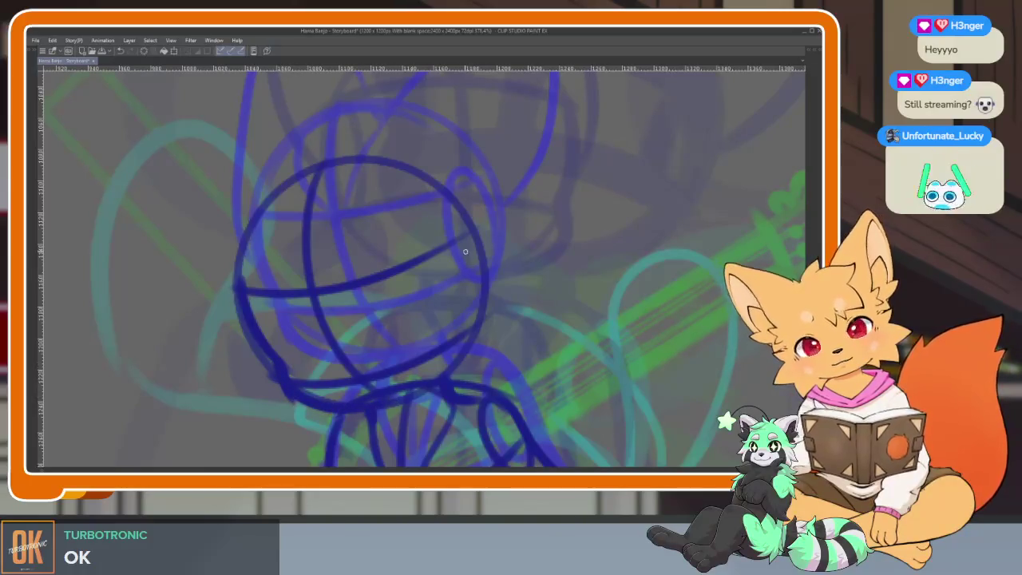
{"action": "left_click_drag", "start_coordinate": [450, 231], "coordinate": [481, 270]}
{"action": "key", "text": "ctrl+alt+0"}
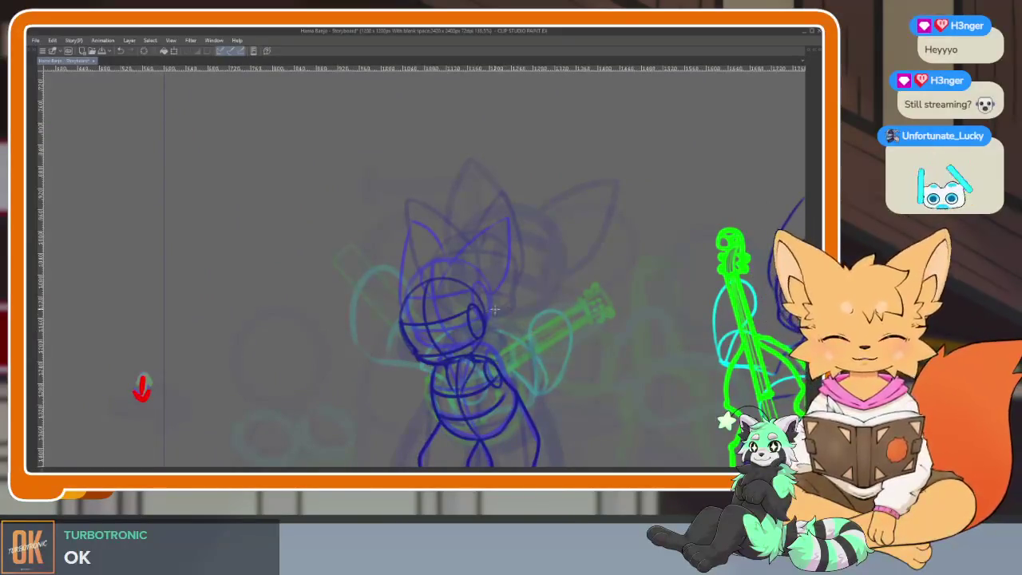
Draw dark blue pointed ears and head lines on the middle fox.
{"action": "scroll", "coordinate": [461, 304], "scroll_direction": "up", "scroll_amount": 4}
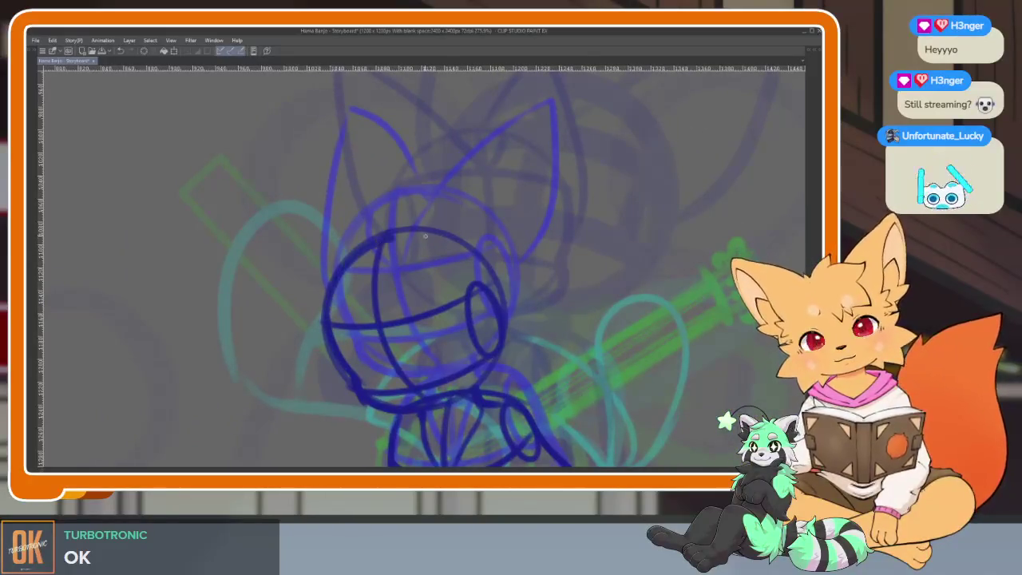
{"action": "left_click_drag", "start_coordinate": [323, 330], "coordinate": [302, 335]}
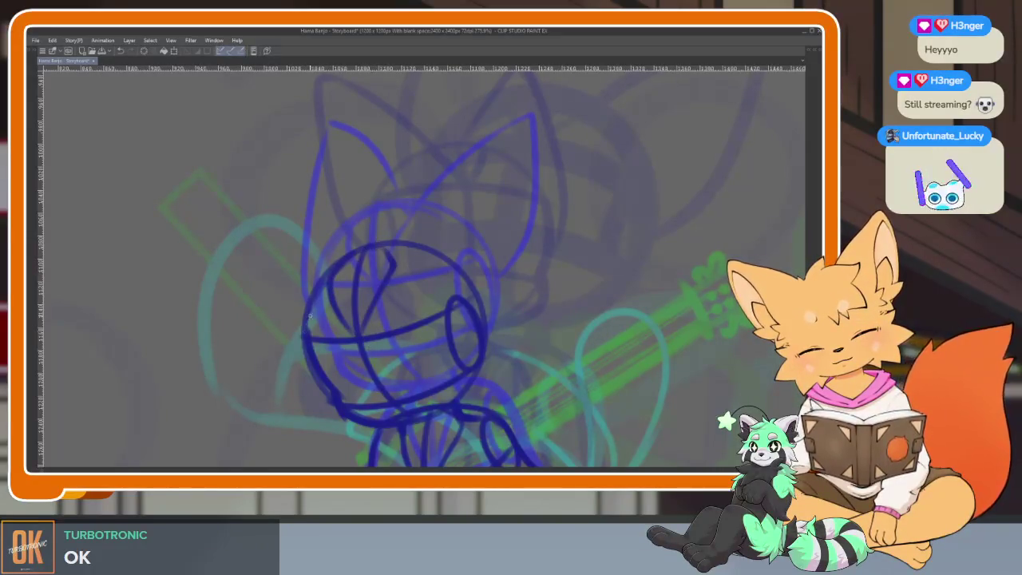
{"action": "left_click_drag", "start_coordinate": [472, 315], "coordinate": [401, 311]}
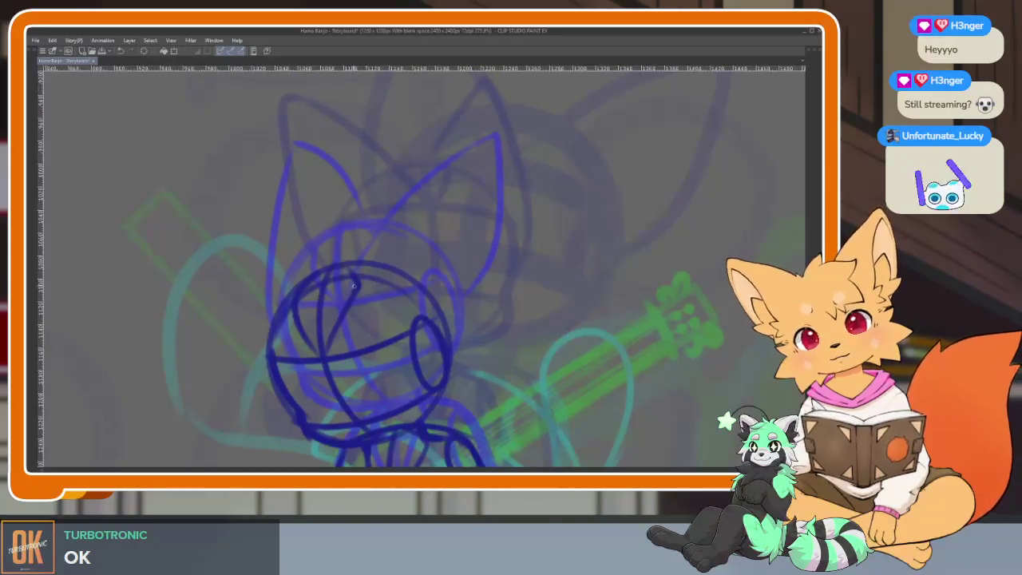
{"action": "left_click_drag", "start_coordinate": [354, 286], "coordinate": [471, 165]}
{"action": "left_click_drag", "start_coordinate": [472, 214], "coordinate": [446, 344]}
{"action": "mouse_move", "coordinate": [264, 381]}
{"action": "left_mouse_down"}
{"action": "mouse_move", "coordinate": [269, 223]}
{"action": "mouse_move", "coordinate": [327, 257]}
{"action": "left_mouse_up"}
Zoom out and step back and forth between neighbouring animation frames to compare poses.
{"action": "scroll", "coordinate": [231, 399], "scroll_direction": "down", "scroll_amount": 3}
{"action": "scroll", "coordinate": [229, 375], "scroll_direction": "down", "scroll_amount": 2}
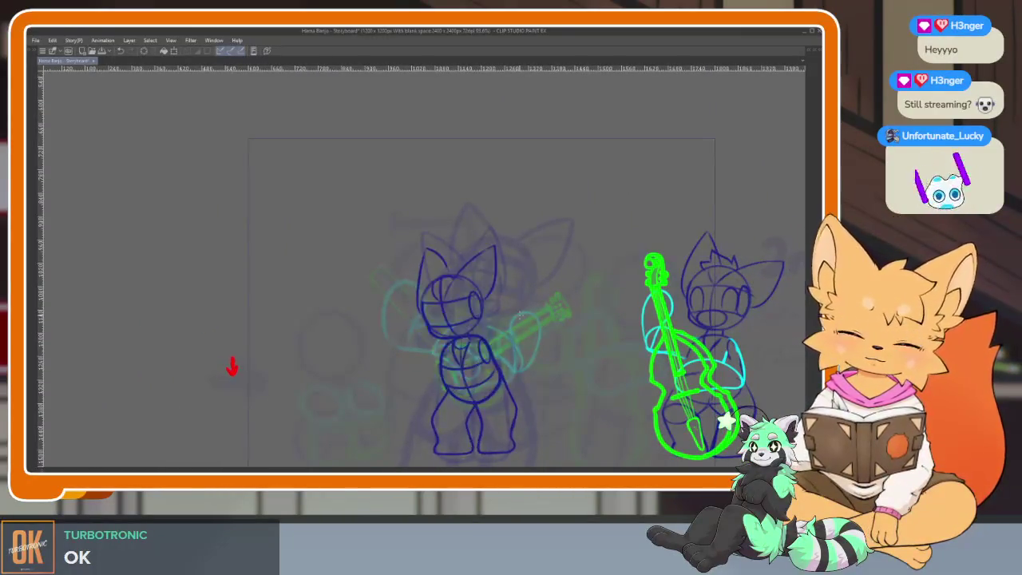
{"action": "scroll", "coordinate": [510, 408], "scroll_direction": "up", "scroll_amount": 2}
{"action": "scroll", "coordinate": [508, 376], "scroll_direction": "up", "scroll_amount": 2}
{"action": "scroll", "coordinate": [511, 361], "scroll_direction": "down", "scroll_amount": 1}
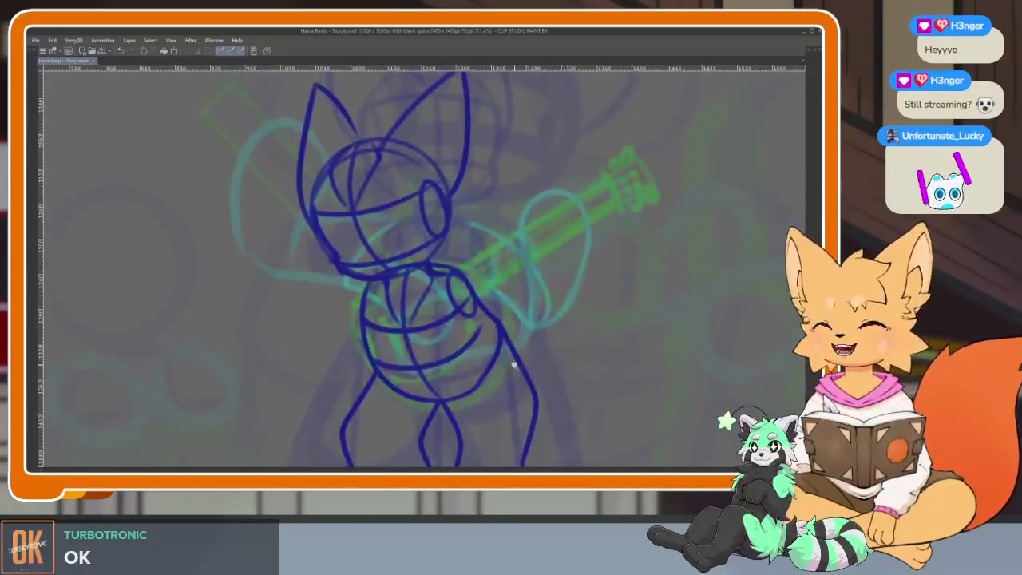
{"action": "scroll", "coordinate": [508, 357], "scroll_direction": "down", "scroll_amount": 1}
{"action": "key", "text": "Right"}
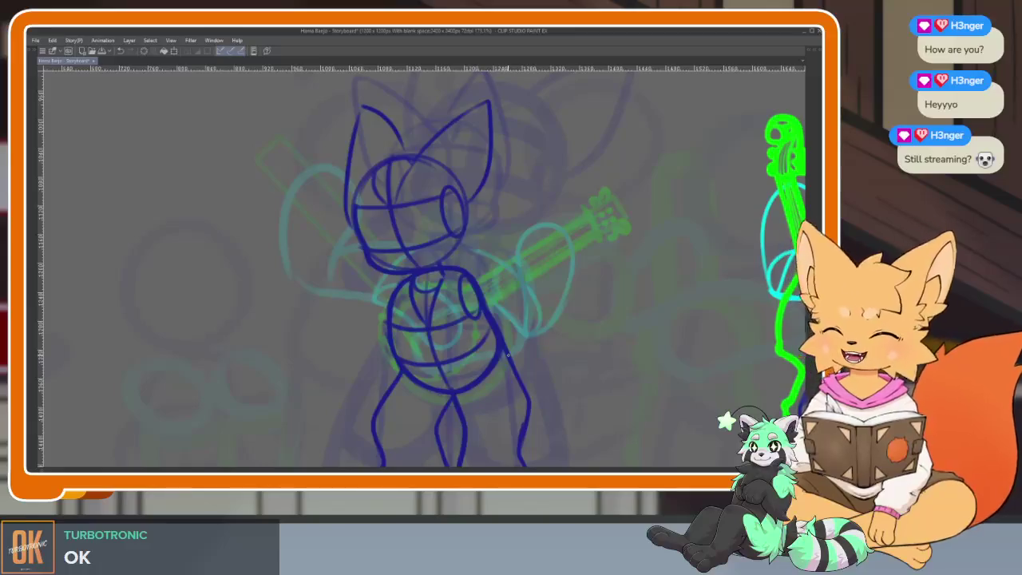
{"action": "key", "text": "Left"}
{"action": "key", "text": "Right"}
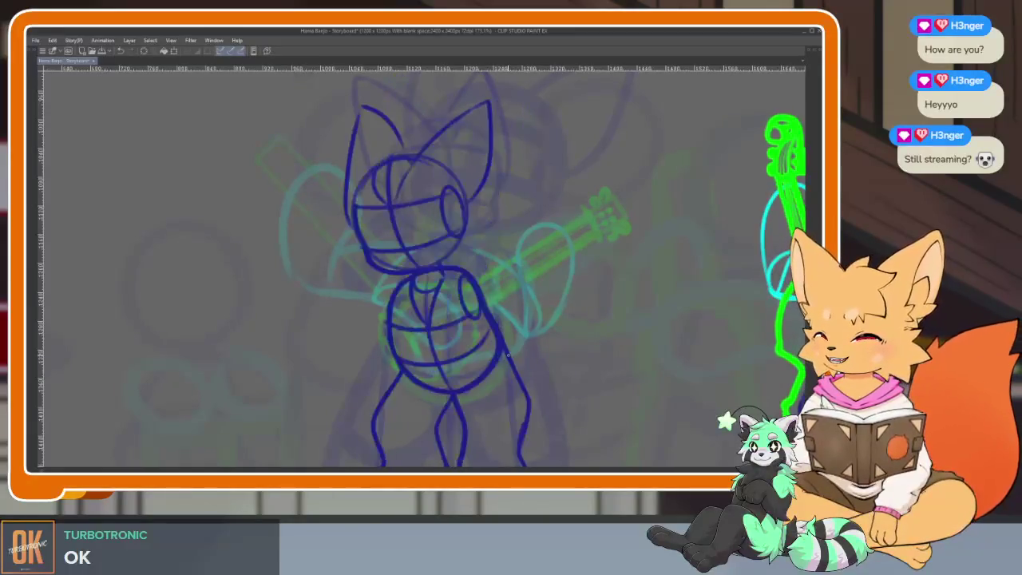
Advance through the following frames past the tilted-head pose.
{"action": "key", "text": "Right"}
{"action": "key", "text": "Right"}
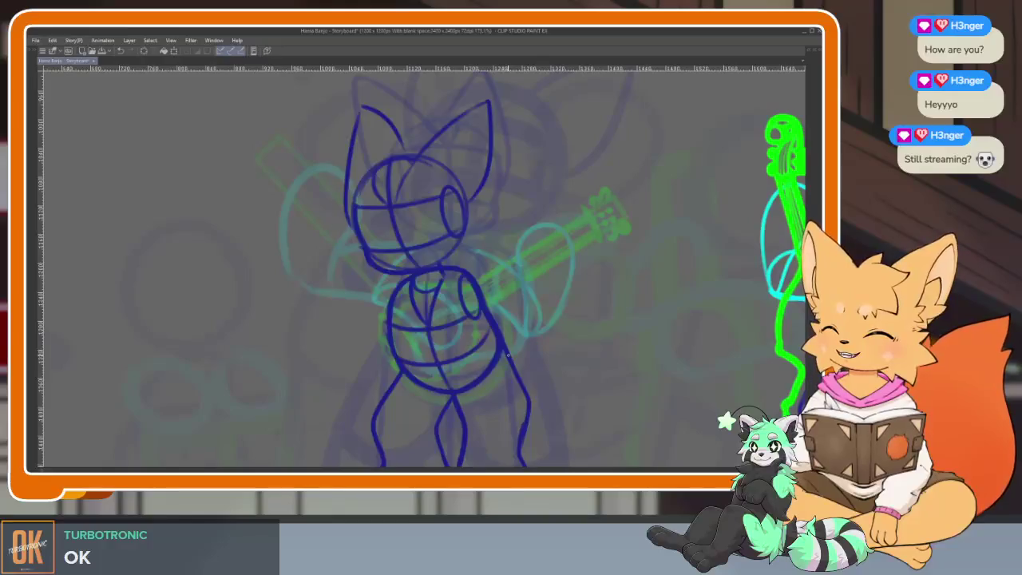
{"action": "key", "text": "Right"}
{"action": "key", "text": "Right"}
{"action": "key", "text": "Right"}
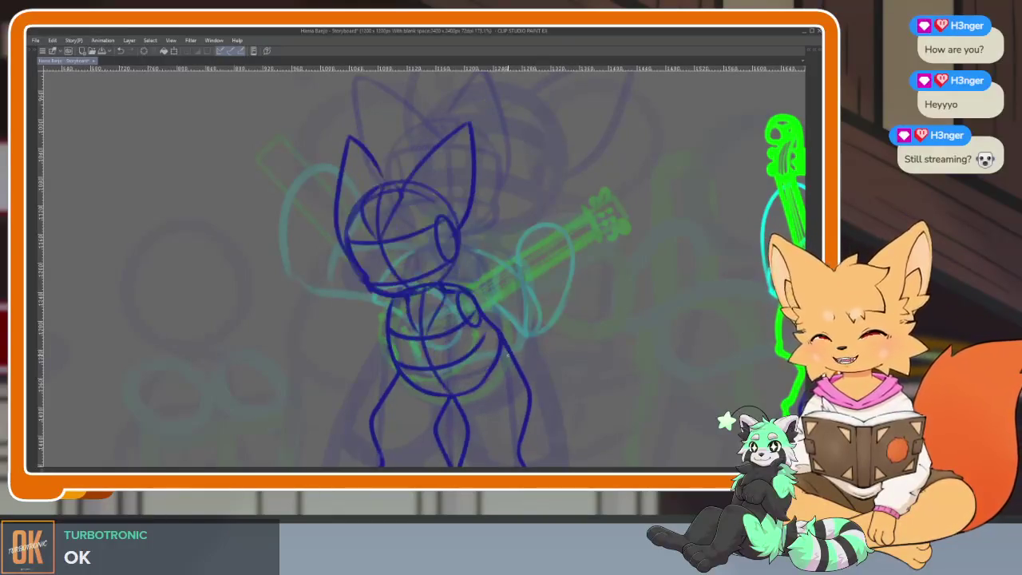
{"action": "key", "text": "Right"}
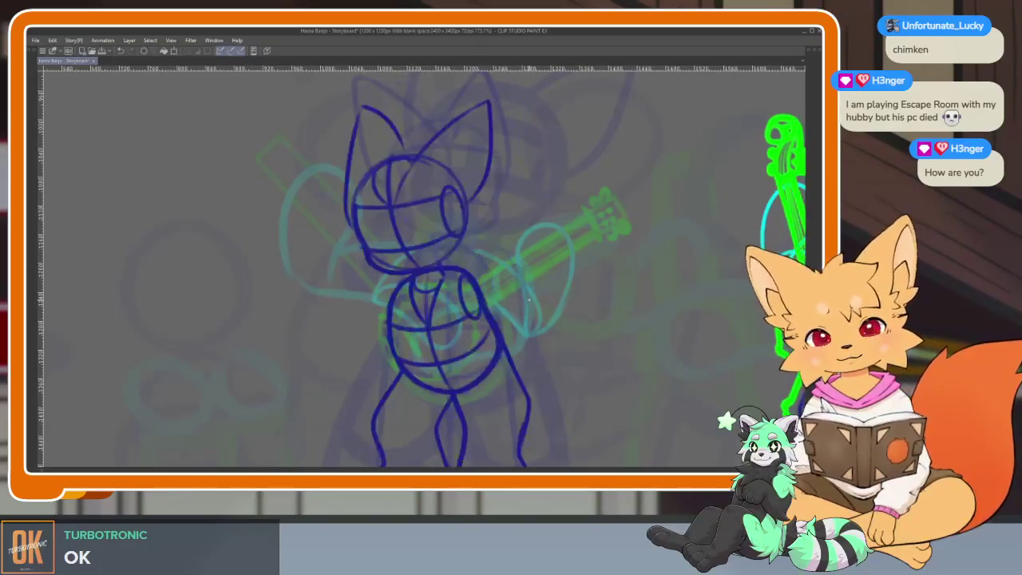
{"action": "scroll", "coordinate": [423, 368], "scroll_direction": "up", "scroll_amount": 2}
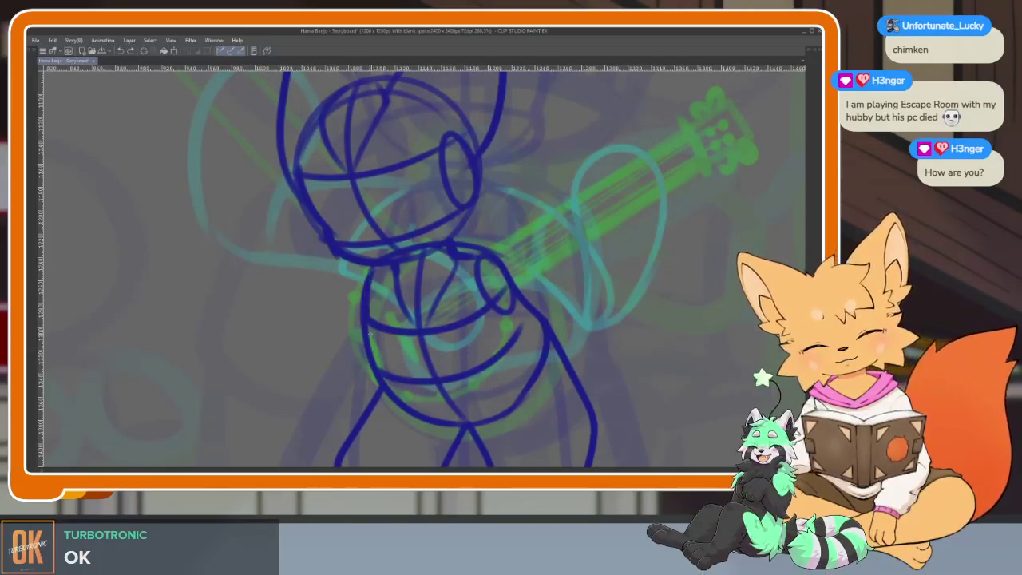
{"action": "scroll", "coordinate": [547, 359], "scroll_direction": "down", "scroll_amount": 3}
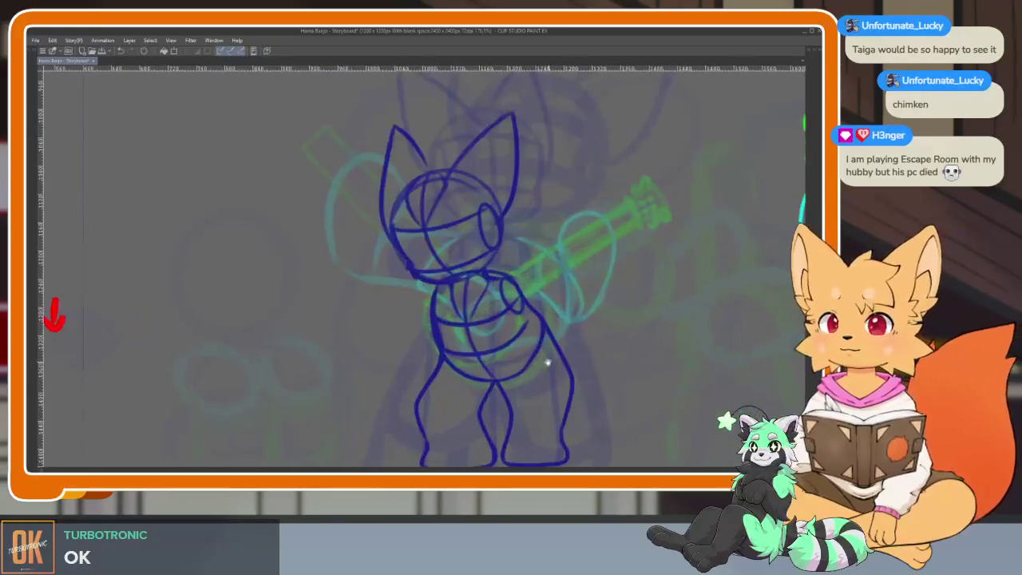
Restore the palettes, undo the arc above the head twice, and erase leftover dark blue strokes.
{"action": "scroll", "coordinate": [554, 361], "scroll_direction": "down", "scroll_amount": 2}
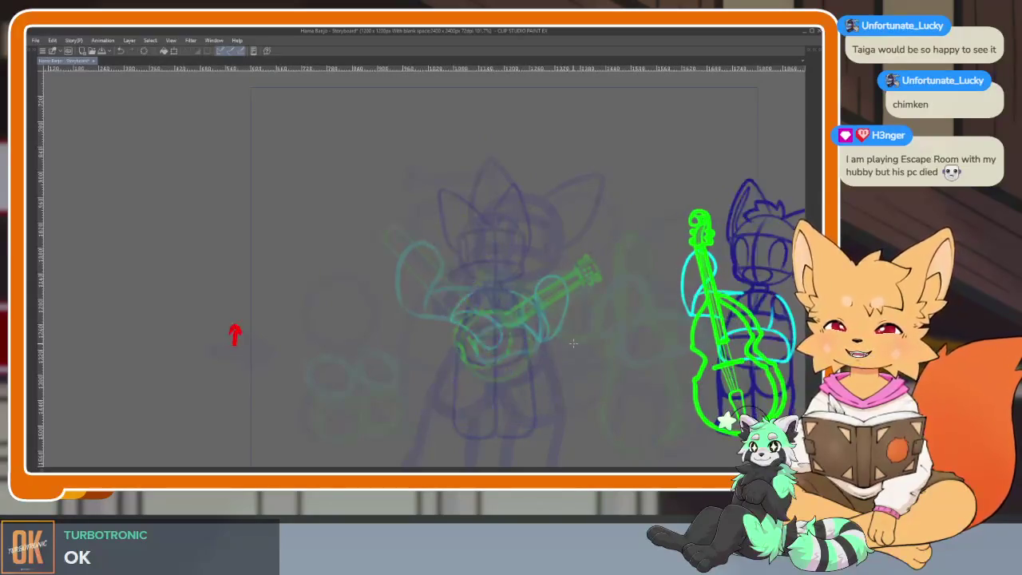
{"action": "scroll", "coordinate": [534, 365], "scroll_direction": "up", "scroll_amount": 2}
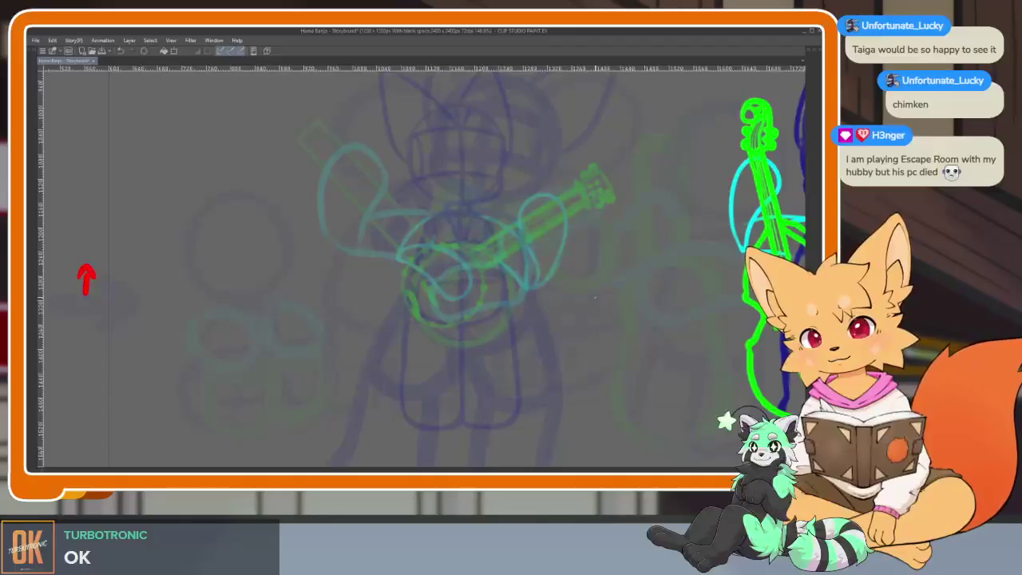
{"action": "scroll", "coordinate": [503, 349], "scroll_direction": "up", "scroll_amount": 2}
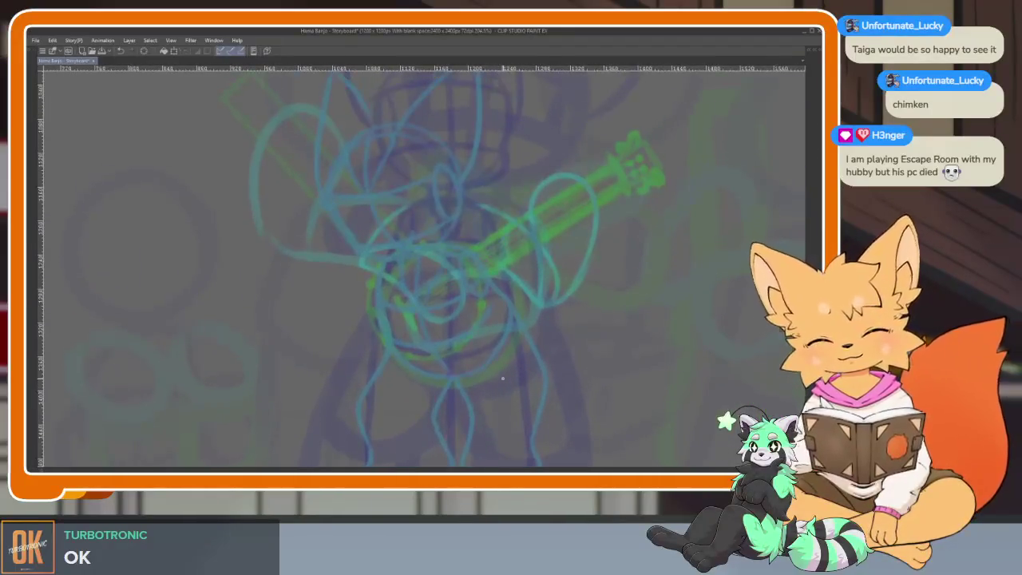
{"action": "key", "text": "Tab"}
{"action": "key", "text": "Tab"}
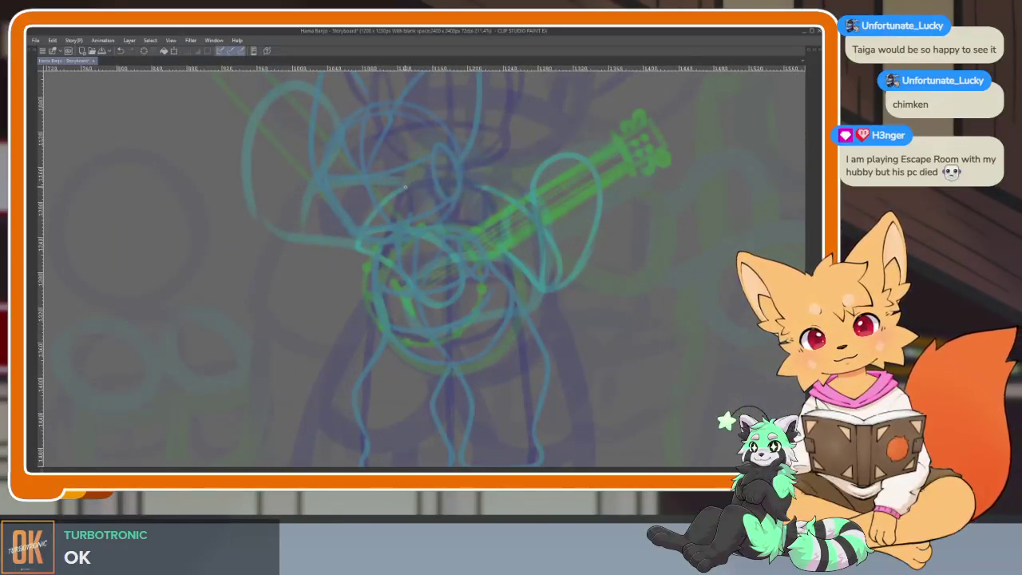
{"action": "key", "text": "ctrl+z"}
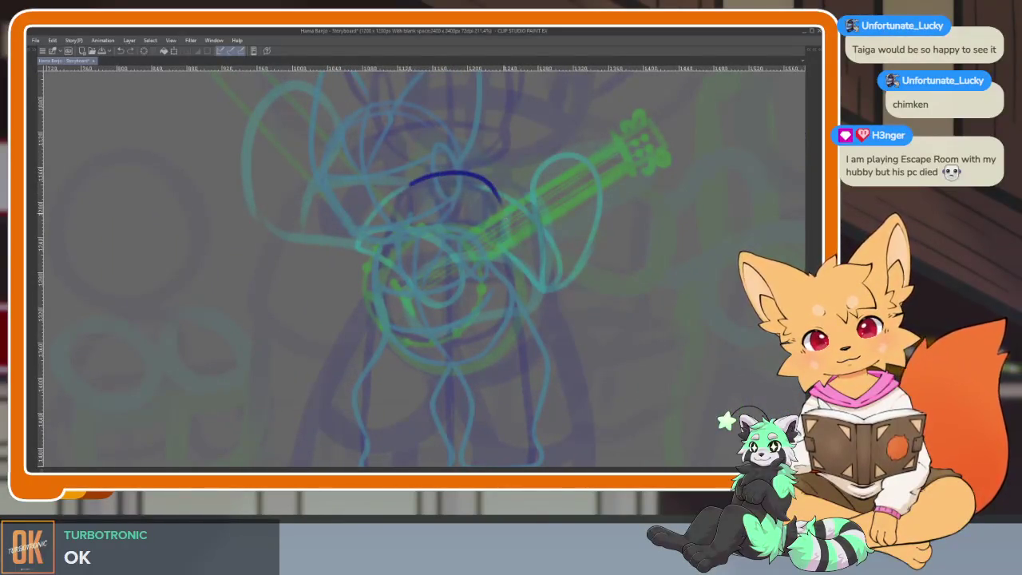
{"action": "key", "text": "ctrl+z"}
{"action": "key", "text": "ctrl+z"}
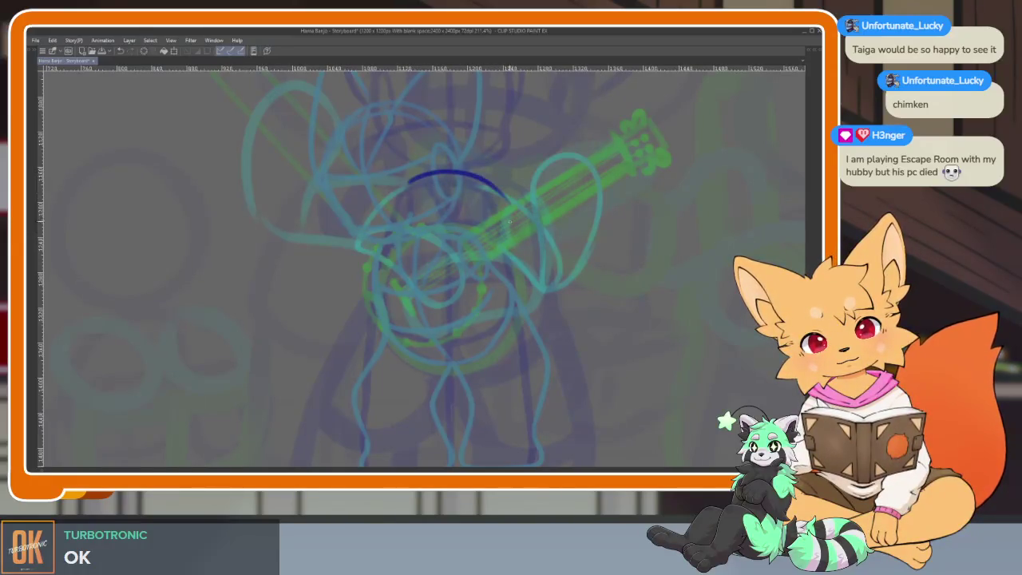
{"action": "left_click_drag", "start_coordinate": [382, 280], "coordinate": [409, 185]}
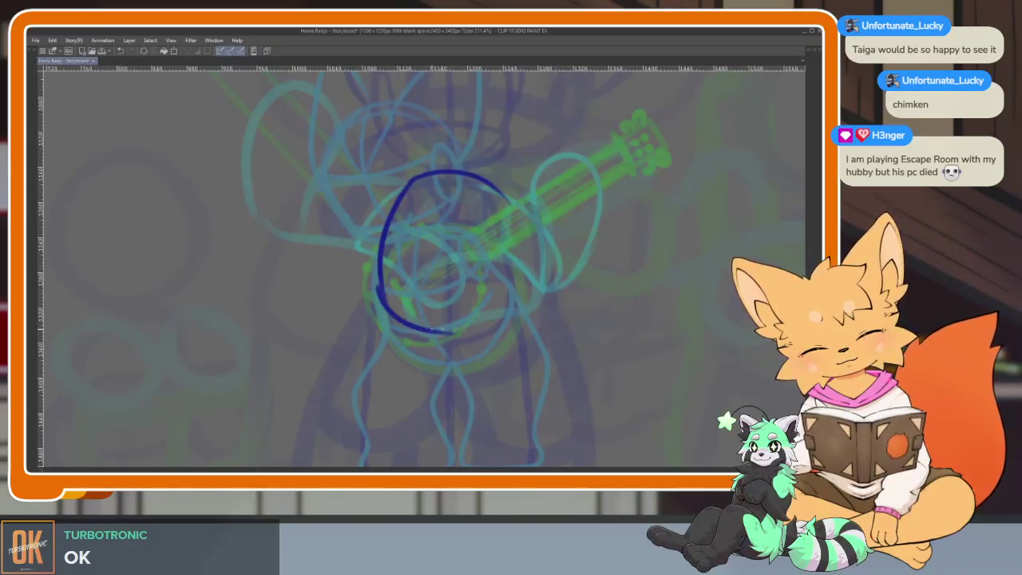
{"action": "mouse_move", "coordinate": [494, 185]}
{"action": "left_mouse_down"}
{"action": "mouse_move", "coordinate": [387, 200]}
{"action": "mouse_move", "coordinate": [421, 179]}
{"action": "mouse_move", "coordinate": [373, 276]}
{"action": "mouse_move", "coordinate": [441, 343]}
{"action": "left_mouse_up"}
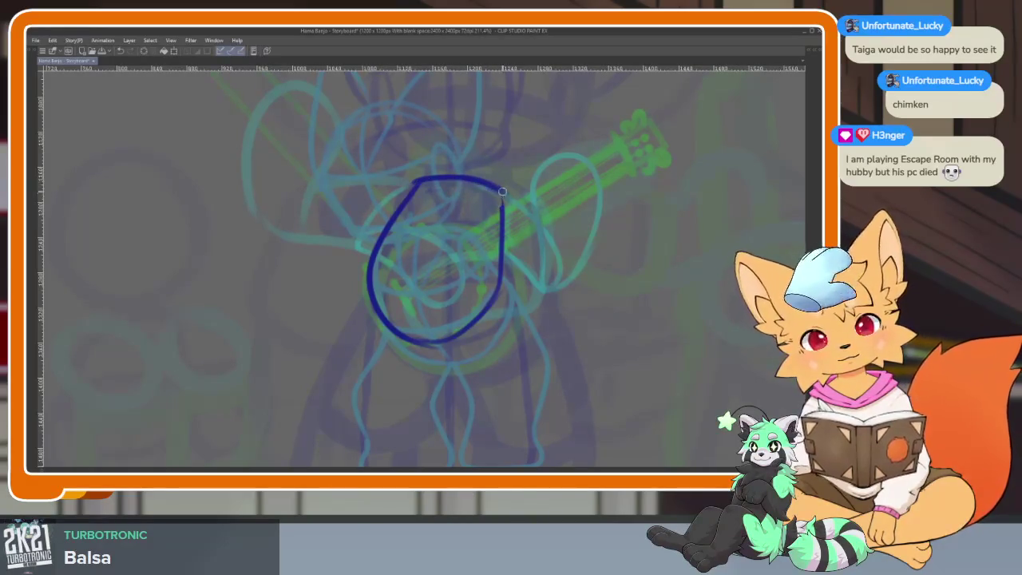
Redraw a bold dark blue head oval over the teal fox rough and trim its edges.
{"action": "scroll", "coordinate": [506, 335], "scroll_direction": "up", "scroll_amount": 1}
{"action": "scroll", "coordinate": [506, 335], "scroll_direction": "up", "scroll_amount": 1}
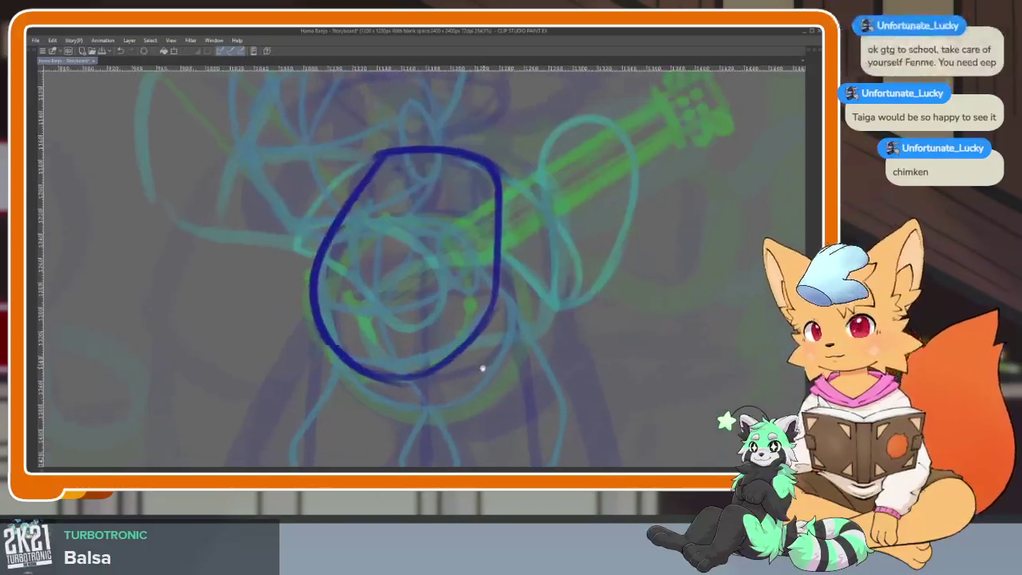
{"action": "scroll", "coordinate": [495, 343], "scroll_direction": "up", "scroll_amount": 1}
{"action": "scroll", "coordinate": [471, 367], "scroll_direction": "up", "scroll_amount": 1}
{"action": "scroll", "coordinate": [460, 378], "scroll_direction": "up", "scroll_amount": 1}
{"action": "scroll", "coordinate": [447, 375], "scroll_direction": "up", "scroll_amount": 1}
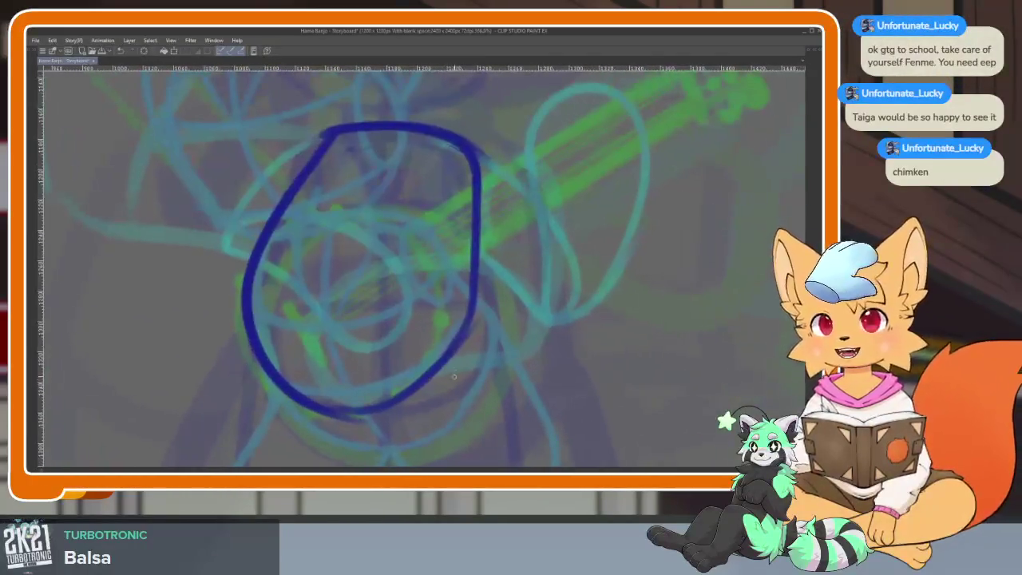
{"action": "mouse_move", "coordinate": [292, 199]}
{"action": "left_mouse_down"}
{"action": "mouse_move", "coordinate": [395, 384]}
{"action": "mouse_move", "coordinate": [474, 191]}
{"action": "left_mouse_up"}
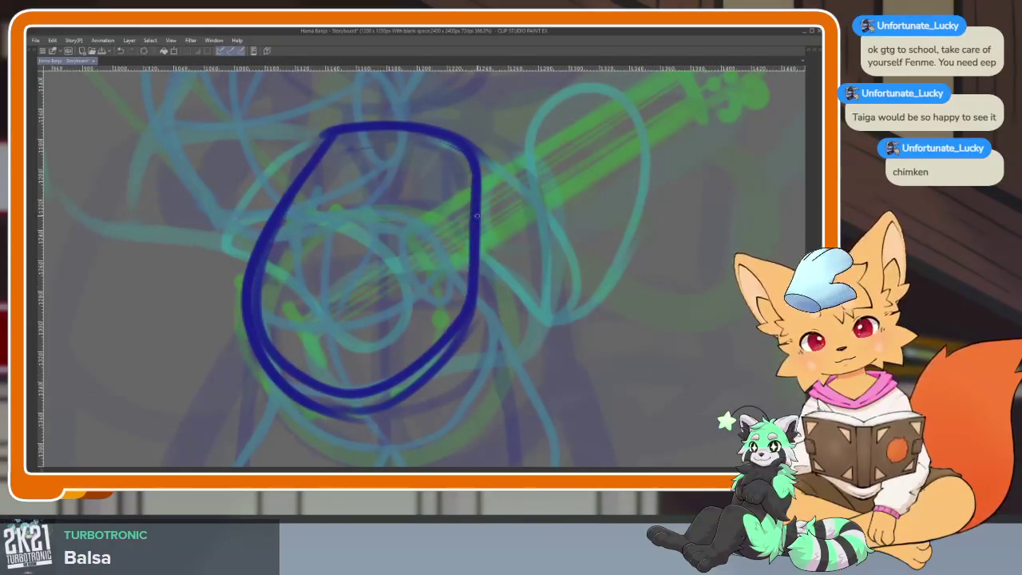
{"action": "mouse_move", "coordinate": [486, 283]}
{"action": "left_mouse_down"}
{"action": "mouse_move", "coordinate": [435, 371]}
{"action": "mouse_move", "coordinate": [327, 409]}
{"action": "mouse_move", "coordinate": [230, 286]}
{"action": "left_mouse_up"}
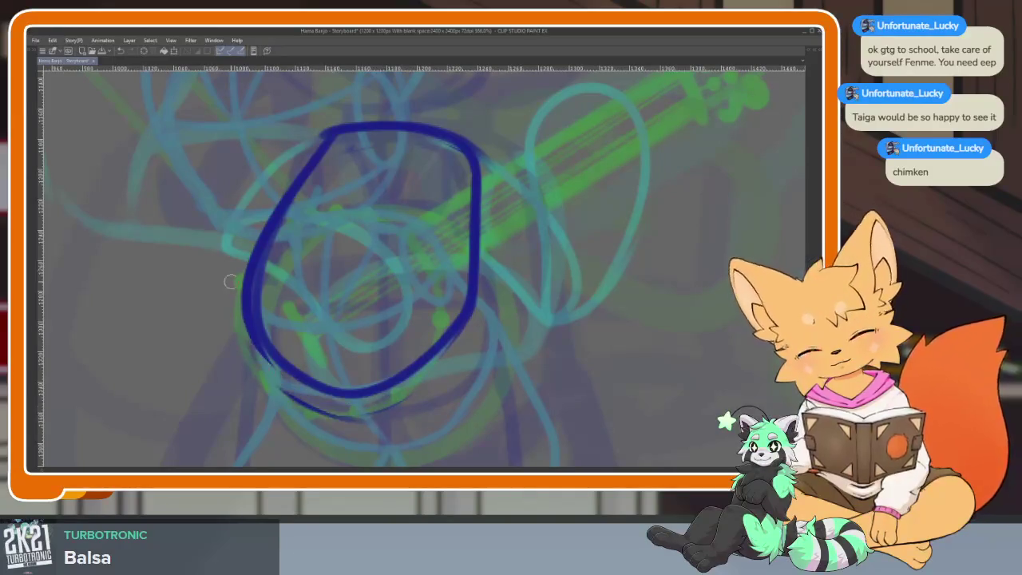
{"action": "left_click_drag", "start_coordinate": [284, 186], "coordinate": [241, 324]}
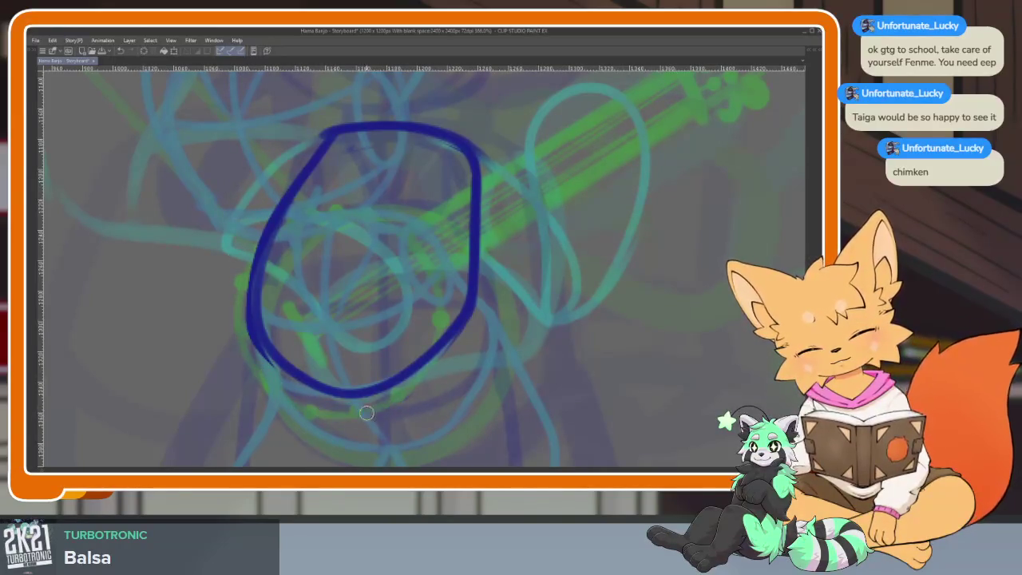
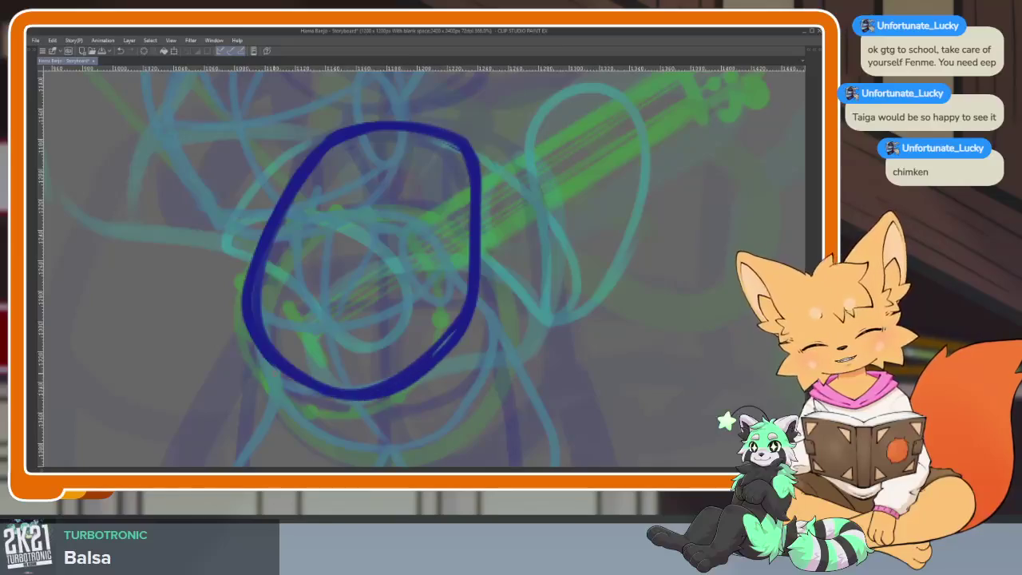
Draw a vertical centre guide, two horizontal guides and a small snout oval on the head.
{"action": "scroll", "coordinate": [463, 315], "scroll_direction": "down", "scroll_amount": 5}
{"action": "scroll", "coordinate": [492, 220], "scroll_direction": "up", "scroll_amount": 4}
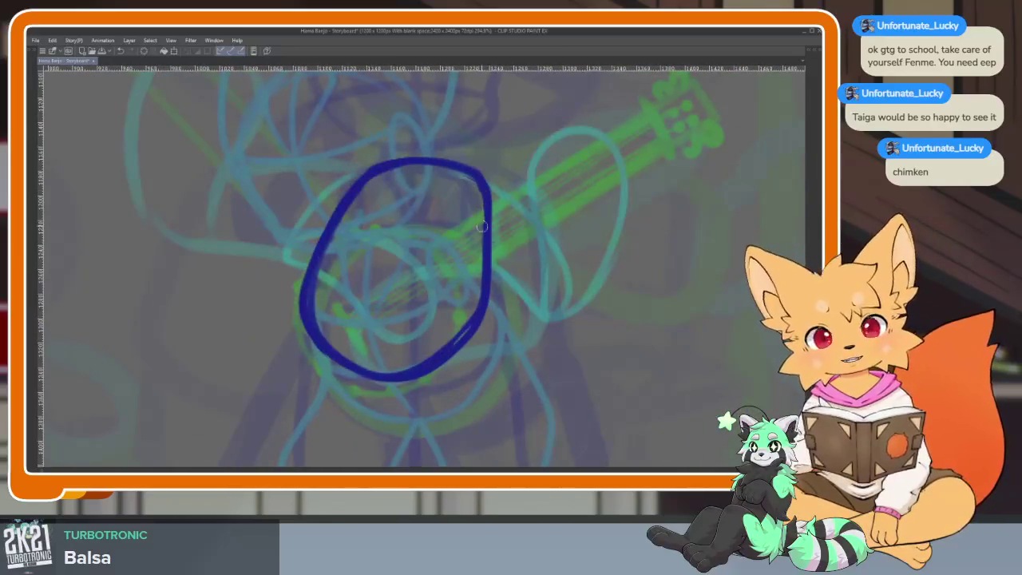
{"action": "scroll", "coordinate": [420, 317], "scroll_direction": "up", "scroll_amount": 2}
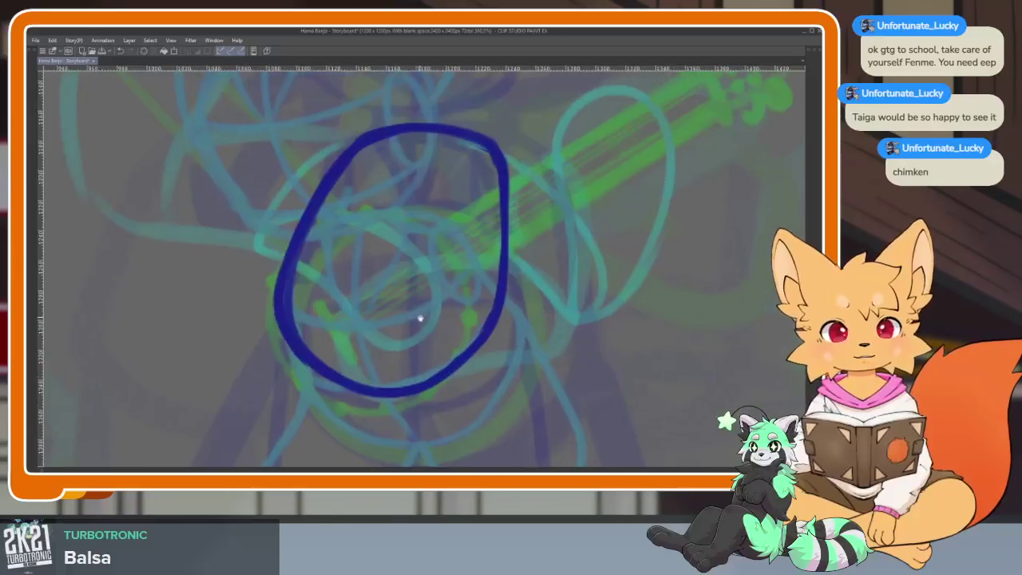
{"action": "left_click_drag", "start_coordinate": [432, 145], "coordinate": [386, 339]}
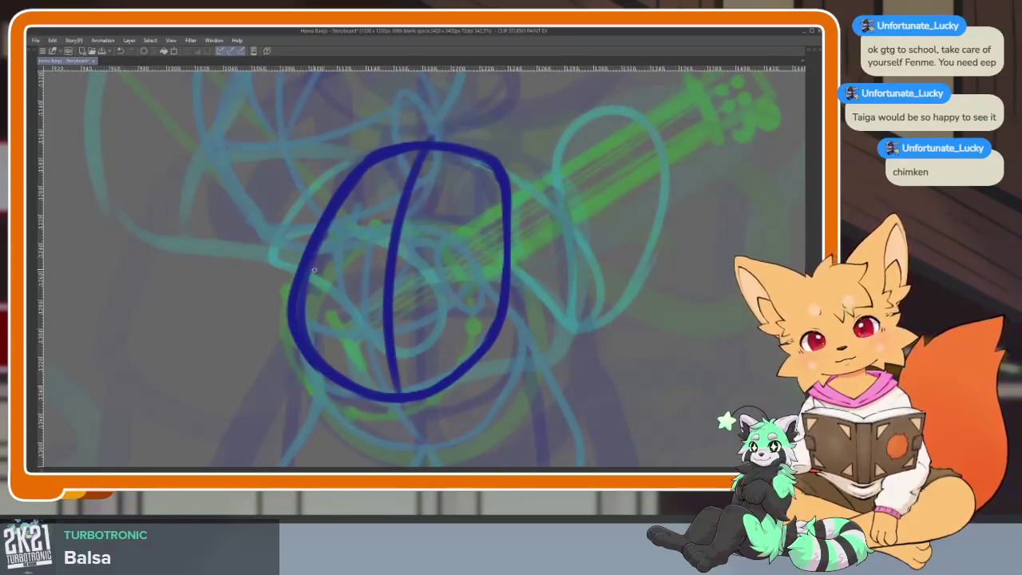
{"action": "left_click_drag", "start_coordinate": [332, 301], "coordinate": [499, 308]}
{"action": "left_click_drag", "start_coordinate": [501, 214], "coordinate": [335, 214]}
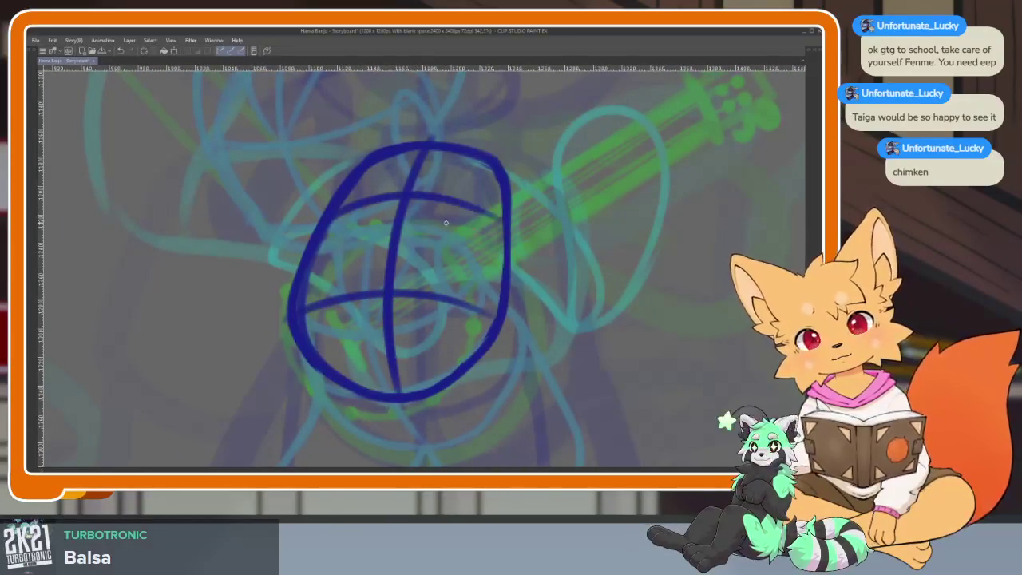
{"action": "left_click_drag", "start_coordinate": [488, 163], "coordinate": [507, 200]}
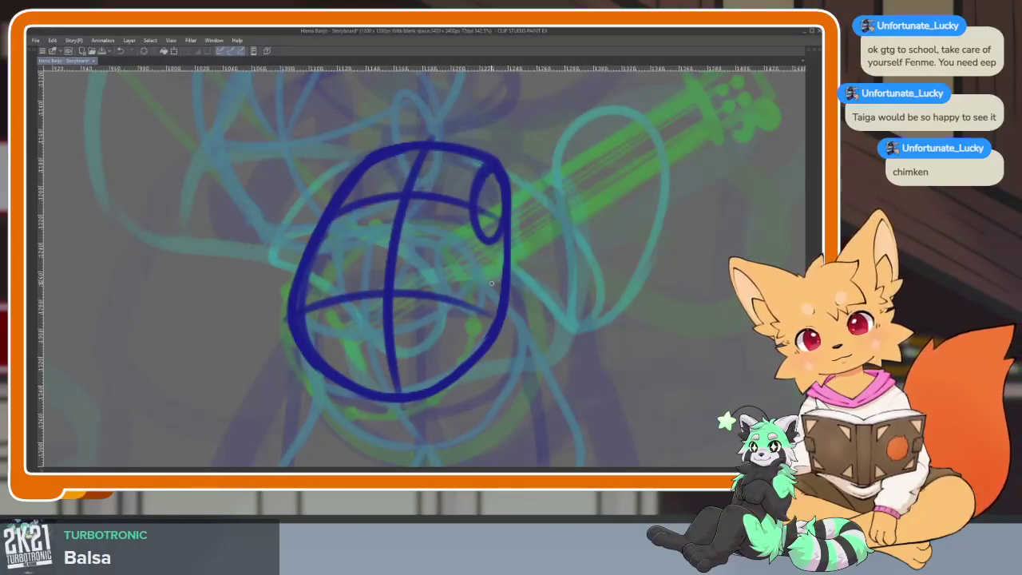
Erase the extra thick left outline stroke and zoom out to the whole storyboard.
{"action": "mouse_move", "coordinate": [339, 213]}
{"action": "left_mouse_down"}
{"action": "mouse_move", "coordinate": [308, 303]}
{"action": "mouse_move", "coordinate": [326, 365]}
{"action": "left_mouse_up"}
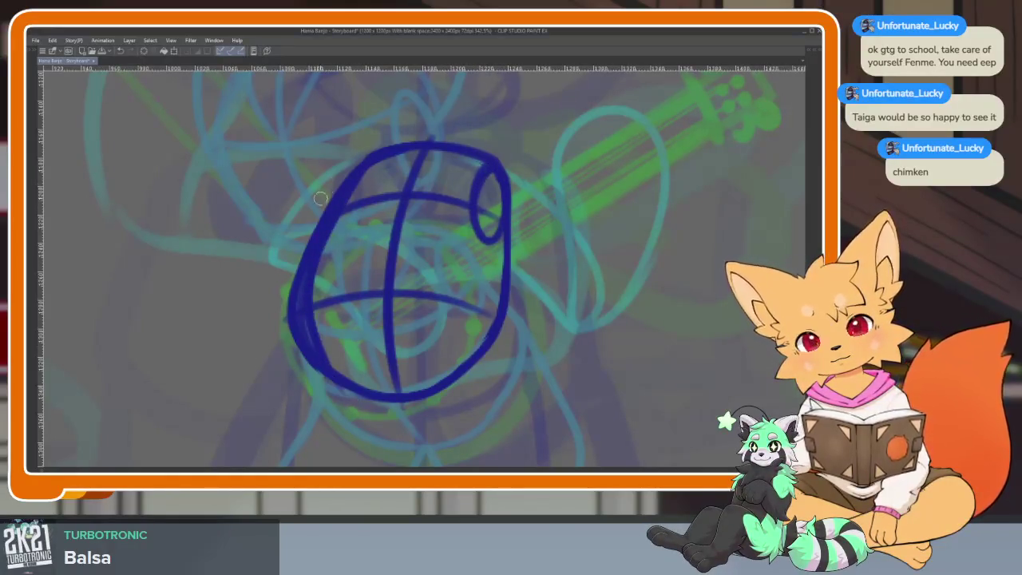
{"action": "left_click_drag", "start_coordinate": [335, 193], "coordinate": [311, 364]}
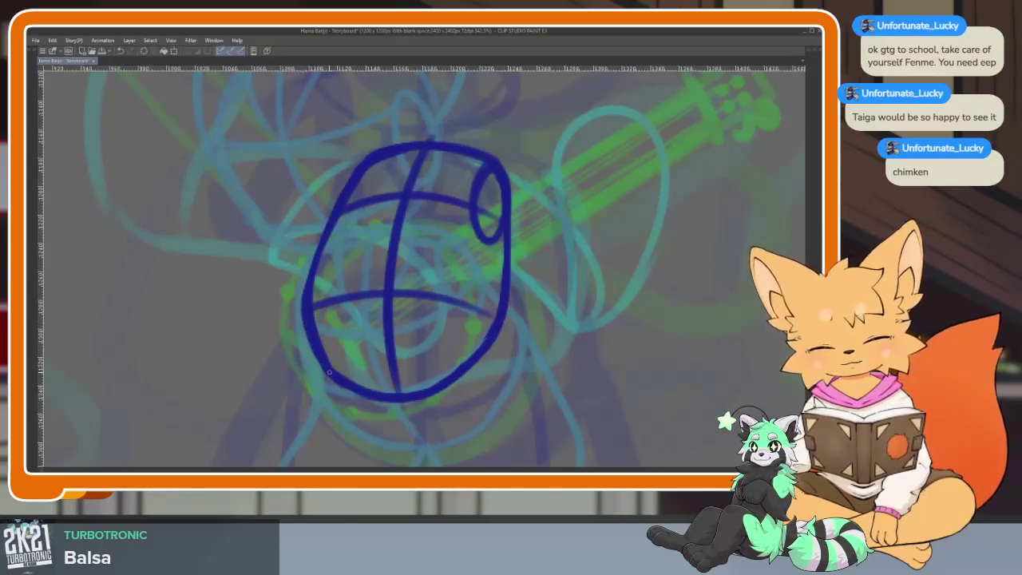
{"action": "key", "text": "ctrl+0"}
{"action": "scroll", "coordinate": [519, 327], "scroll_direction": "up", "scroll_amount": 3}
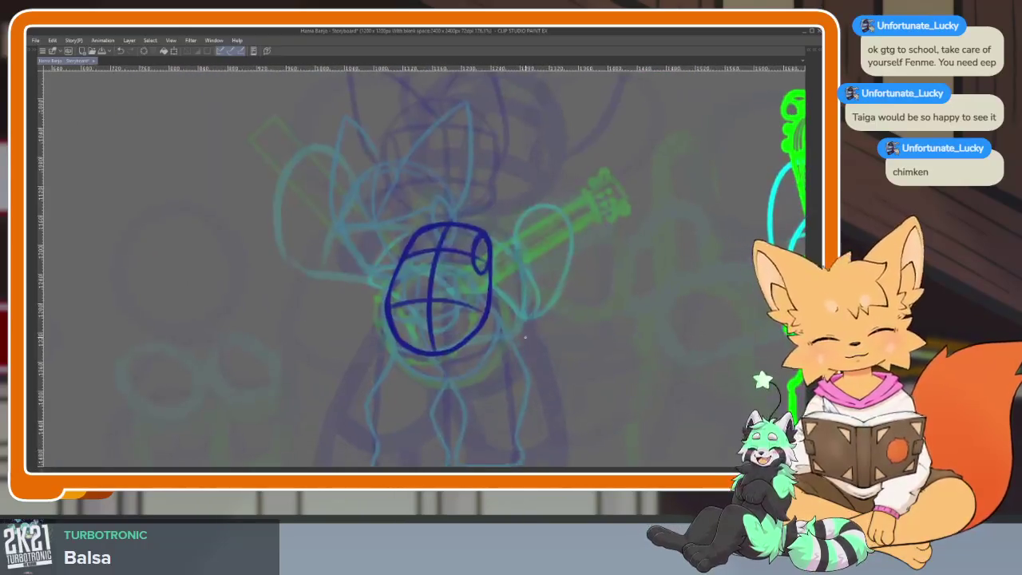
Flip between the neighbouring animation frames to compare the head sketch.
{"action": "key", "text": "ctrl+Left"}
{"action": "key", "text": "ctrl+Right"}
{"action": "key", "text": "ctrl+Left"}
{"action": "key", "text": "ctrl+Right"}
{"action": "scroll", "coordinate": [447, 343], "scroll_direction": "up", "scroll_amount": 2}
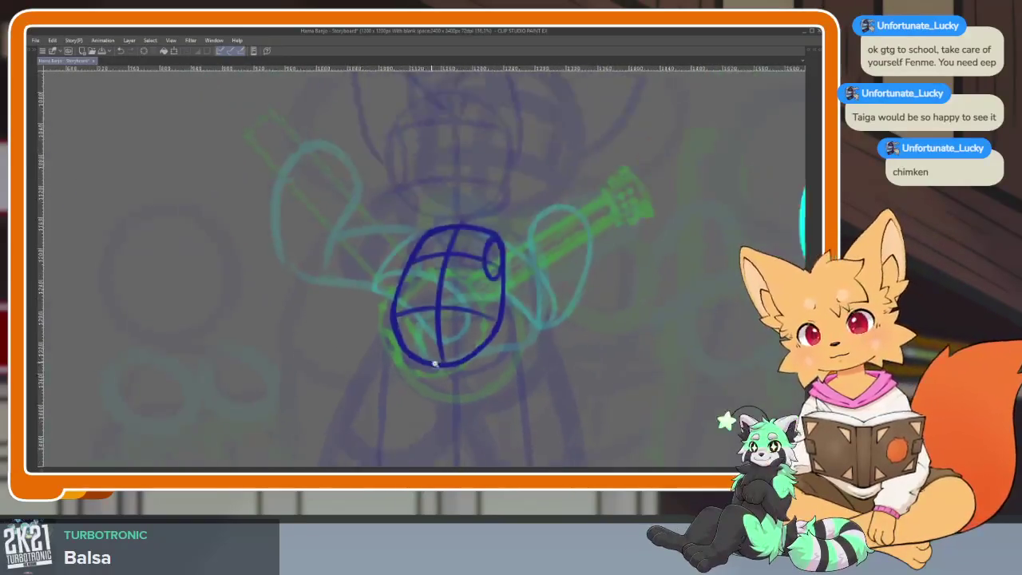
{"action": "scroll", "coordinate": [465, 322], "scroll_direction": "down", "scroll_amount": 2}
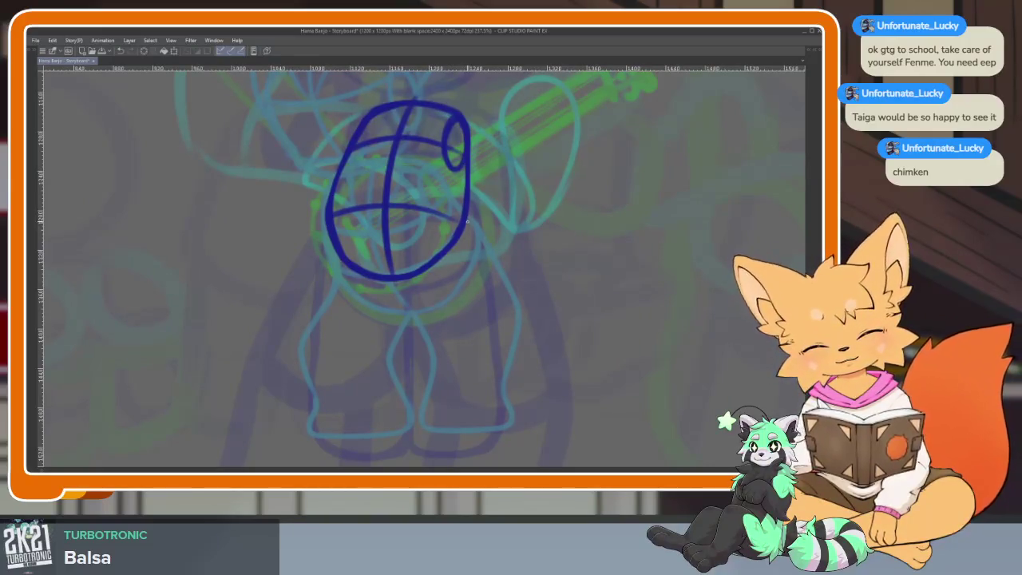
Draw the torso's long right line and left side, closing them into a rounded loop.
{"action": "left_click_drag", "start_coordinate": [469, 230], "coordinate": [482, 321]}
{"action": "key", "text": "ctrl+z"}
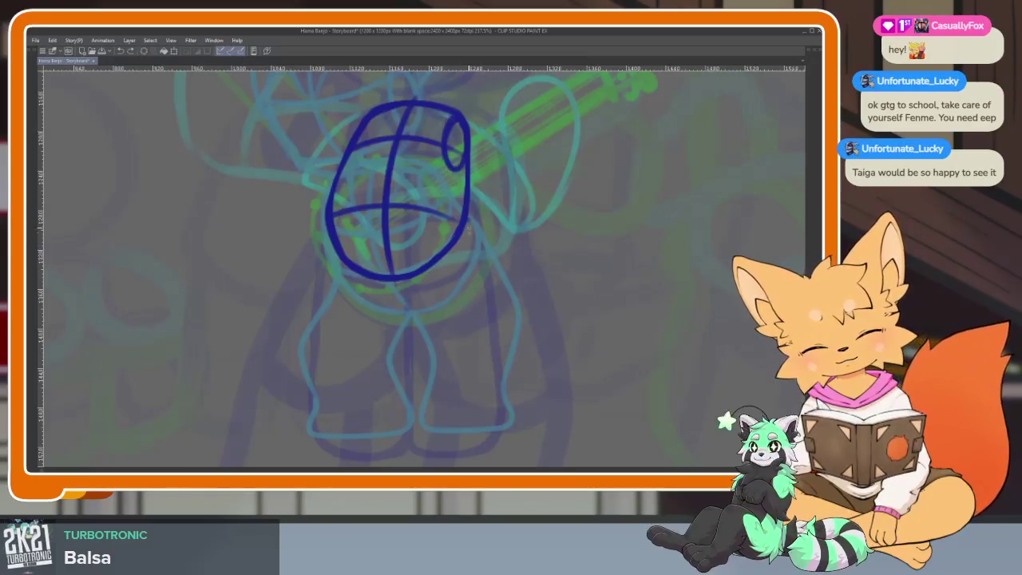
{"action": "left_click_drag", "start_coordinate": [469, 230], "coordinate": [479, 379]}
{"action": "key", "text": "ctrl+z"}
{"action": "left_click_drag", "start_coordinate": [470, 231], "coordinate": [489, 369]}
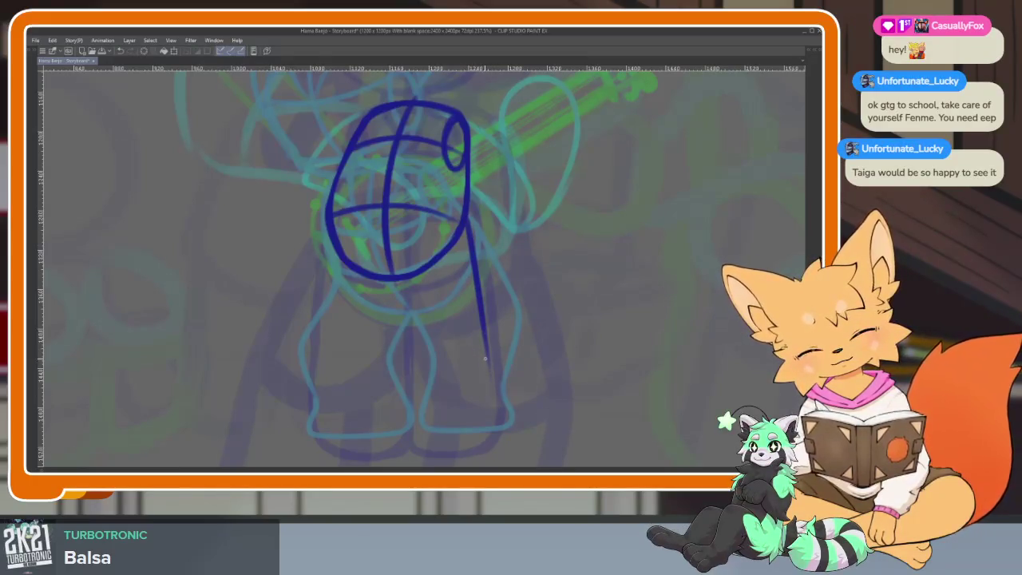
{"action": "mouse_move", "coordinate": [391, 280]}
{"action": "left_mouse_down"}
{"action": "mouse_move", "coordinate": [396, 374]}
{"action": "mouse_move", "coordinate": [471, 414]}
{"action": "left_mouse_up"}
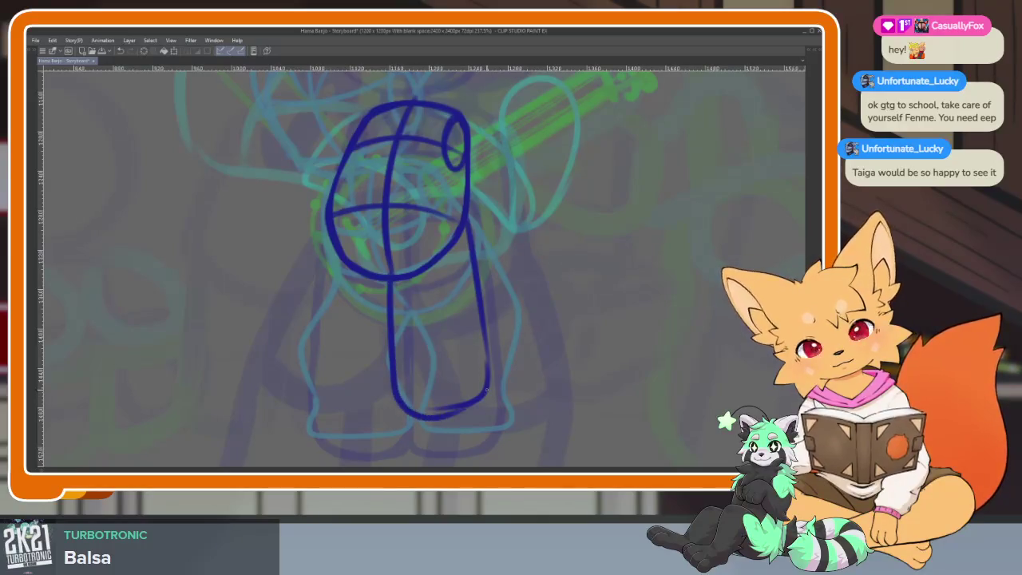
{"action": "key", "text": "ctrl+z"}
{"action": "key", "text": "ctrl+z"}
{"action": "left_click_drag", "start_coordinate": [391, 279], "coordinate": [399, 403]}
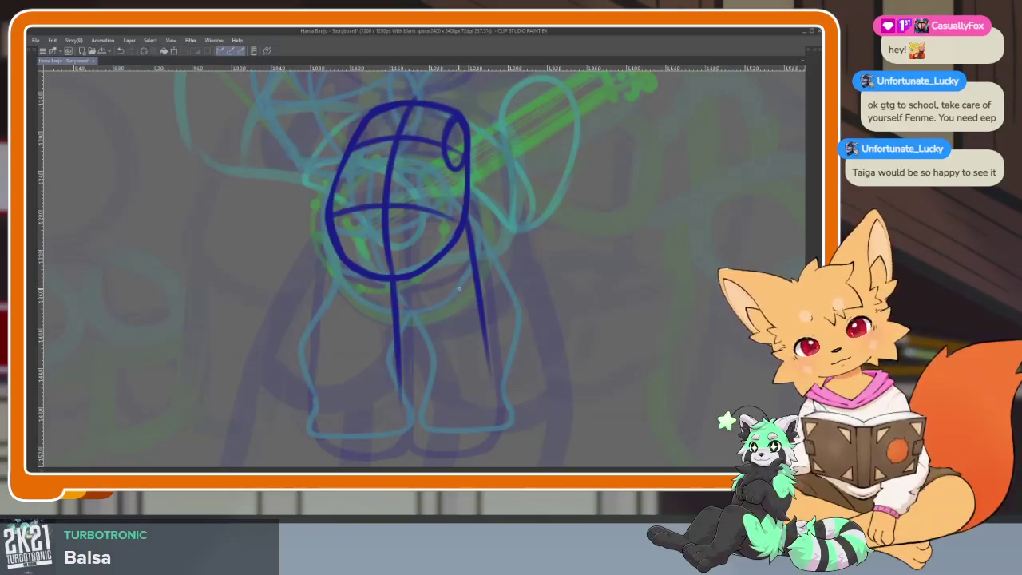
{"action": "mouse_move", "coordinate": [467, 289]}
{"action": "left_mouse_down"}
{"action": "mouse_move", "coordinate": [479, 387]}
{"action": "mouse_move", "coordinate": [393, 342]}
{"action": "left_mouse_up"}
{"action": "key", "text": "ctrl+z"}
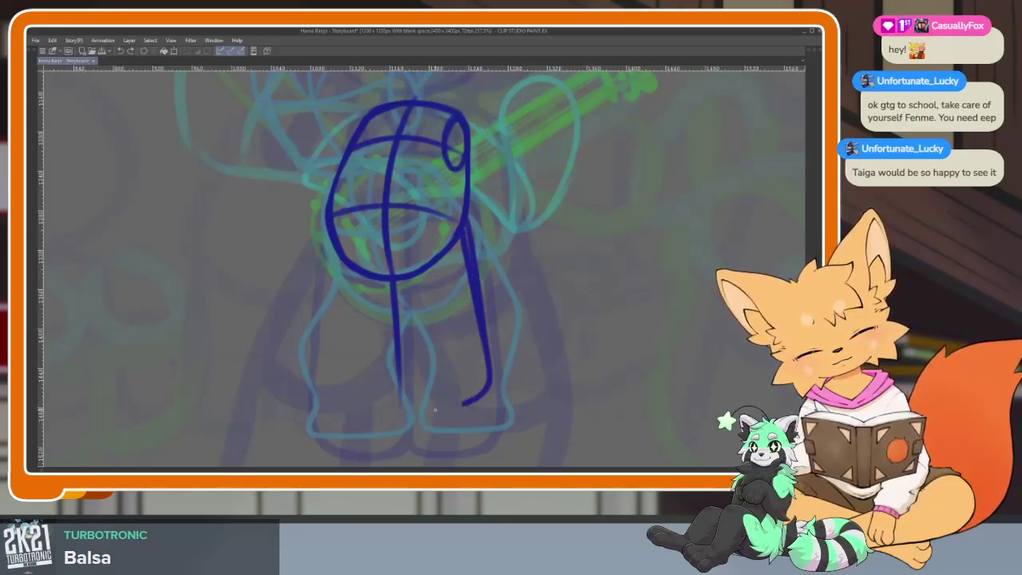
{"action": "left_click_drag", "start_coordinate": [442, 410], "coordinate": [391, 253]}
Erase the doubled right side of the torso and retrace it more boldly.
{"action": "scroll", "coordinate": [527, 390], "scroll_direction": "down", "scroll_amount": 2}
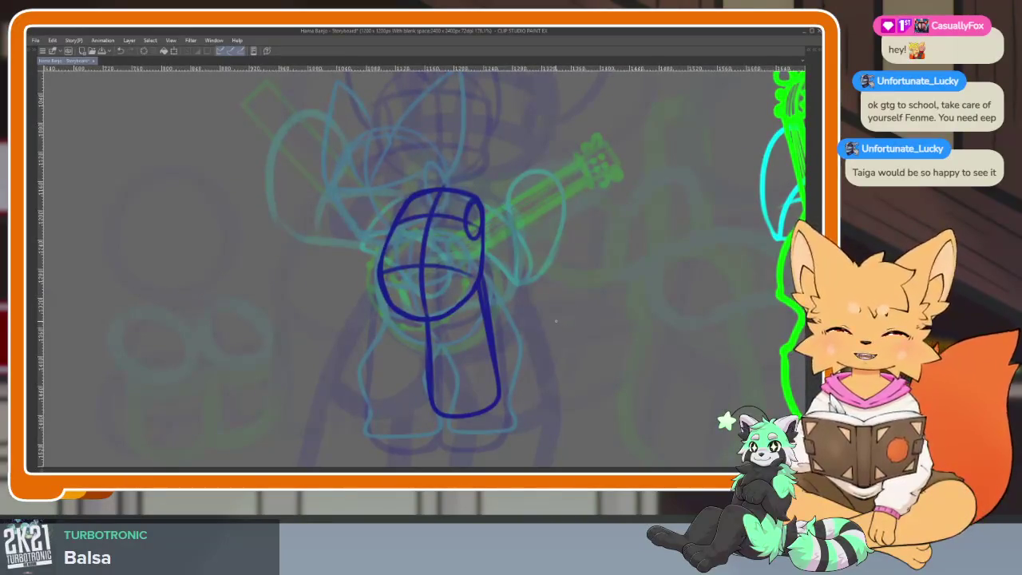
{"action": "scroll", "coordinate": [479, 369], "scroll_direction": "up", "scroll_amount": 1}
{"action": "scroll", "coordinate": [493, 379], "scroll_direction": "up", "scroll_amount": 1}
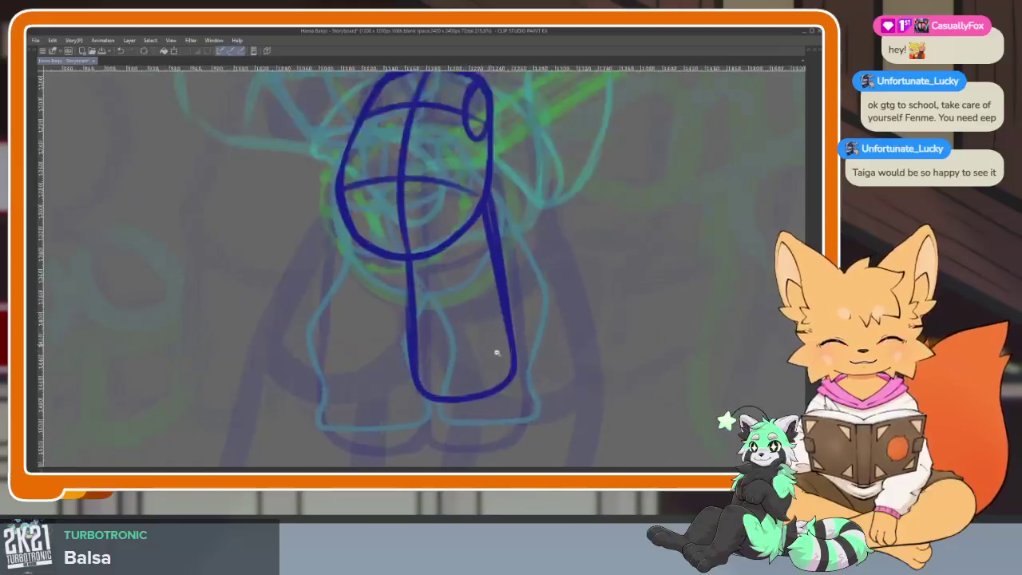
{"action": "scroll", "coordinate": [493, 348], "scroll_direction": "up", "scroll_amount": 1}
{"action": "left_click_drag", "start_coordinate": [489, 168], "coordinate": [520, 391]}
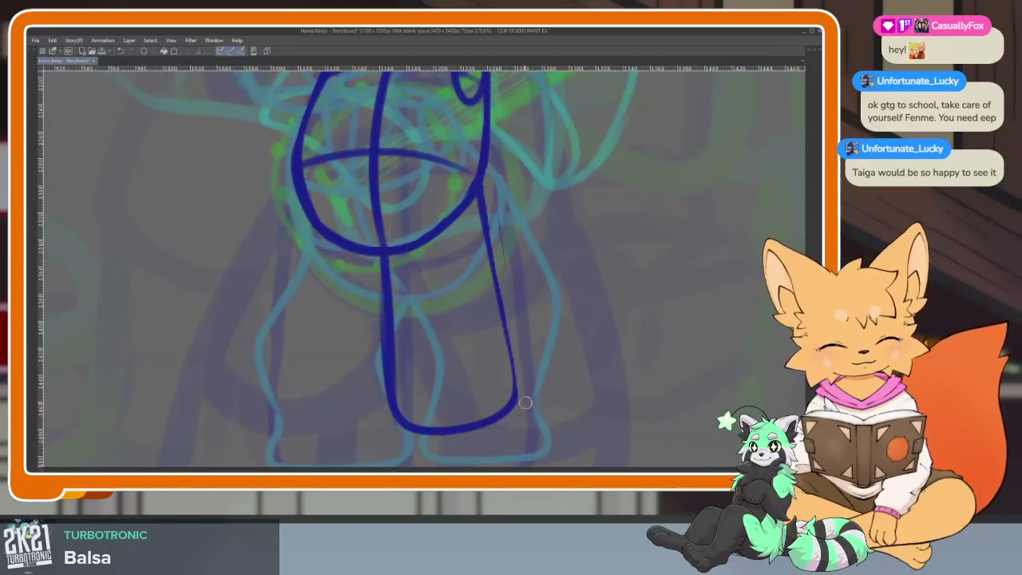
{"action": "left_click_drag", "start_coordinate": [485, 153], "coordinate": [396, 412]}
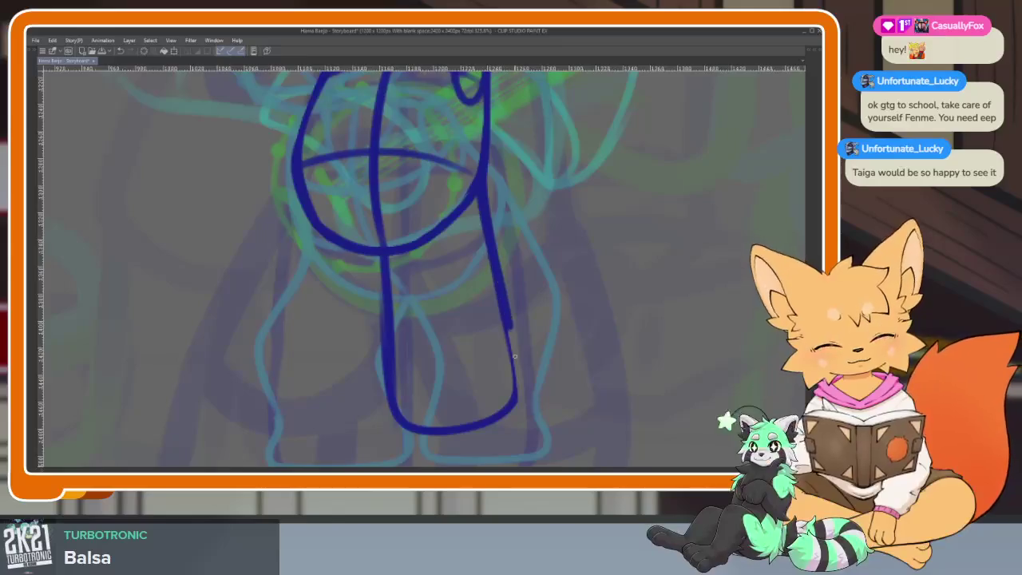
Draw an arm loop angled down-left from the head.
{"action": "mouse_move", "coordinate": [375, 222]}
{"action": "left_mouse_down"}
{"action": "mouse_move", "coordinate": [548, 319]}
{"action": "mouse_move", "coordinate": [575, 298]}
{"action": "left_mouse_up"}
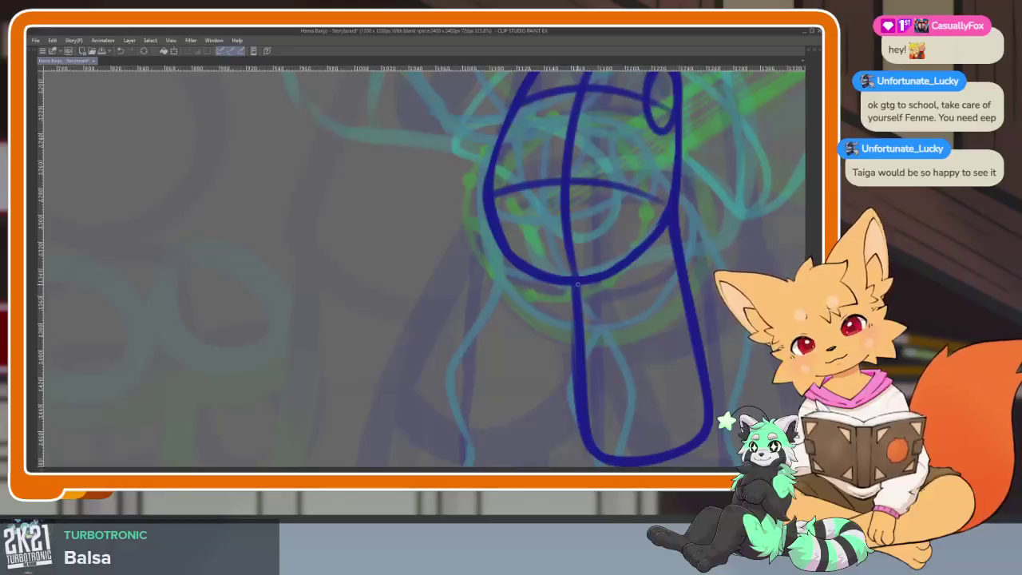
{"action": "mouse_move", "coordinate": [484, 199]}
{"action": "left_mouse_down"}
{"action": "mouse_move", "coordinate": [358, 285]}
{"action": "mouse_move", "coordinate": [399, 382]}
{"action": "mouse_move", "coordinate": [573, 289]}
{"action": "left_mouse_up"}
{"action": "mouse_move", "coordinate": [479, 351]}
{"action": "left_mouse_down"}
{"action": "mouse_move", "coordinate": [350, 297]}
{"action": "mouse_move", "coordinate": [470, 205]}
{"action": "left_mouse_up"}
{"action": "scroll", "coordinate": [589, 256], "scroll_direction": "down", "scroll_amount": 5}
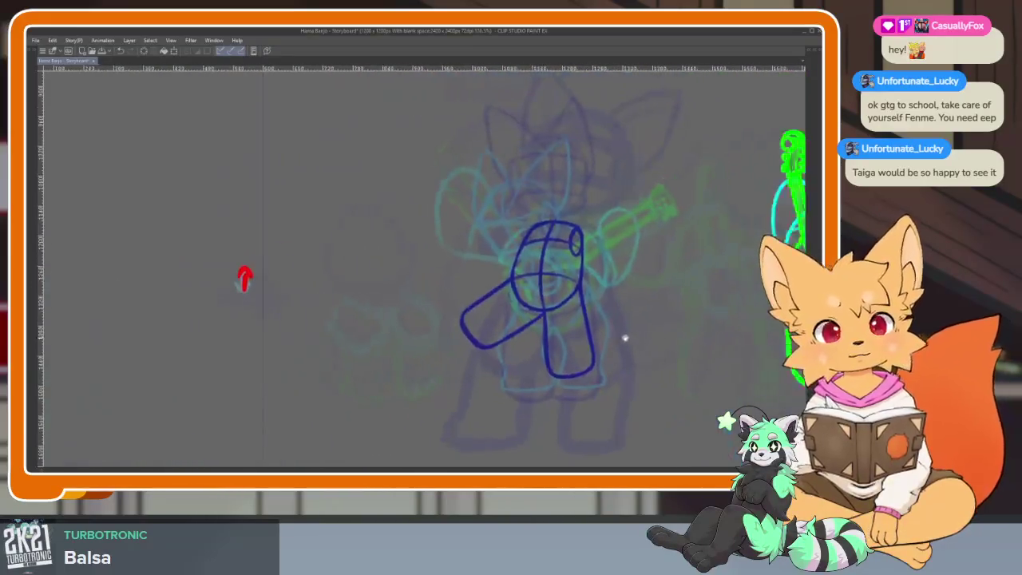
{"action": "scroll", "coordinate": [244, 277], "scroll_direction": "up", "scroll_amount": 2}
{"action": "scroll", "coordinate": [160, 299], "scroll_direction": "up", "scroll_amount": 1}
Flip between neighbouring frames to compare, ending on the next frame.
{"action": "key", "text": "Right"}
{"action": "key", "text": "Left"}
{"action": "key", "text": "Right"}
{"action": "key", "text": "Left"}
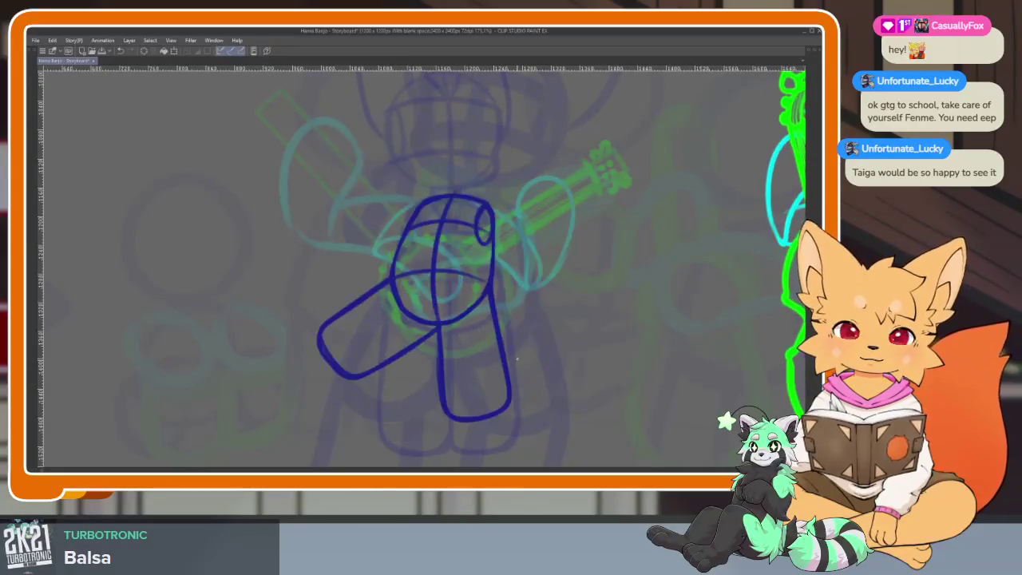
{"action": "key", "text": "Right"}
Hide the interface panels and flip through neighbouring frames for reference.
{"action": "scroll", "coordinate": [424, 337], "scroll_direction": "up", "scroll_amount": 3}
{"action": "scroll", "coordinate": [423, 337], "scroll_direction": "down", "scroll_amount": 2}
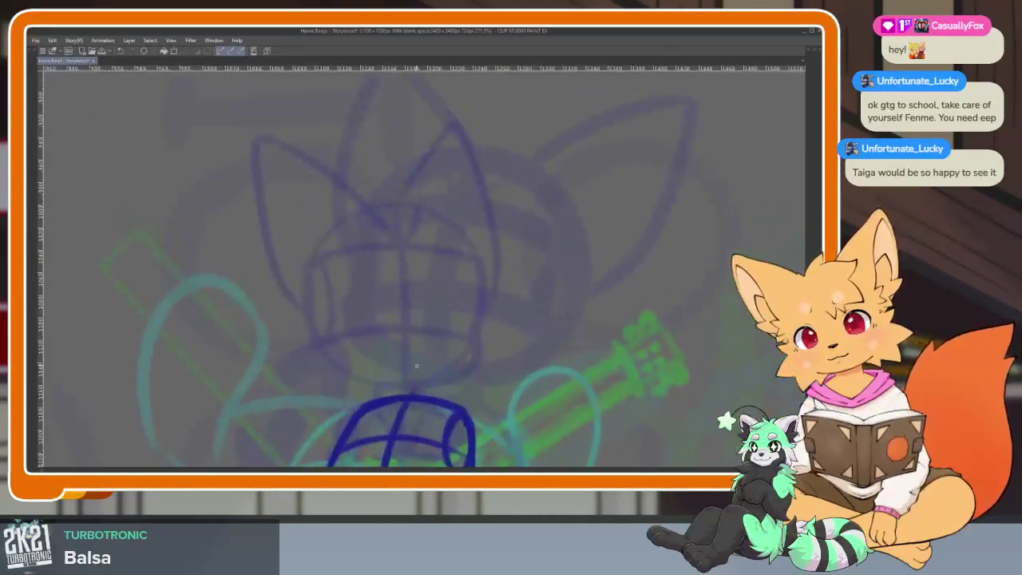
{"action": "key", "text": "Tab"}
{"action": "key", "text": "Tab"}
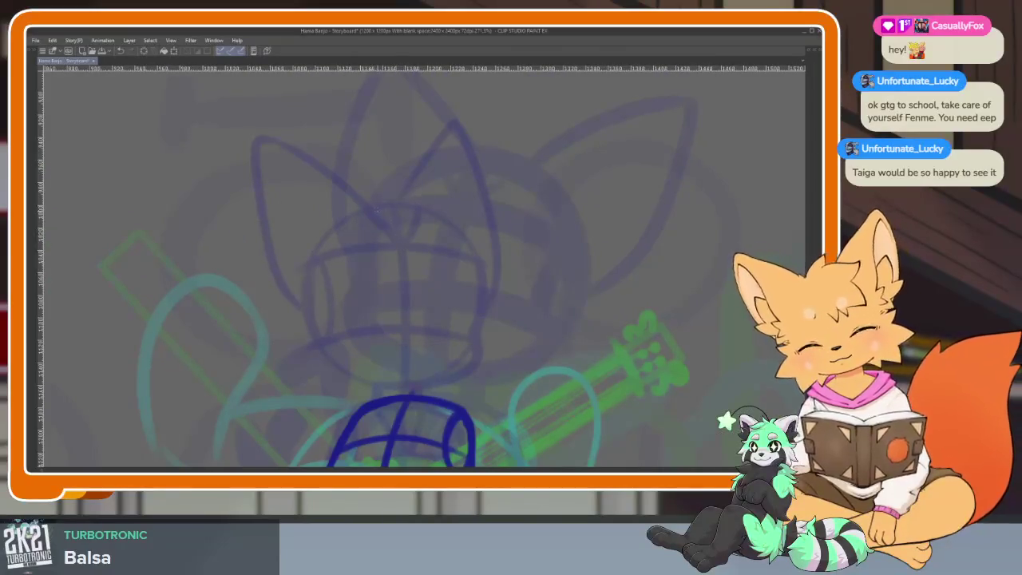
{"action": "key", "text": "Right"}
{"action": "key", "text": "Right"}
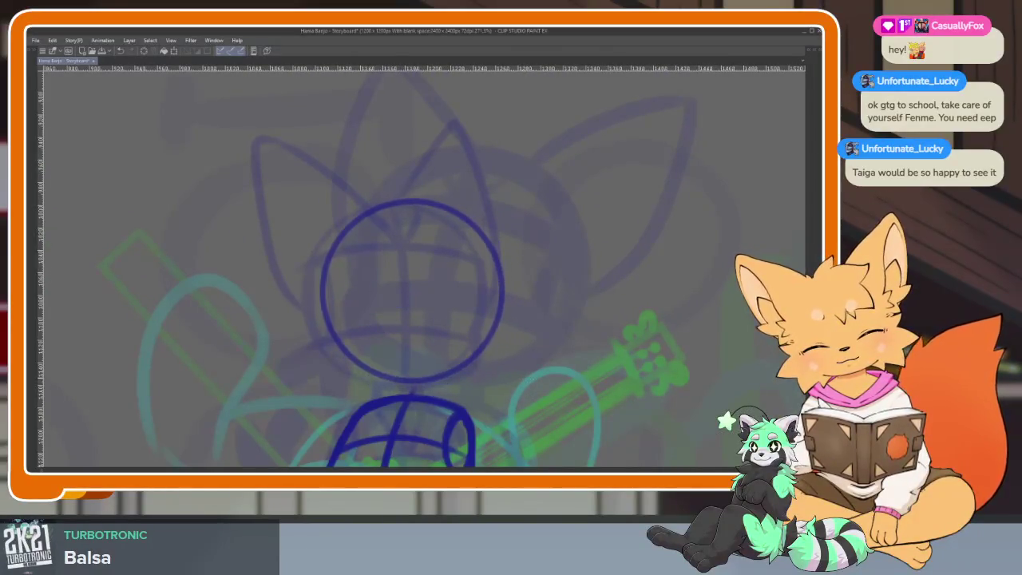
{"action": "key", "text": "Left"}
{"action": "key", "text": "Left"}
Draw a centre guide to the chin and two cross guides on the head.
{"action": "left_click_drag", "start_coordinate": [355, 213], "coordinate": [357, 209]}
{"action": "key", "text": "ctrl+z"}
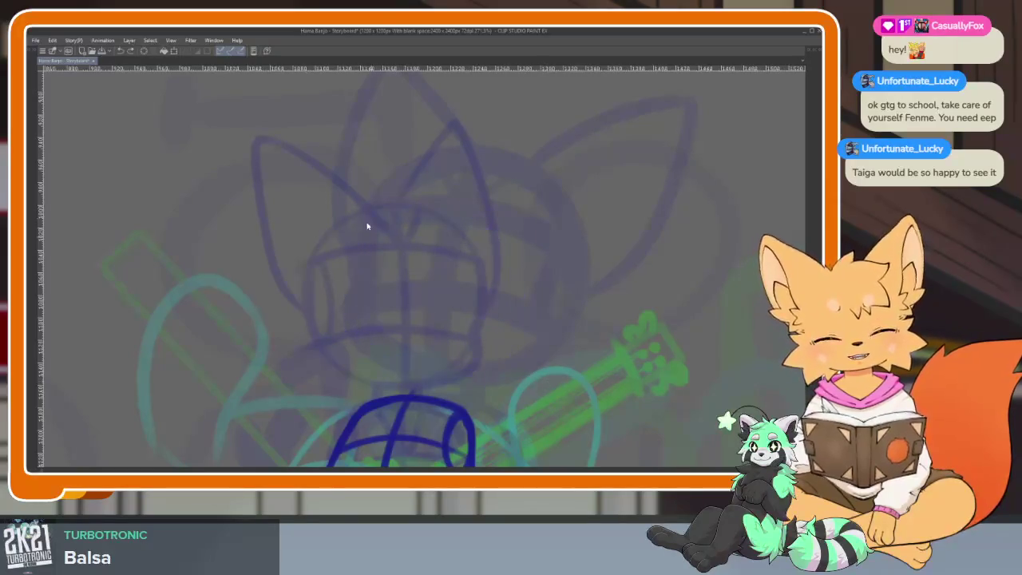
{"action": "left_click_drag", "start_coordinate": [415, 199], "coordinate": [414, 257]}
{"action": "key", "text": "ctrl+z"}
{"action": "left_click_drag", "start_coordinate": [406, 305], "coordinate": [407, 379]}
{"action": "left_click_drag", "start_coordinate": [343, 345], "coordinate": [505, 326]}
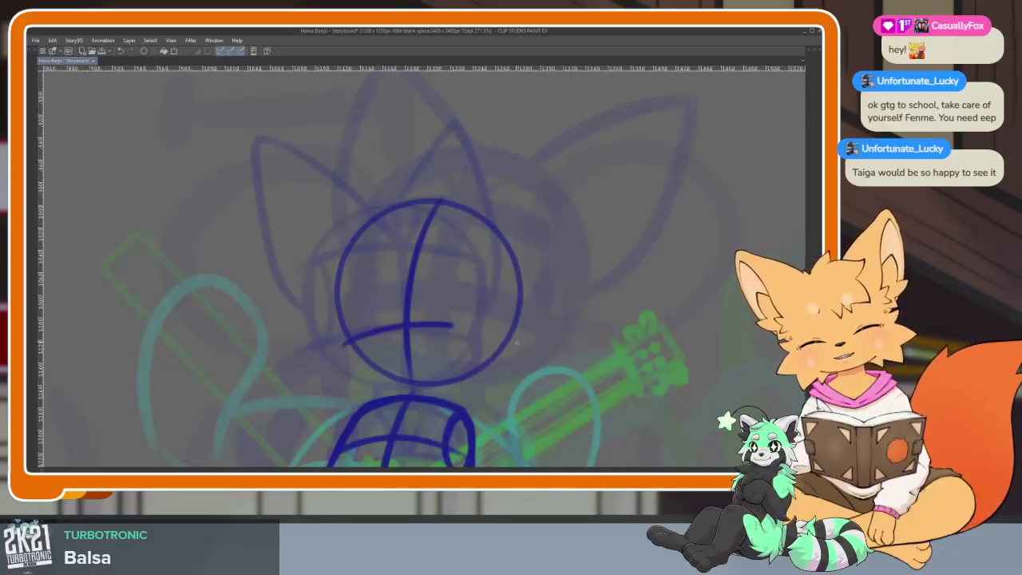
{"action": "left_click_drag", "start_coordinate": [337, 290], "coordinate": [471, 259]}
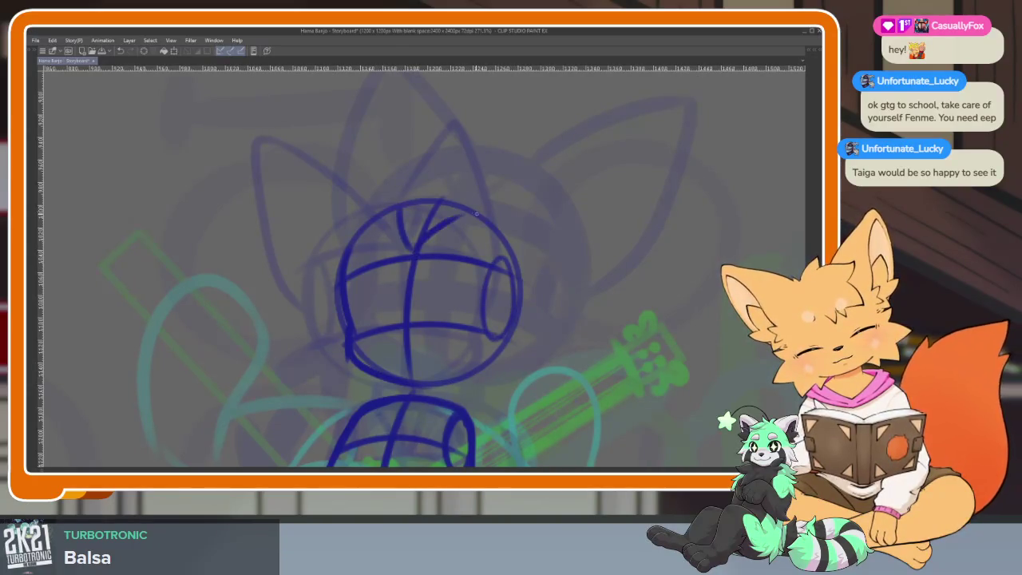
{"action": "scroll", "coordinate": [475, 214], "scroll_direction": "up", "scroll_amount": 1}
Draw the pointed ear outline and a stroke down the head's left side.
{"action": "left_click_drag", "start_coordinate": [463, 232], "coordinate": [553, 187]}
{"action": "key", "text": "ctrl+z"}
{"action": "left_click_drag", "start_coordinate": [541, 287], "coordinate": [512, 320]}
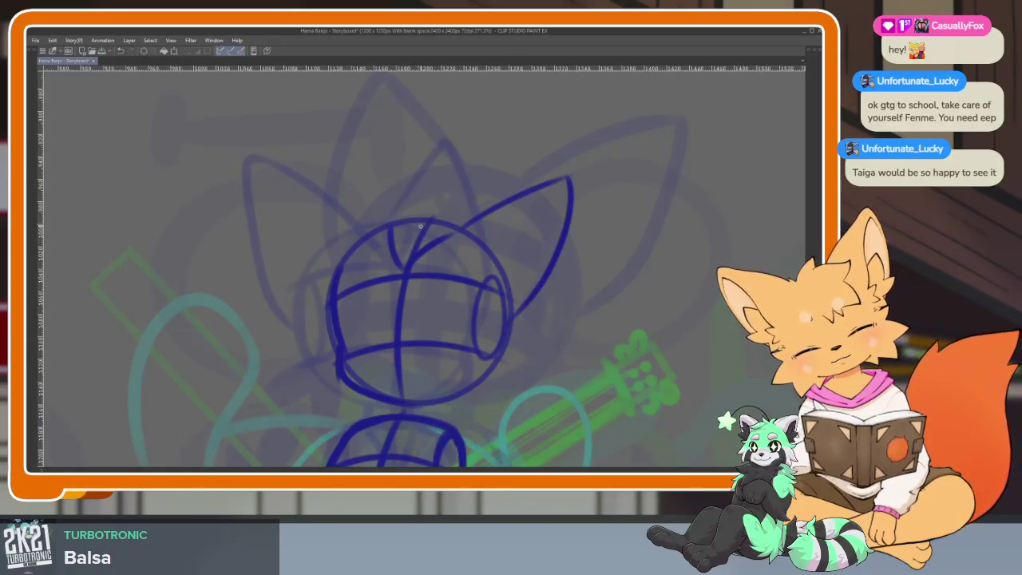
{"action": "left_click_drag", "start_coordinate": [377, 136], "coordinate": [319, 335]}
{"action": "scroll", "coordinate": [569, 322], "scroll_direction": "down", "scroll_amount": 3}
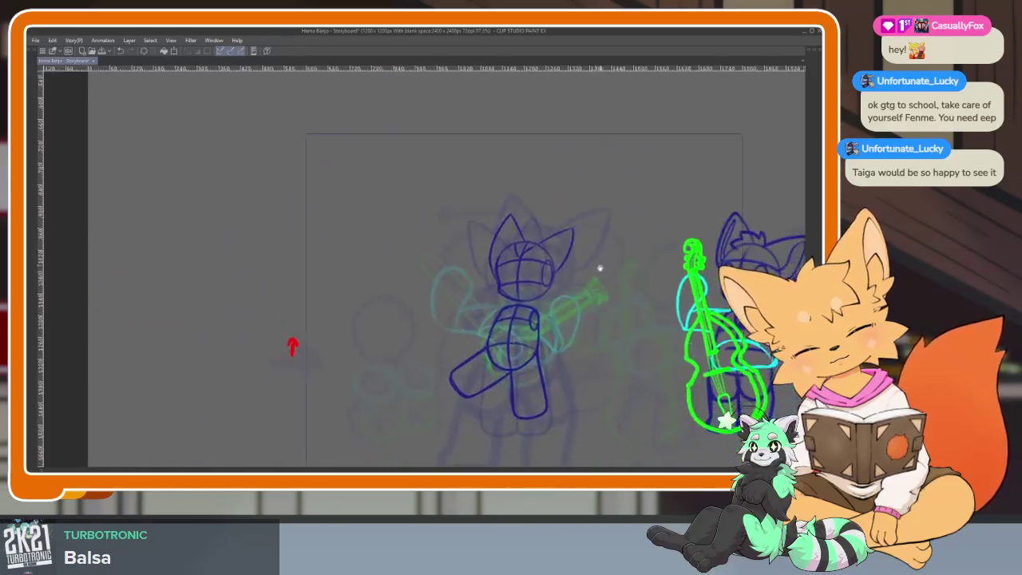
Lasso-select the fox's head, including ears and snout.
{"action": "scroll", "coordinate": [569, 322], "scroll_direction": "up", "scroll_amount": 3}
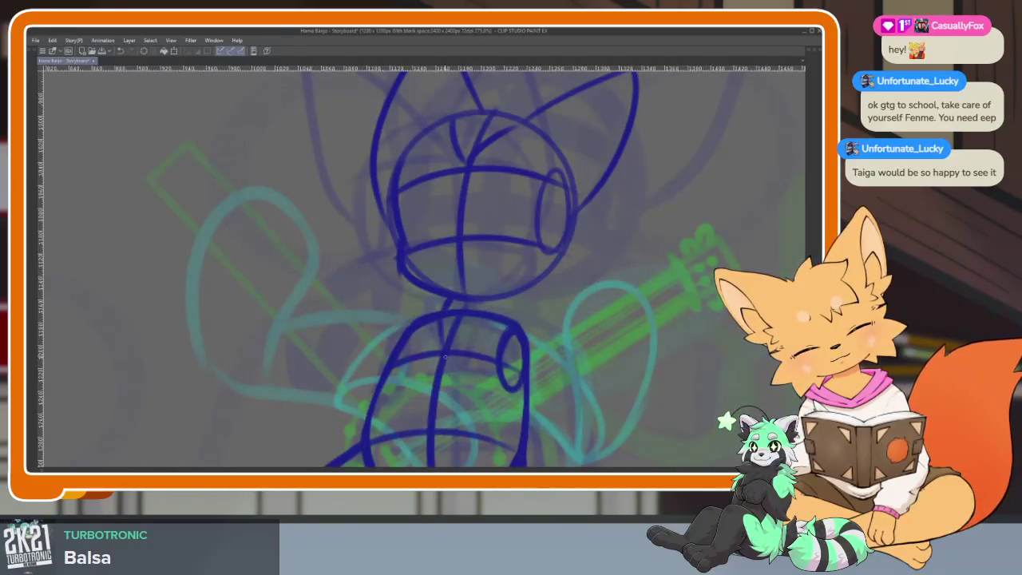
{"action": "scroll", "coordinate": [482, 302], "scroll_direction": "down", "scroll_amount": 3}
{"action": "scroll", "coordinate": [482, 302], "scroll_direction": "down", "scroll_amount": 2}
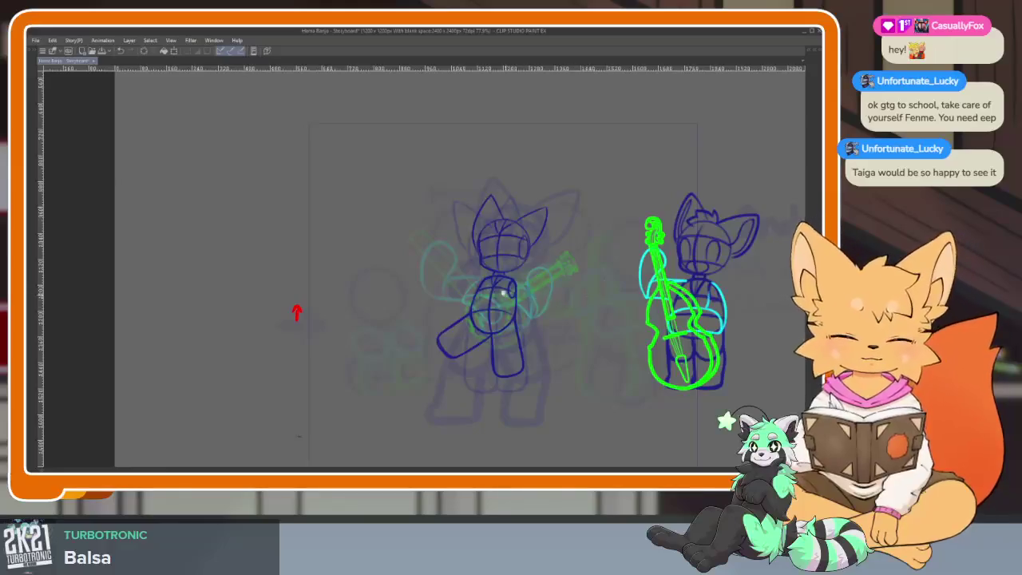
{"action": "scroll", "coordinate": [526, 328], "scroll_direction": "up", "scroll_amount": 3}
{"action": "scroll", "coordinate": [526, 329], "scroll_direction": "up", "scroll_amount": 1}
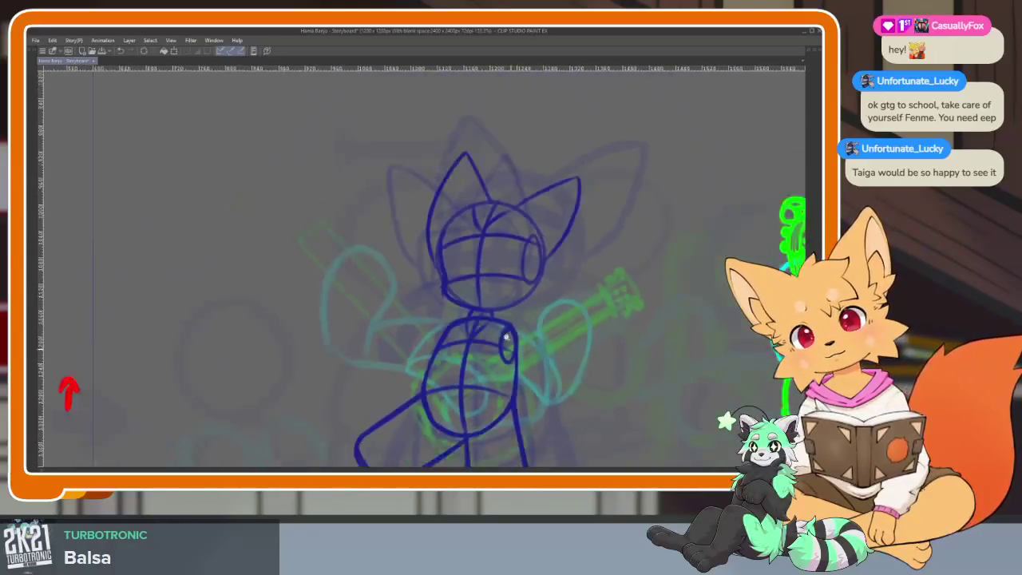
{"action": "scroll", "coordinate": [517, 355], "scroll_direction": "up", "scroll_amount": 2}
{"action": "key", "text": "Tab"}
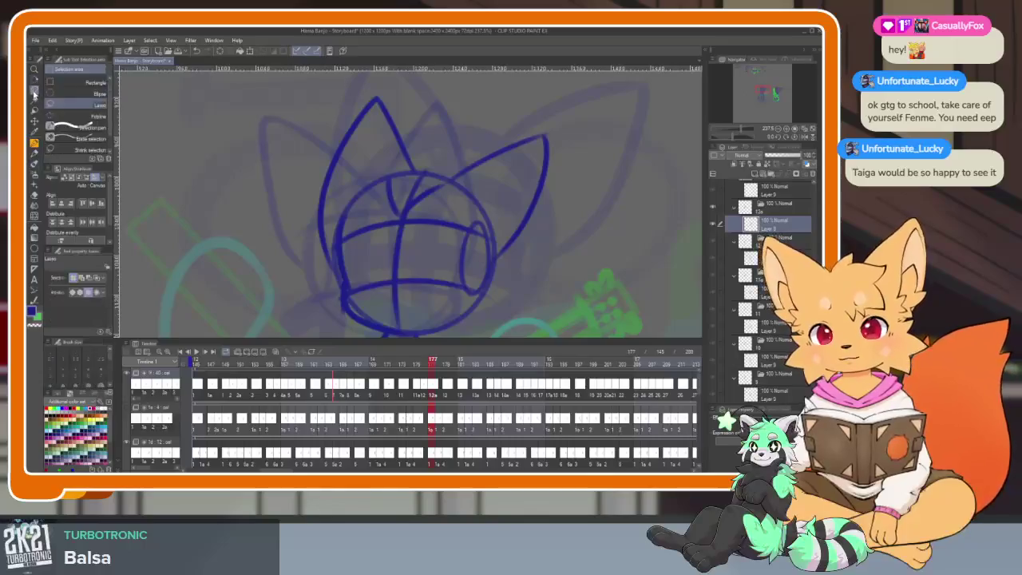
{"action": "key", "text": "Tab"}
{"action": "left_click_drag", "start_coordinate": [387, 144], "coordinate": [385, 398]}
{"action": "left_click_drag", "start_coordinate": [488, 401], "coordinate": [382, 142]}
Scale the selected head down slightly with Ctrl+T and confirm.
{"action": "key", "text": "ctrl+t"}
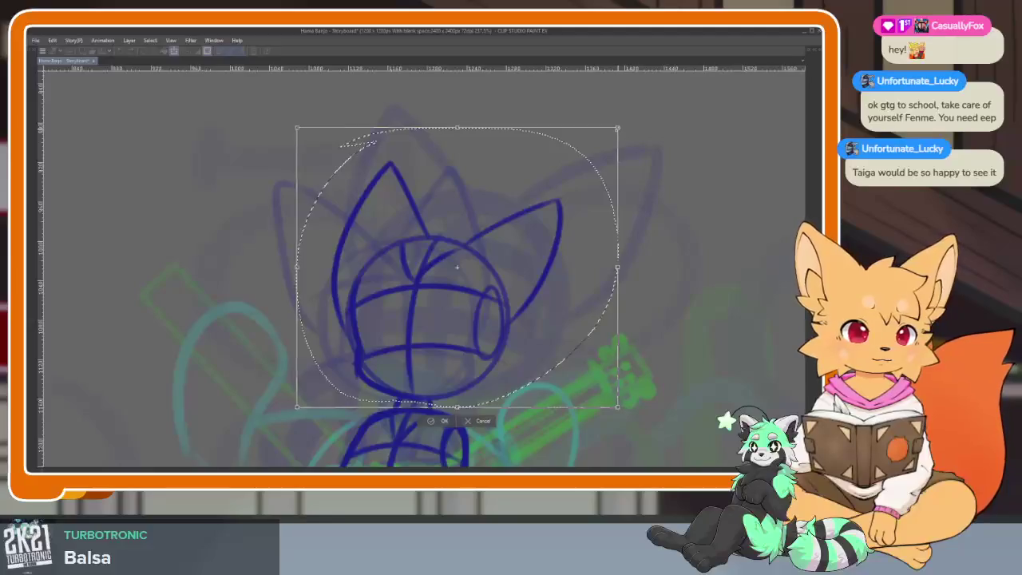
{"action": "left_click_drag", "start_coordinate": [296, 127], "coordinate": [302, 135]}
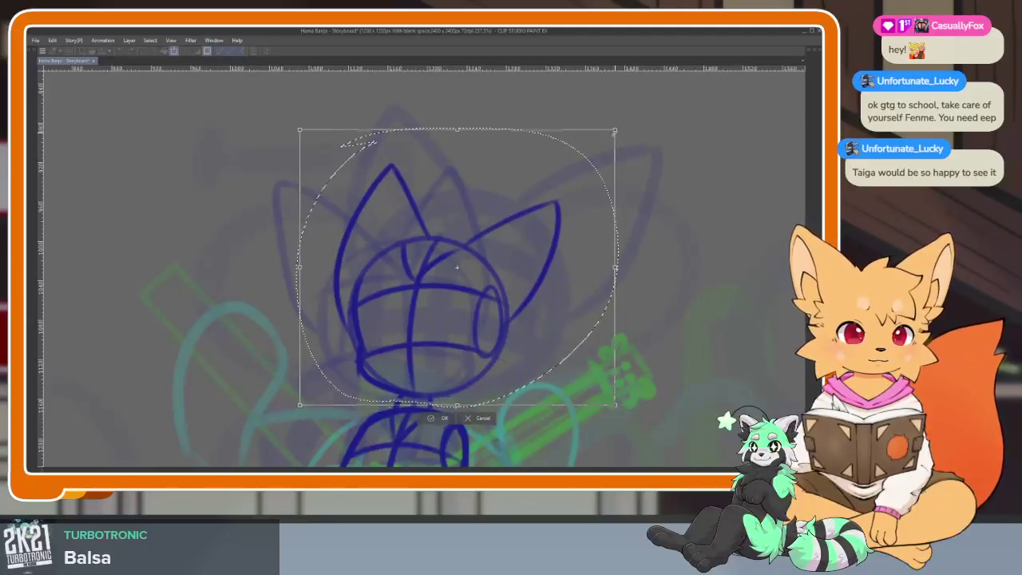
{"action": "left_click", "coordinate": [439, 421]}
{"action": "scroll", "coordinate": [447, 320], "scroll_direction": "down", "scroll_amount": 3}
{"action": "scroll", "coordinate": [399, 319], "scroll_direction": "up", "scroll_amount": 2}
{"action": "scroll", "coordinate": [489, 350], "scroll_direction": "up", "scroll_amount": 2}
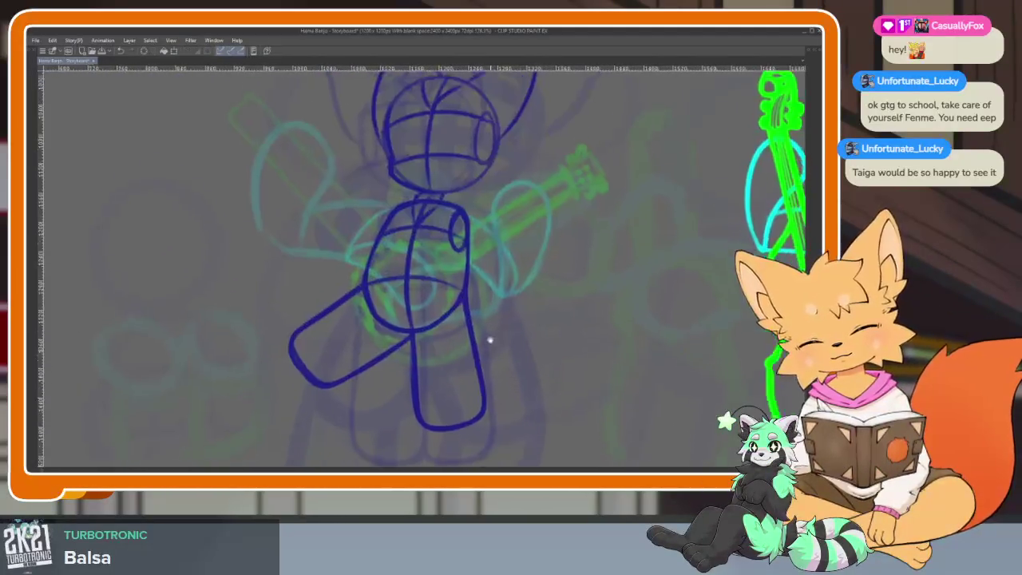
Redraw the limb kicking down-left, erasing its doubled outline and thinning its upper edge.
{"action": "scroll", "coordinate": [489, 349], "scroll_direction": "up", "scroll_amount": 1}
{"action": "scroll", "coordinate": [485, 341], "scroll_direction": "up", "scroll_amount": 2}
{"action": "left_click_drag", "start_coordinate": [479, 279], "coordinate": [332, 369]}
{"action": "key", "text": "ctrl+z"}
{"action": "left_click_drag", "start_coordinate": [486, 276], "coordinate": [330, 372]}
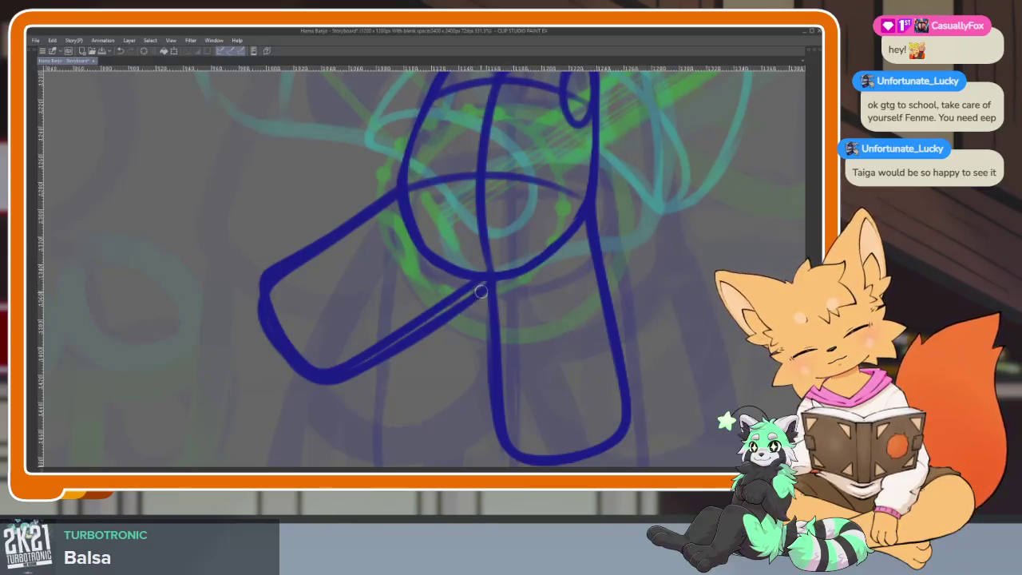
{"action": "left_click_drag", "start_coordinate": [475, 295], "coordinate": [339, 380]}
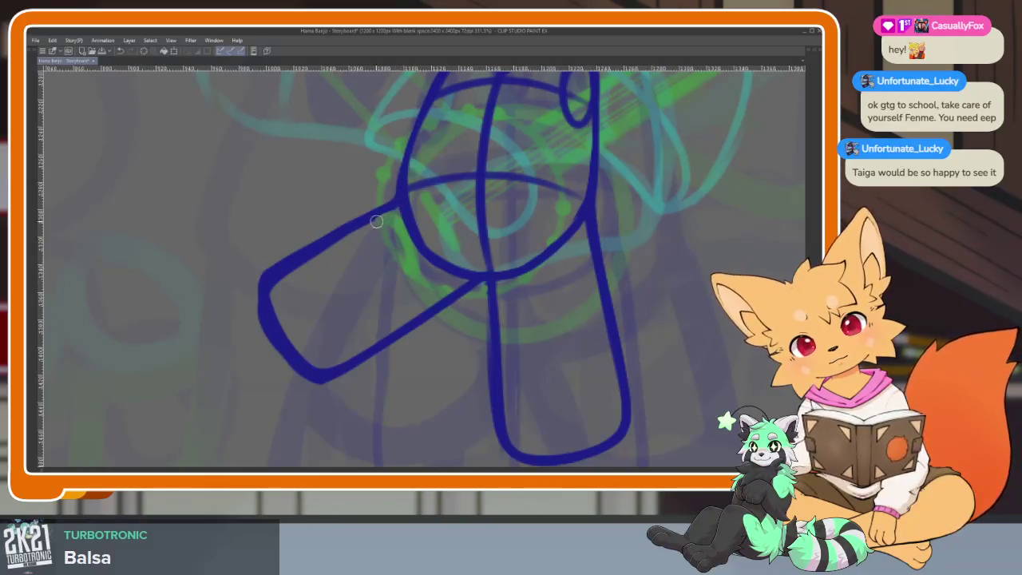
{"action": "left_click_drag", "start_coordinate": [383, 219], "coordinate": [275, 277]}
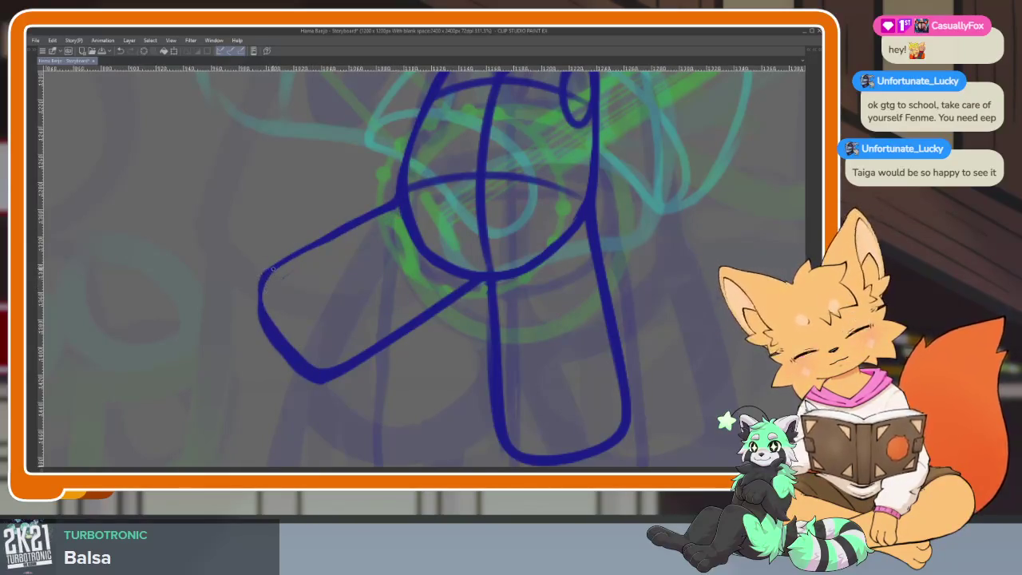
Redraw the torso's left edge, darken the waist line and erase stray loop strokes.
{"action": "scroll", "coordinate": [523, 355], "scroll_direction": "down", "scroll_amount": 5}
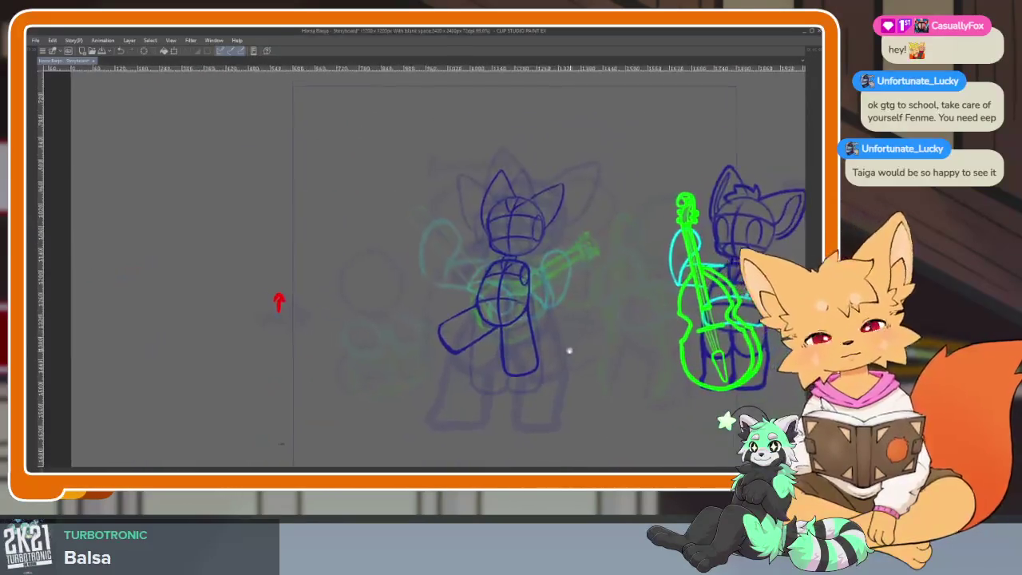
{"action": "scroll", "coordinate": [490, 331], "scroll_direction": "up", "scroll_amount": 2}
{"action": "scroll", "coordinate": [491, 331], "scroll_direction": "up", "scroll_amount": 4}
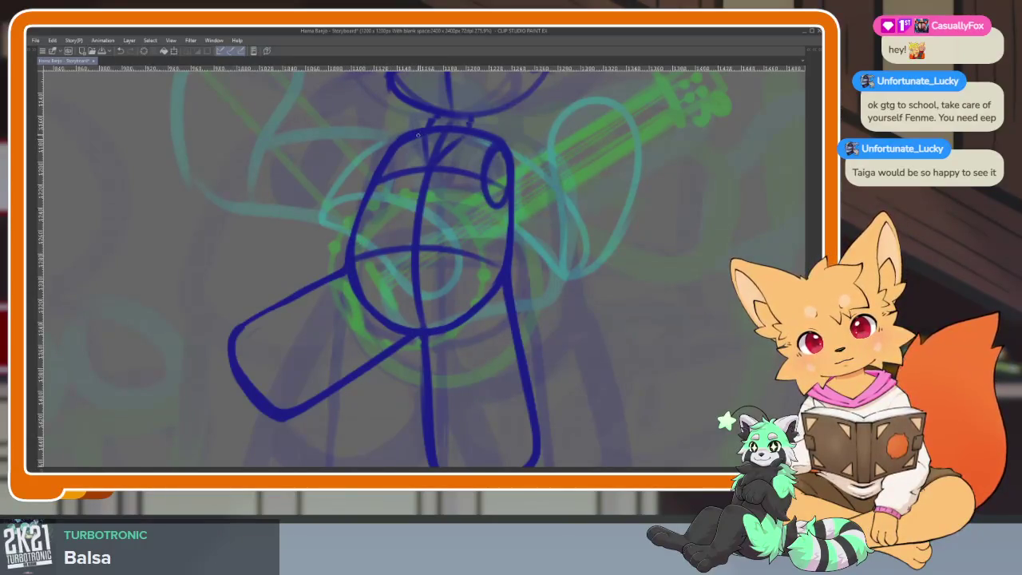
{"action": "left_click_drag", "start_coordinate": [396, 156], "coordinate": [367, 306]}
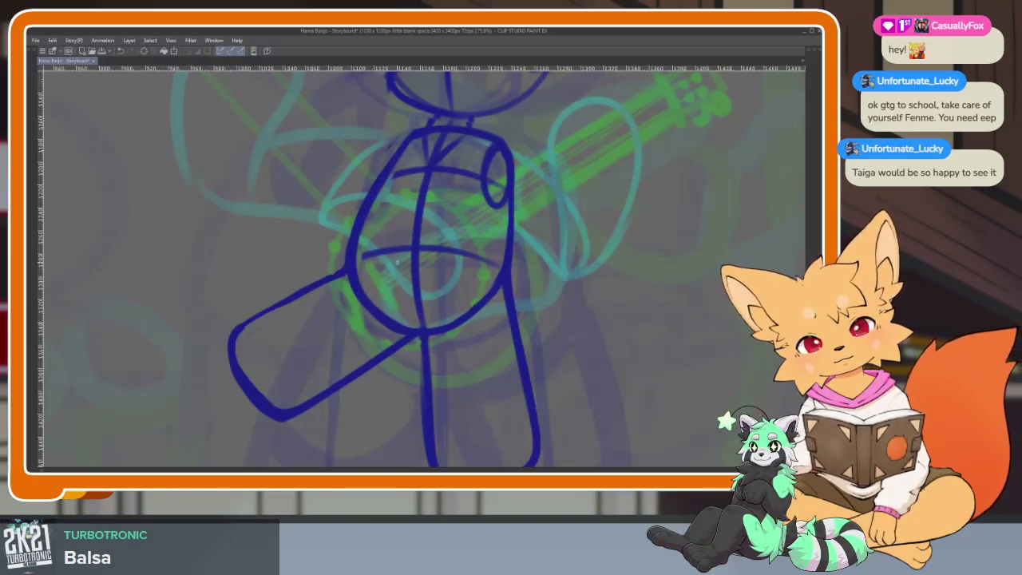
{"action": "left_click_drag", "start_coordinate": [369, 255], "coordinate": [409, 252]}
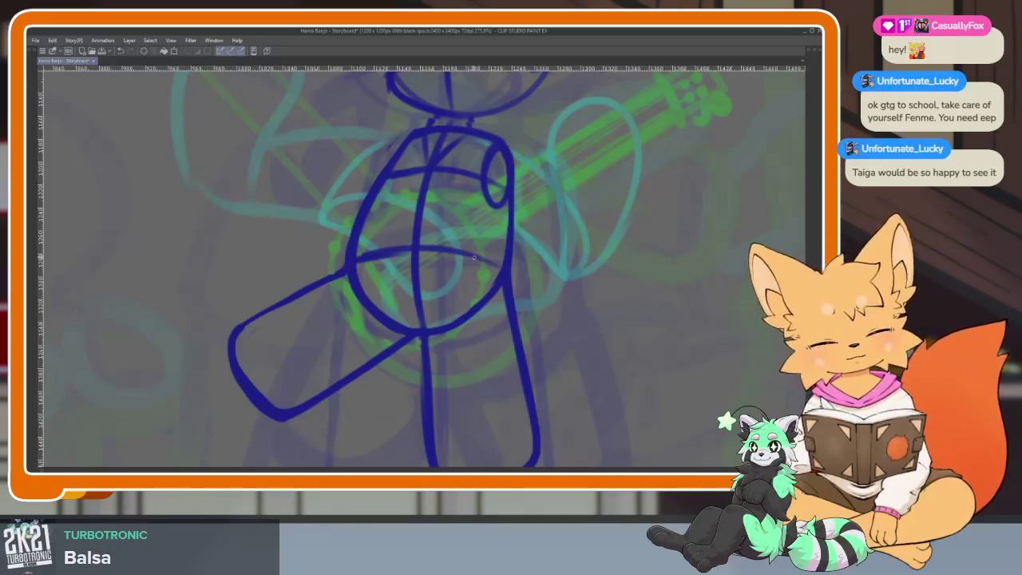
{"action": "scroll", "coordinate": [543, 304], "scroll_direction": "down", "scroll_amount": 5}
{"action": "scroll", "coordinate": [570, 327], "scroll_direction": "up", "scroll_amount": 6}
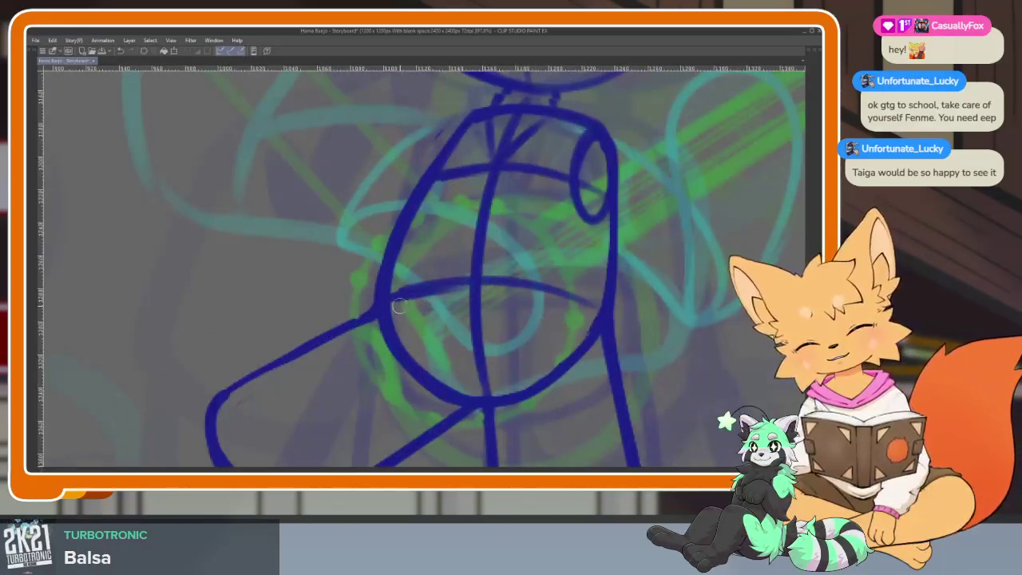
{"action": "scroll", "coordinate": [551, 335], "scroll_direction": "down", "scroll_amount": 2}
{"action": "scroll", "coordinate": [309, 274], "scroll_direction": "down", "scroll_amount": 3}
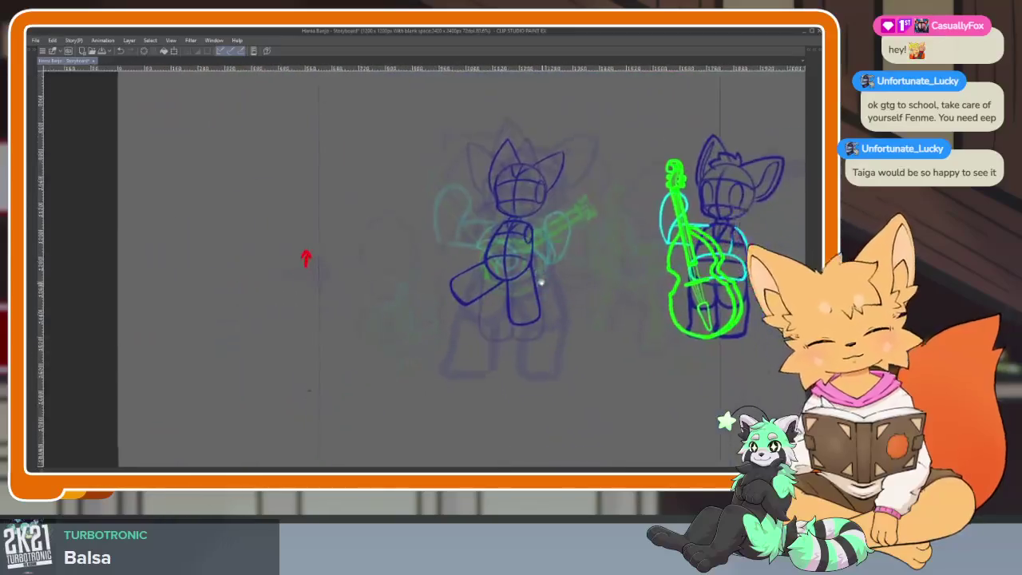
{"action": "scroll", "coordinate": [541, 311], "scroll_direction": "up", "scroll_amount": 5}
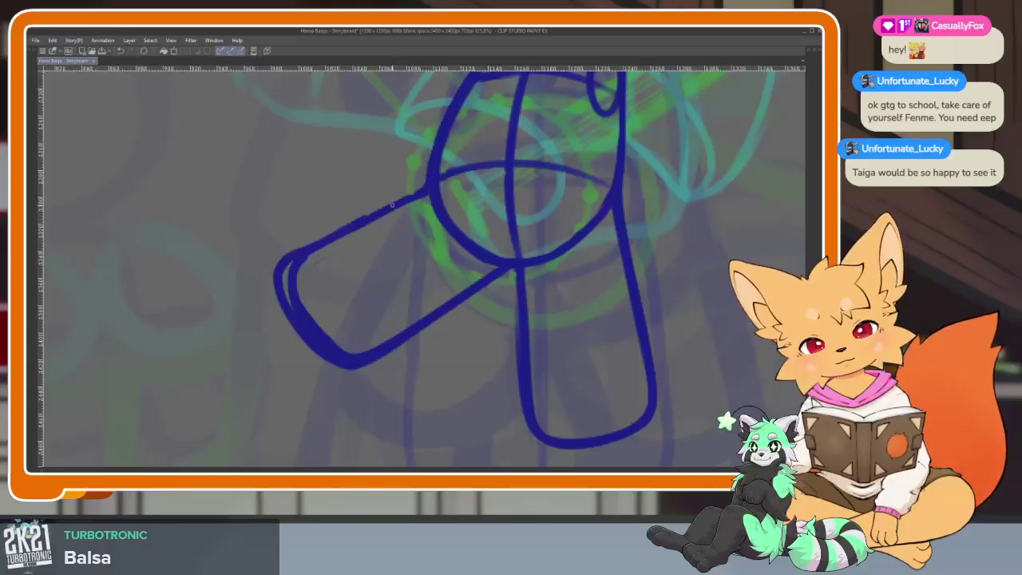
{"action": "mouse_move", "coordinate": [421, 196]}
{"action": "left_mouse_down"}
{"action": "mouse_move", "coordinate": [320, 244]}
{"action": "mouse_move", "coordinate": [289, 305]}
{"action": "mouse_move", "coordinate": [335, 346]}
{"action": "left_mouse_up"}
{"action": "scroll", "coordinate": [332, 325], "scroll_direction": "down", "scroll_amount": 3}
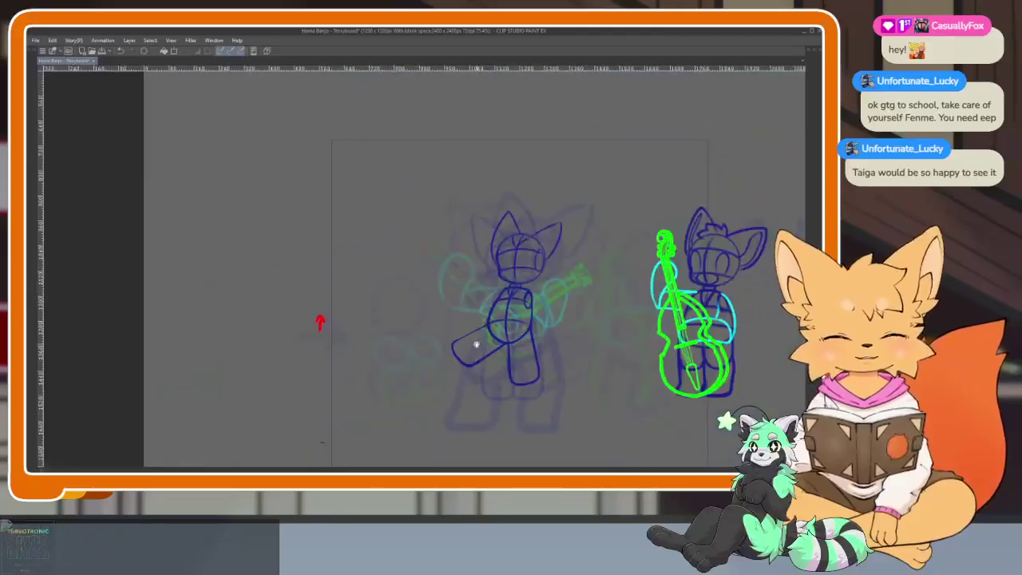
Play the timeline to preview the fox and bass player animation.
{"action": "scroll", "coordinate": [496, 377], "scroll_direction": "up", "scroll_amount": 3}
{"action": "scroll", "coordinate": [496, 376], "scroll_direction": "down", "scroll_amount": 1}
{"action": "scroll", "coordinate": [506, 349], "scroll_direction": "down", "scroll_amount": 1}
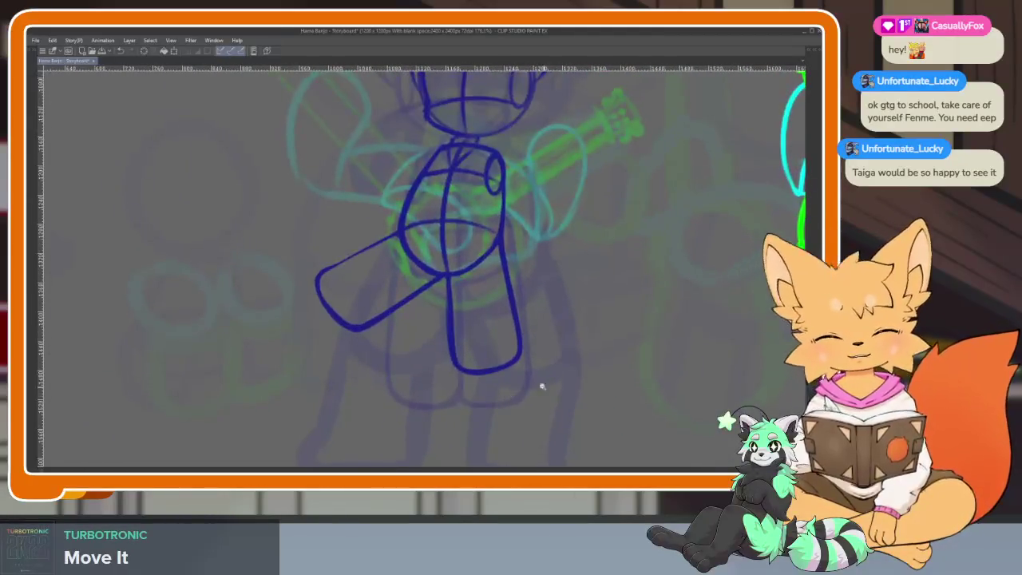
{"action": "scroll", "coordinate": [543, 388], "scroll_direction": "down", "scroll_amount": 2}
{"action": "scroll", "coordinate": [605, 349], "scroll_direction": "up", "scroll_amount": 3}
{"action": "scroll", "coordinate": [554, 365], "scroll_direction": "down", "scroll_amount": 1}
{"action": "scroll", "coordinate": [555, 388], "scroll_direction": "up", "scroll_amount": 1}
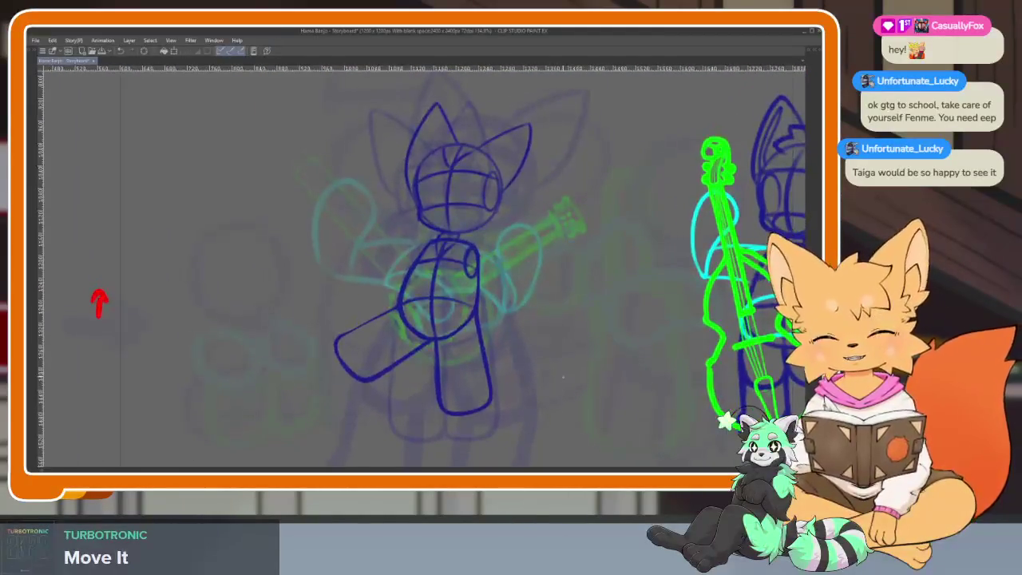
{"action": "scroll", "coordinate": [563, 377], "scroll_direction": "down", "scroll_amount": 1}
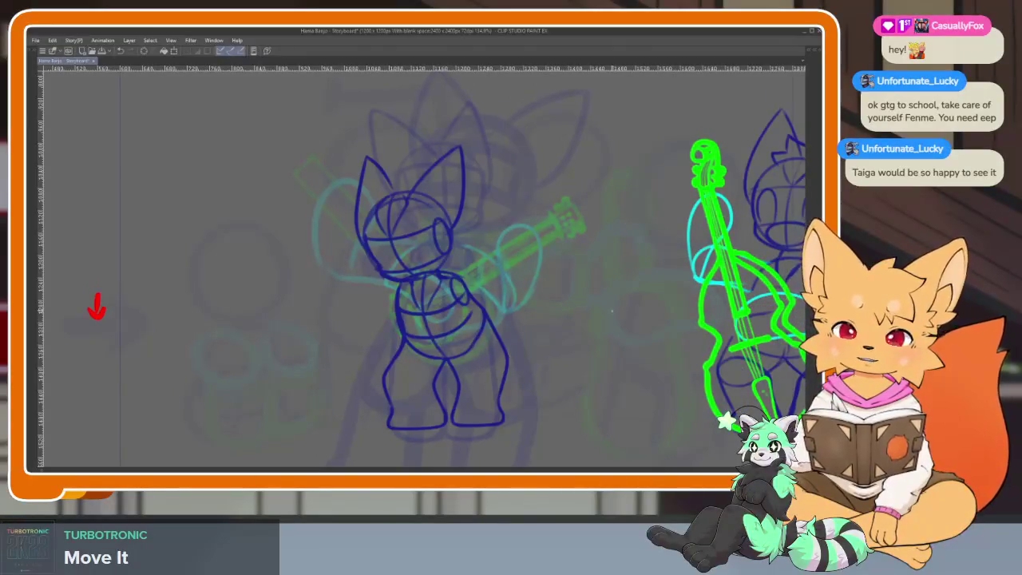
{"action": "key", "text": "Return"}
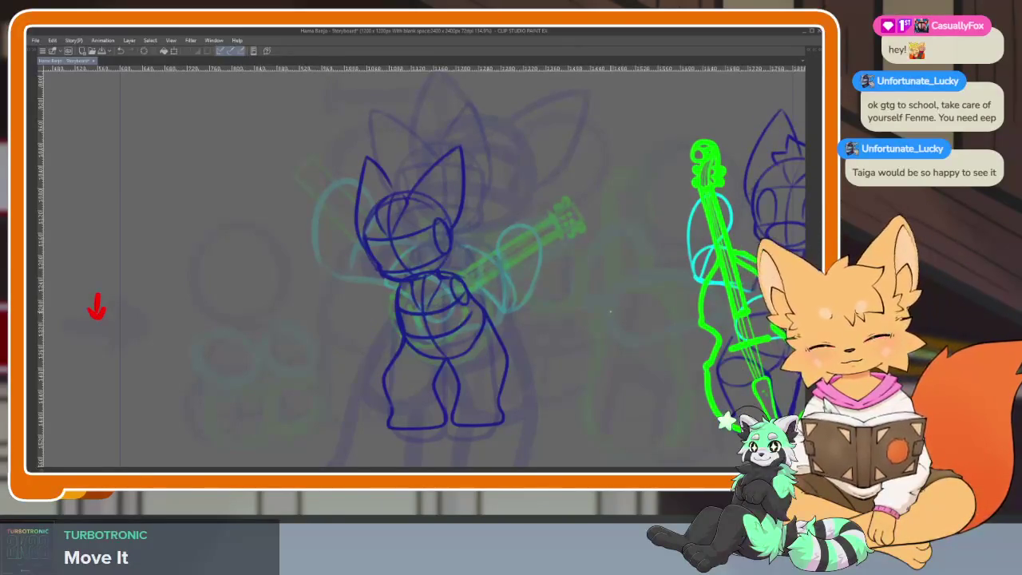
Toggle the palettes on and off around the canvas.
{"action": "key", "text": "Tab"}
{"action": "key", "text": "Tab"}
{"action": "scroll", "coordinate": [570, 372], "scroll_direction": "down", "scroll_amount": 3}
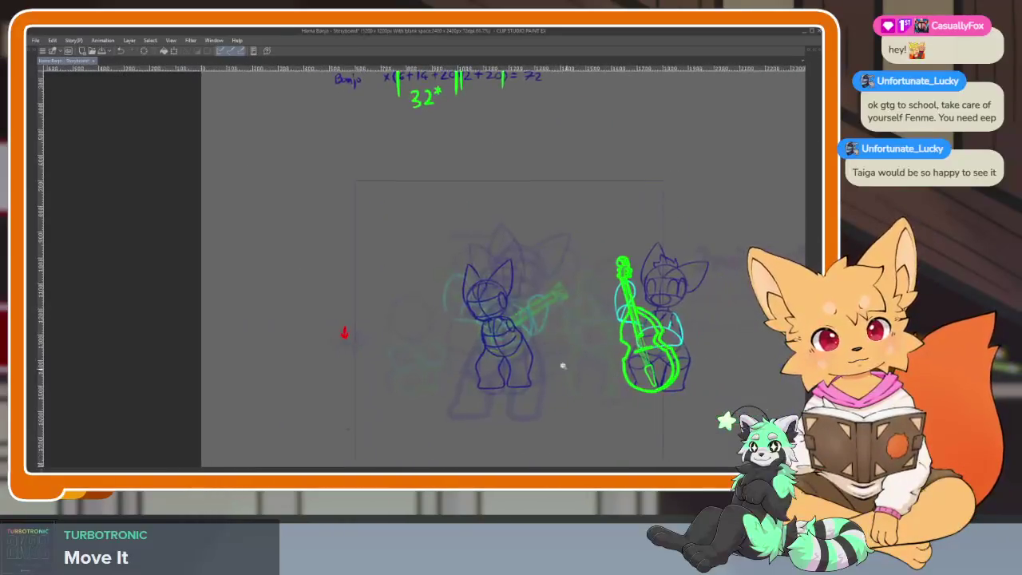
{"action": "scroll", "coordinate": [570, 372], "scroll_direction": "up", "scroll_amount": 3}
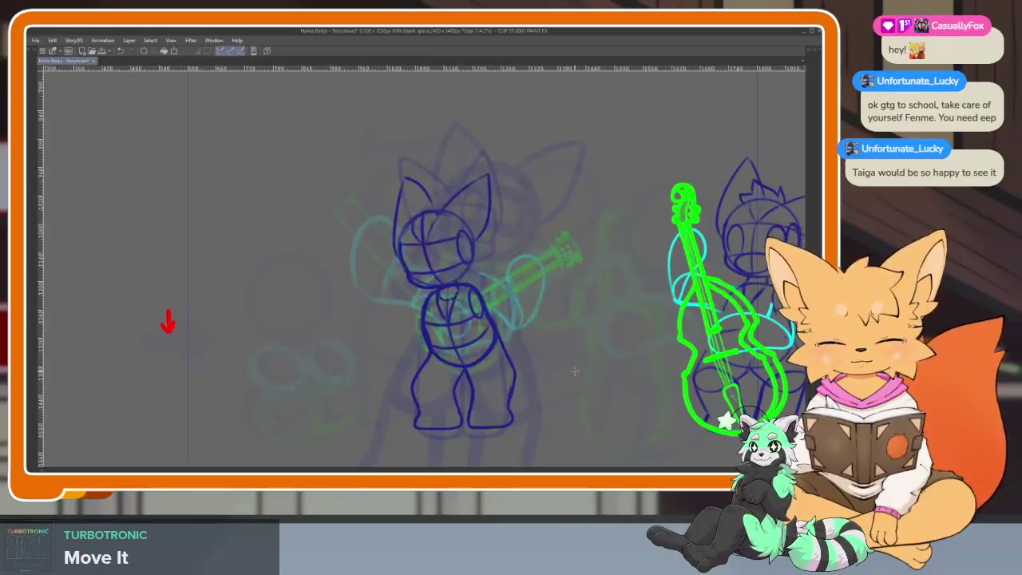
{"action": "key", "text": "Tab"}
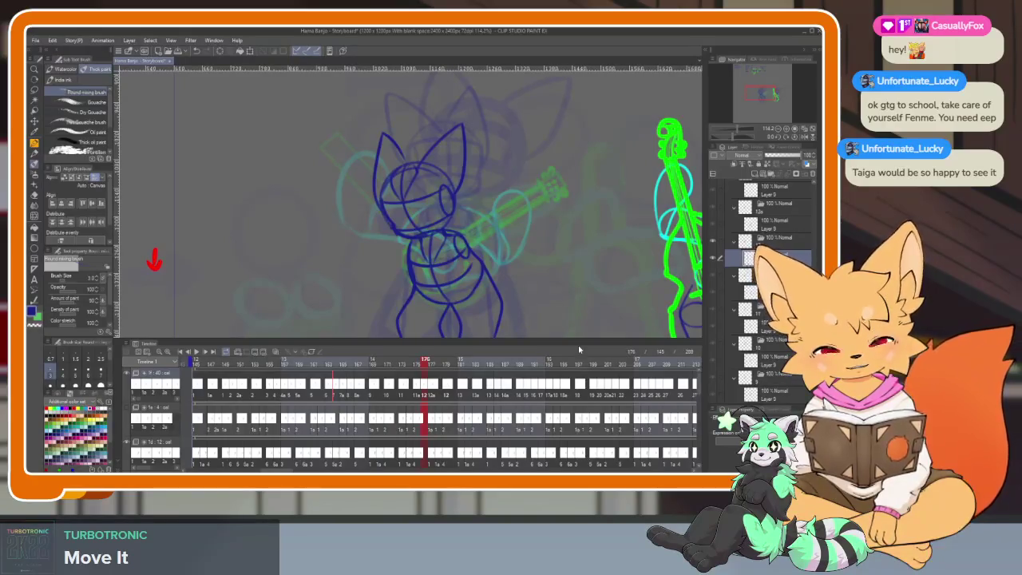
Show the timeline and step through frames 175–179 to check the fox's motion.
{"action": "key", "text": "Tab"}
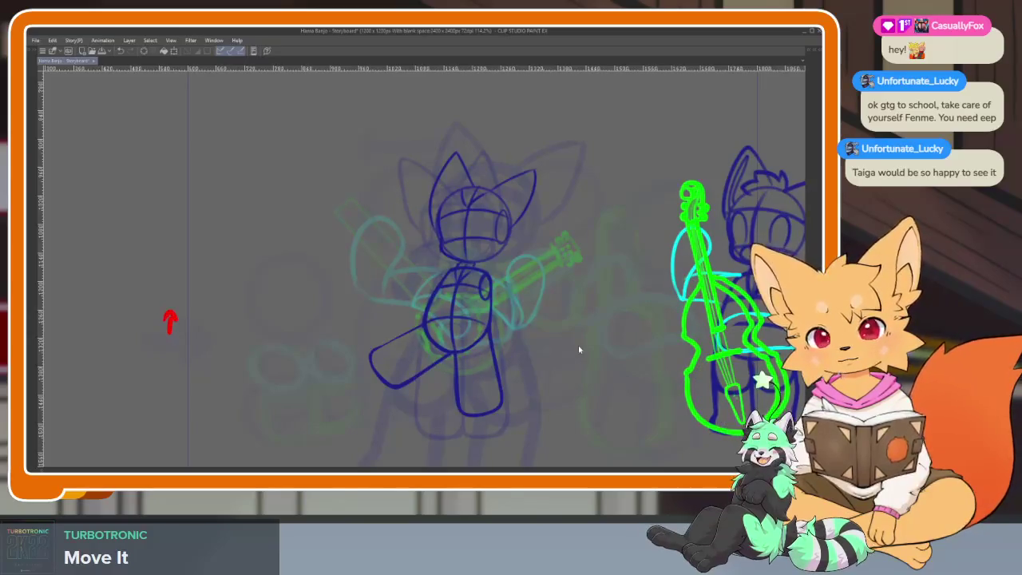
{"action": "key", "text": "Tab"}
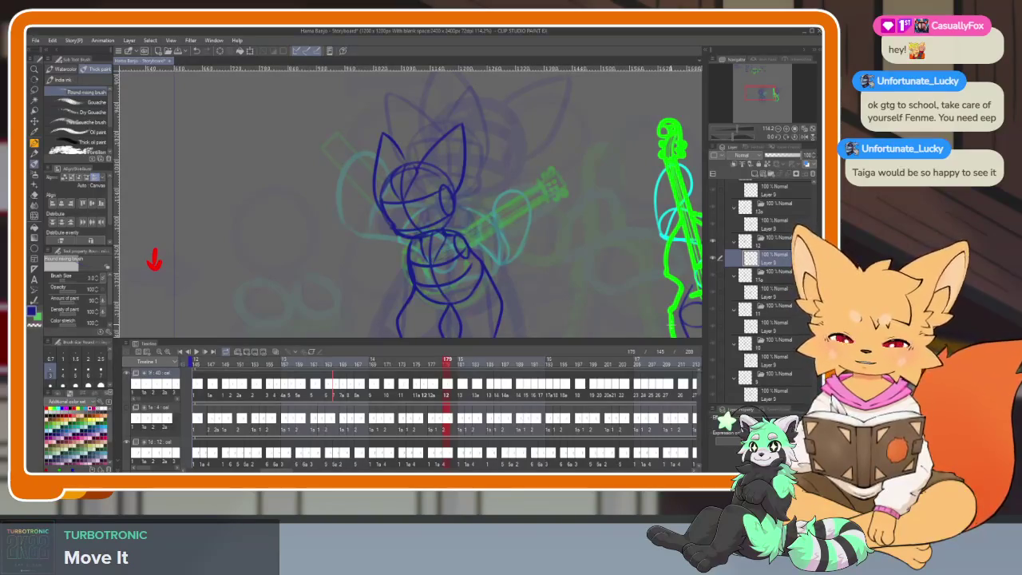
{"action": "key", "text": "Left"}
{"action": "key", "text": "Left"}
{"action": "key", "text": "Left"}
{"action": "key", "text": "Left"}
{"action": "key", "text": "Left"}
{"action": "key", "text": "Right"}
{"action": "key", "text": "Right"}
{"action": "key", "text": "Right"}
{"action": "key", "text": "Right"}
{"action": "key", "text": "Right"}
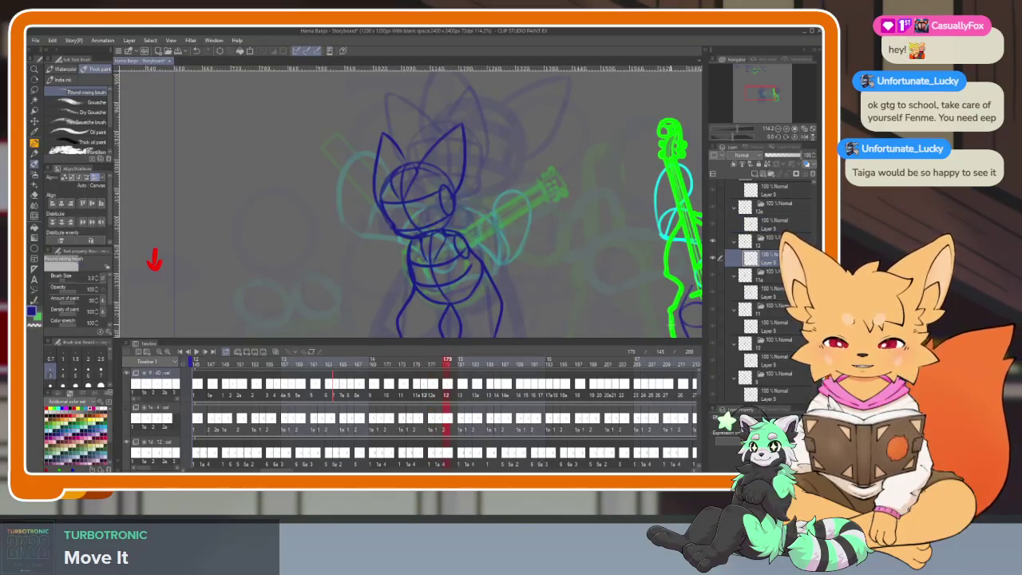
{"action": "key", "text": "Left"}
{"action": "key", "text": "Left"}
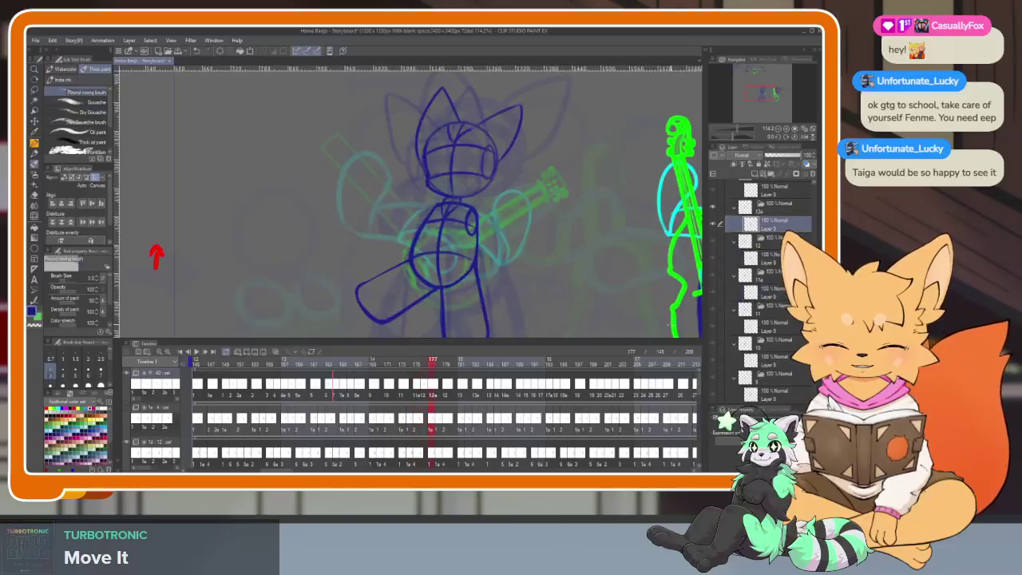
{"action": "key", "text": "Right"}
{"action": "key", "text": "Right"}
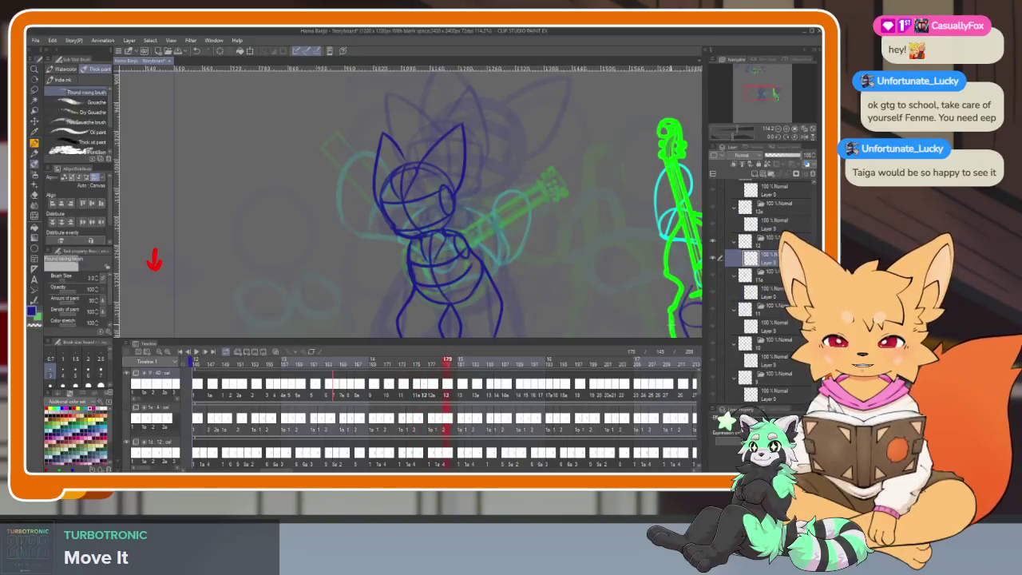
{"action": "key", "text": "Left"}
{"action": "key", "text": "Left"}
{"action": "key", "text": "Left"}
{"action": "key", "text": "Left"}
{"action": "key", "text": "Right"}
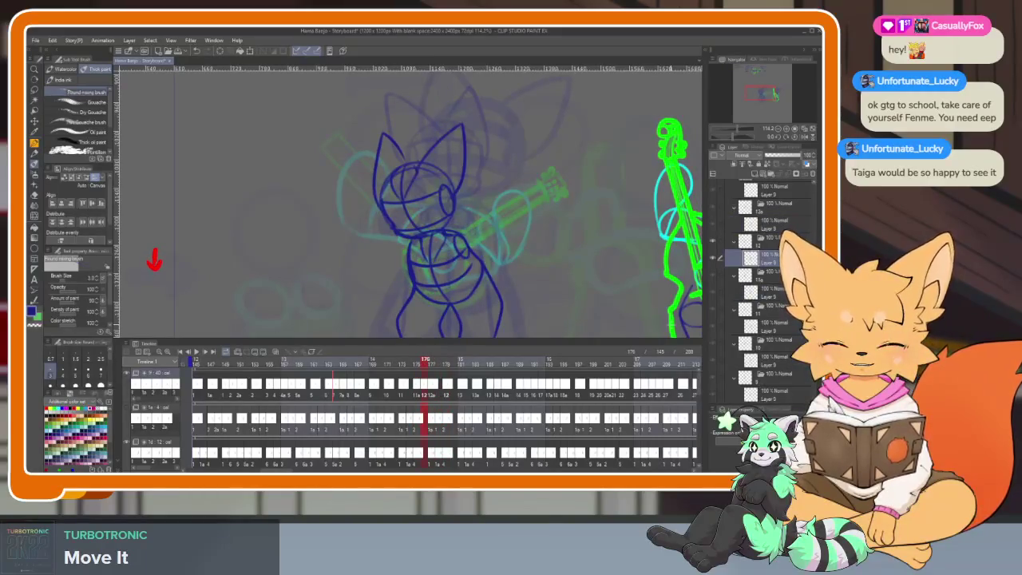
{"action": "key", "text": "Right"}
{"action": "key", "text": "Right"}
{"action": "key", "text": "Right"}
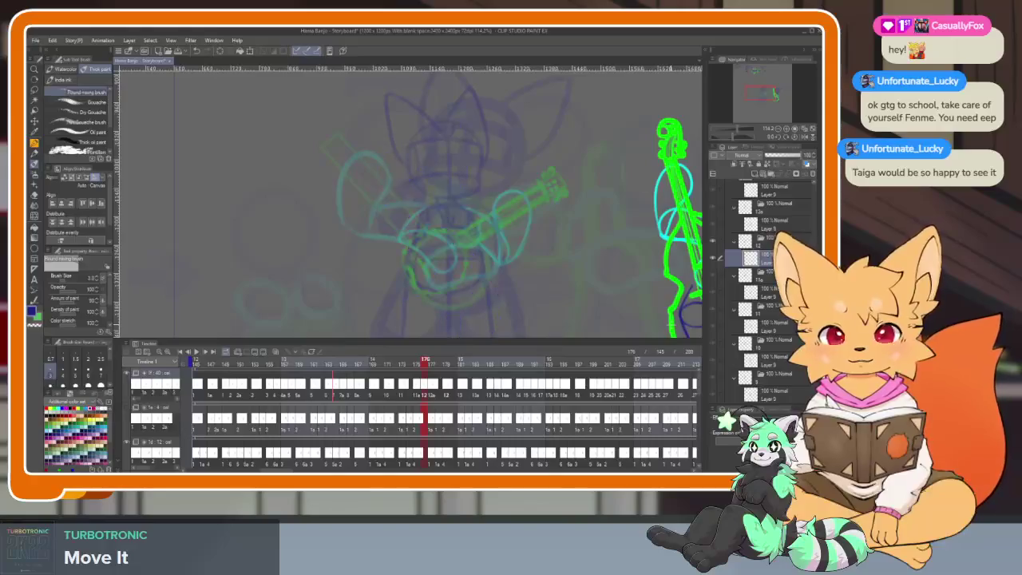
Hide all palettes, step to the bold blue sketch frame and erase that fox sketch.
{"action": "key", "text": "Right"}
{"action": "key", "text": "Tab"}
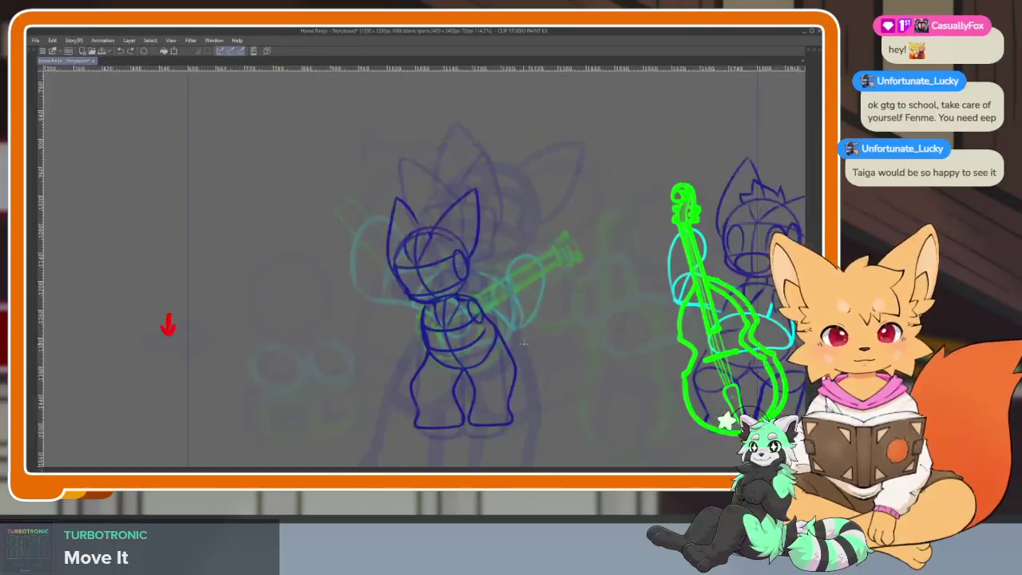
{"action": "key", "text": "Right"}
{"action": "mouse_move", "coordinate": [463, 208]}
{"action": "left_mouse_down"}
{"action": "mouse_move", "coordinate": [423, 247]}
{"action": "mouse_move", "coordinate": [468, 235]}
{"action": "mouse_move", "coordinate": [520, 394]}
{"action": "mouse_move", "coordinate": [527, 346]}
{"action": "left_mouse_up"}
Erase the blue fox sketch on frame 177 with the panels hidden.
{"action": "key", "text": "Tab"}
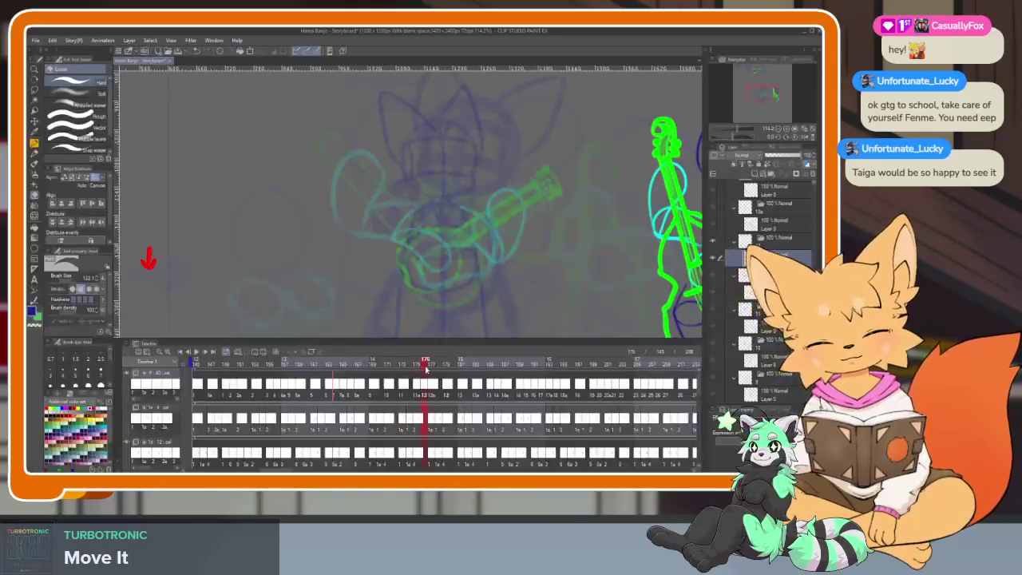
{"action": "key", "text": "Right"}
{"action": "key", "text": "Tab"}
{"action": "mouse_move", "coordinate": [479, 185]}
{"action": "left_mouse_down"}
{"action": "mouse_move", "coordinate": [448, 359]}
{"action": "mouse_move", "coordinate": [479, 375]}
{"action": "mouse_move", "coordinate": [487, 415]}
{"action": "left_mouse_up"}
{"action": "key", "text": "Tab"}
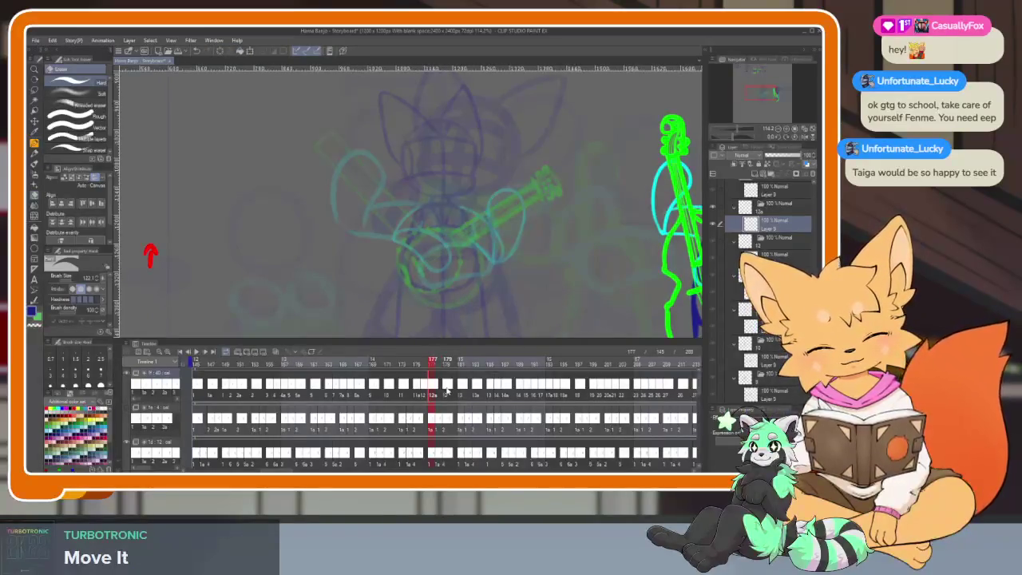
Flip between frames 174–177 to compare the erased sketches, settling on frame 175.
{"action": "key", "text": "Left"}
{"action": "key", "text": "Right"}
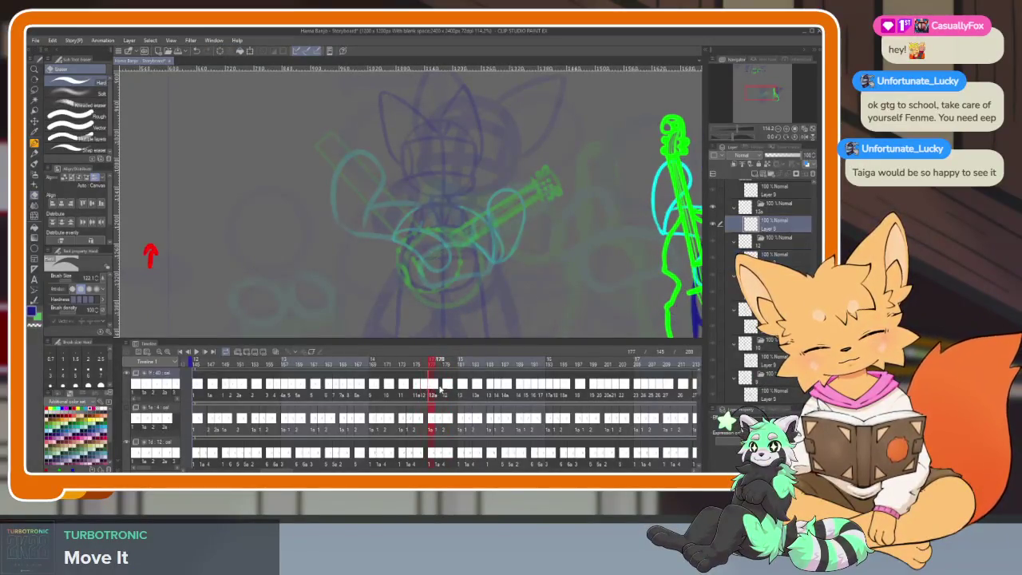
{"action": "key", "text": "Left"}
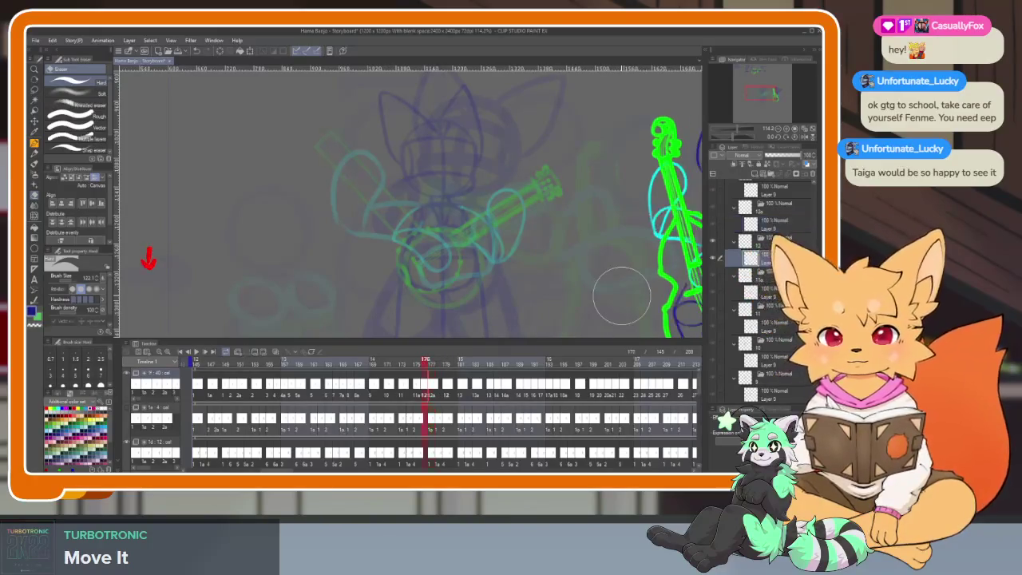
{"action": "key", "text": "Left"}
{"action": "key", "text": "Right"}
{"action": "key", "text": "Left"}
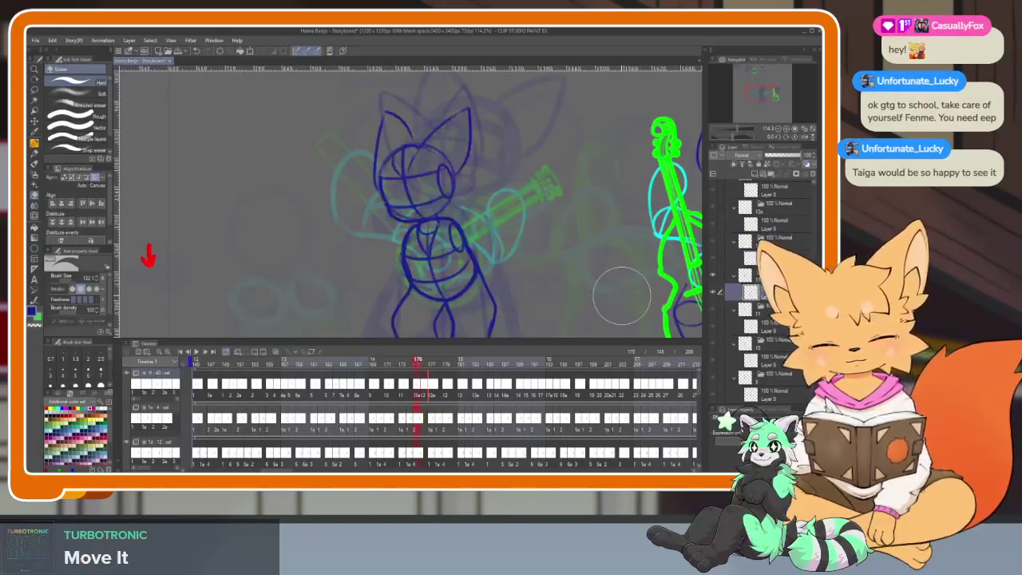
{"action": "key", "text": "Right"}
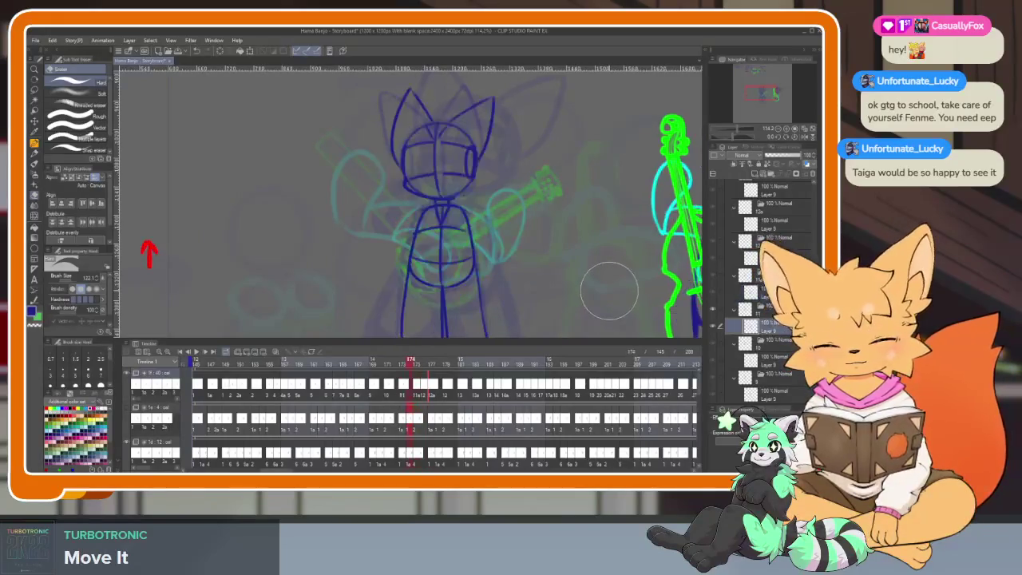
{"action": "key", "text": "Left"}
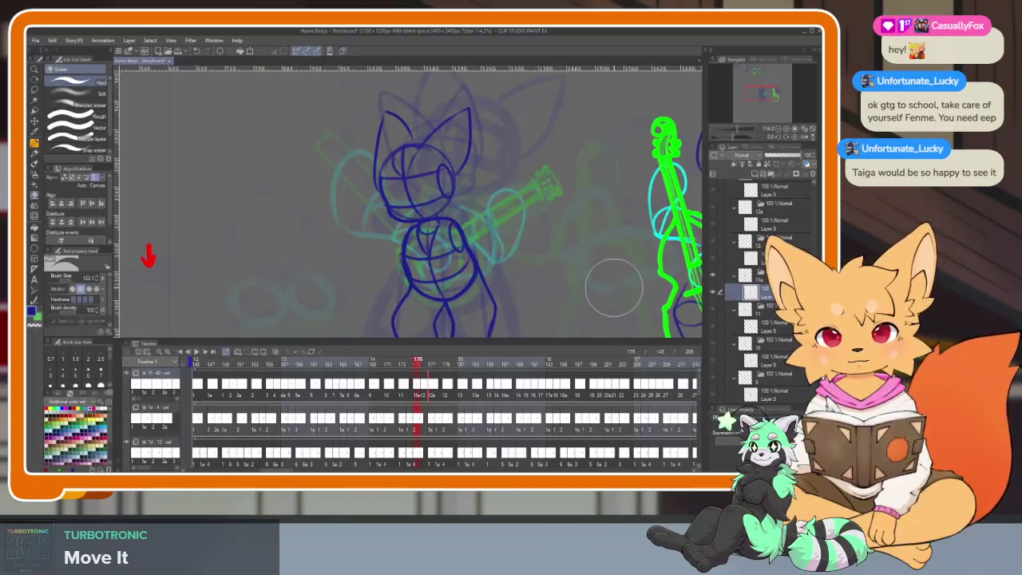
{"action": "key", "text": "Left"}
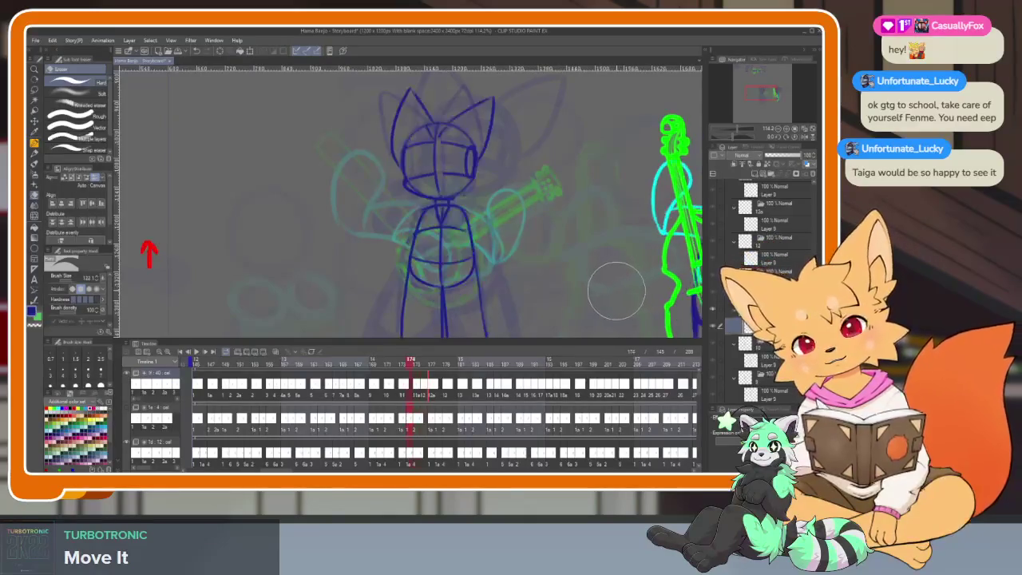
{"action": "key", "text": "Right"}
Erase the dark-blue fox drawing on frame 175 from head to feet.
{"action": "key", "text": "Tab"}
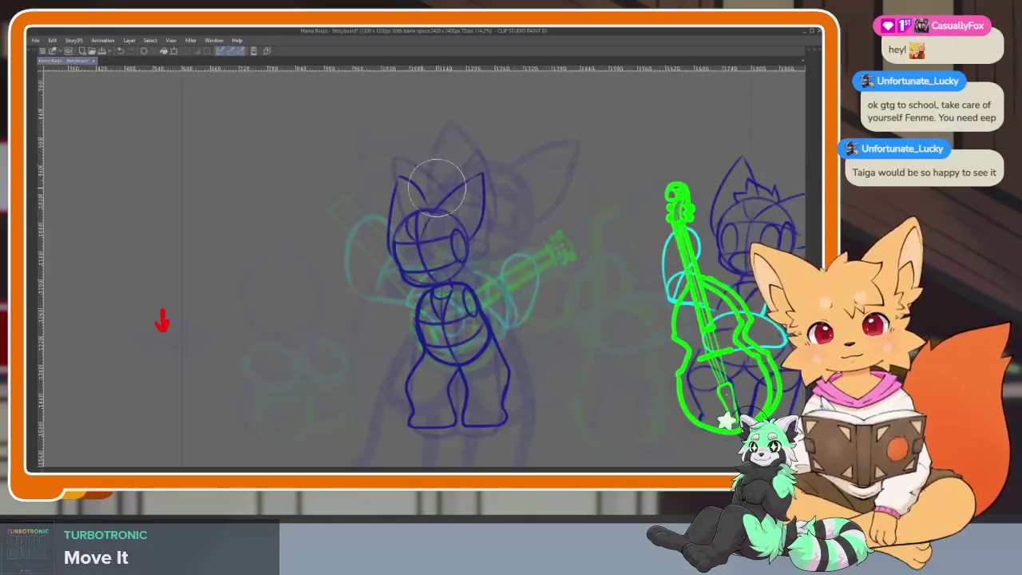
{"action": "left_click_drag", "start_coordinate": [389, 258], "coordinate": [456, 370]}
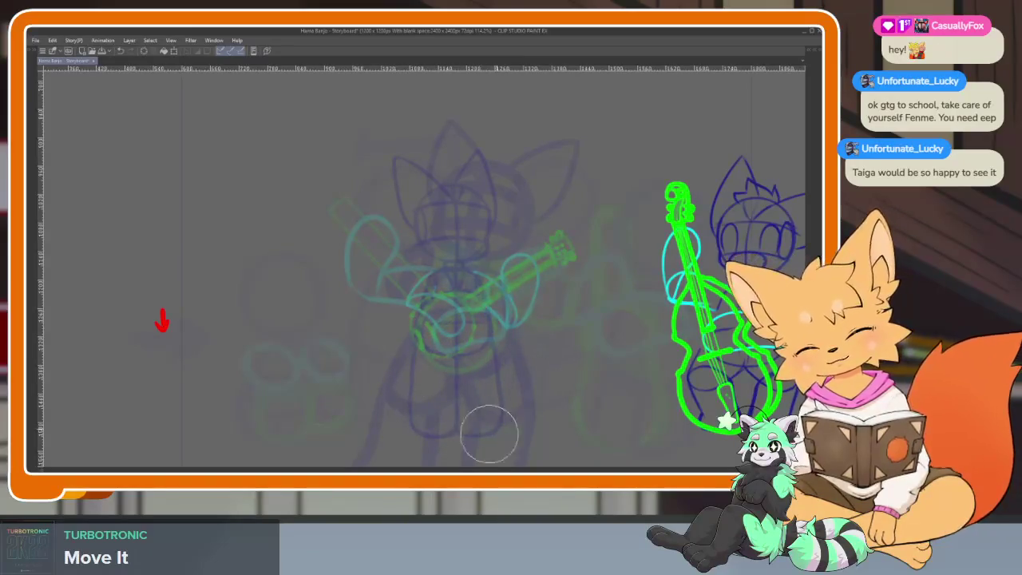
{"action": "key", "text": "Tab"}
Scrub to frame 177, zoom the timeline in, and go to frame 169.
{"action": "mouse_move", "coordinate": [404, 364]}
{"action": "left_mouse_down"}
{"action": "mouse_move", "coordinate": [447, 365]}
{"action": "mouse_move", "coordinate": [197, 366]}
{"action": "mouse_move", "coordinate": [426, 373]}
{"action": "mouse_move", "coordinate": [413, 371]}
{"action": "left_mouse_up"}
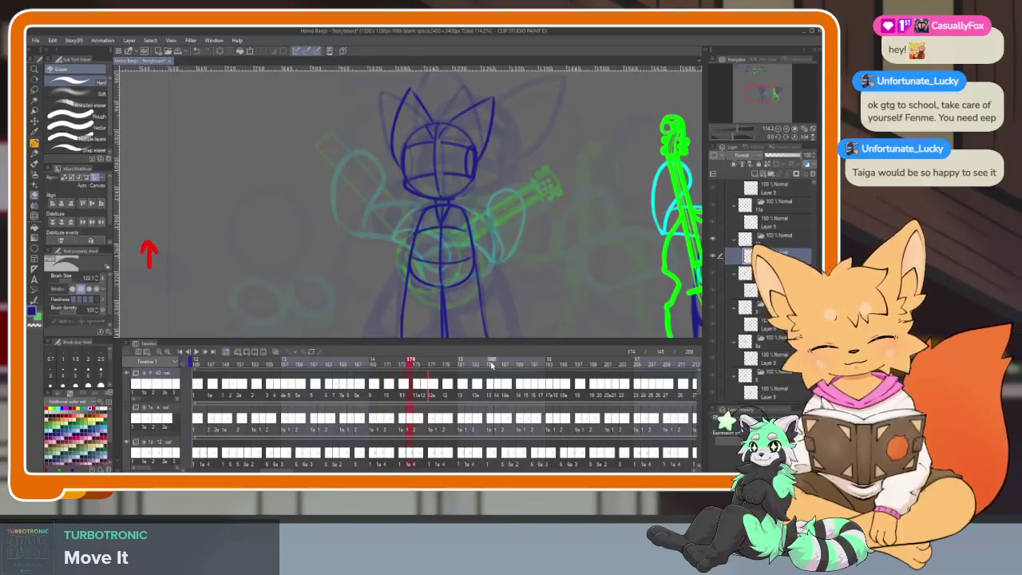
{"action": "scroll", "coordinate": [489, 375], "scroll_direction": "up", "scroll_amount": 3}
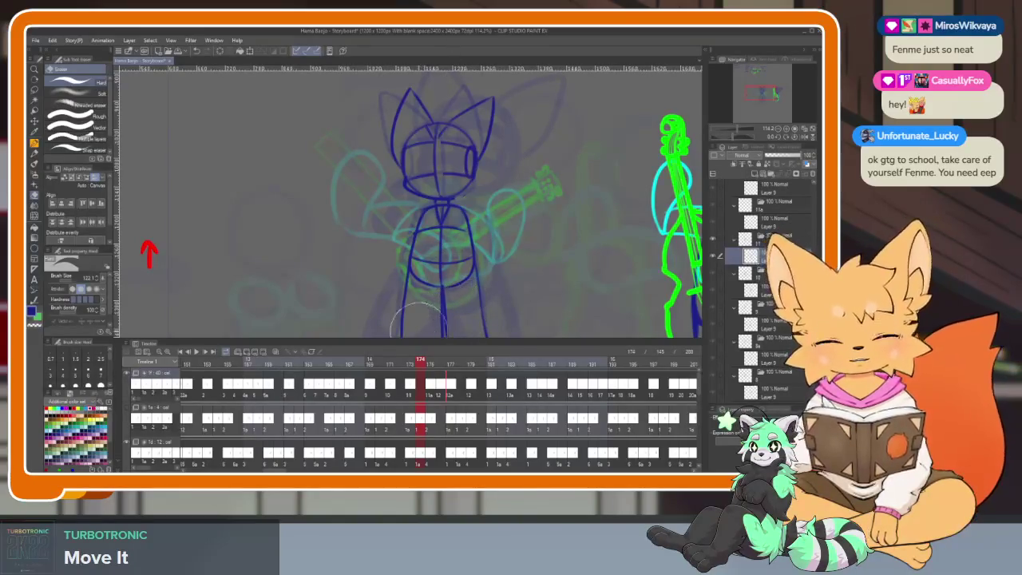
{"action": "left_click", "coordinate": [373, 364]}
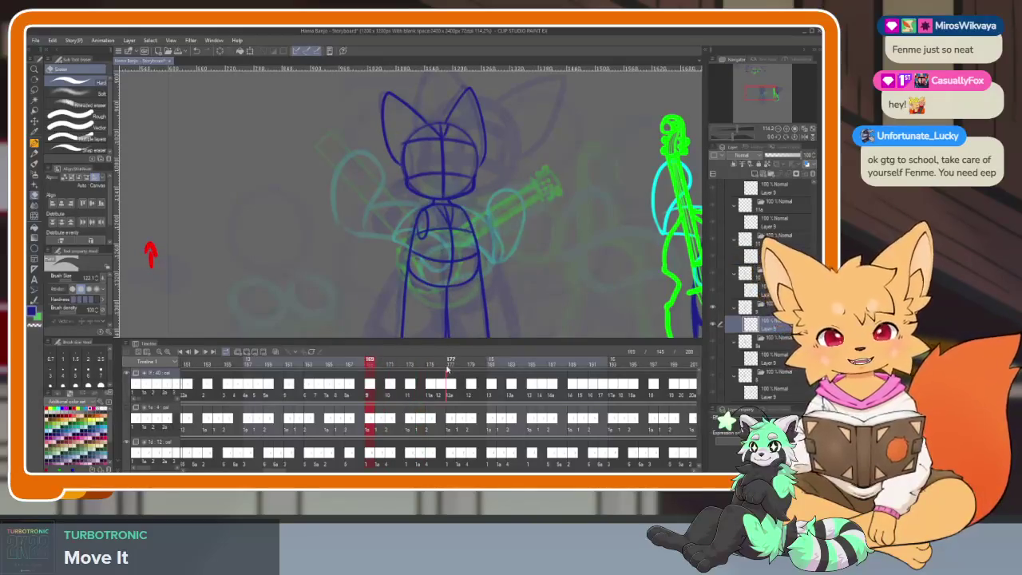
{"action": "mouse_move", "coordinate": [383, 364]}
{"action": "left_mouse_down"}
{"action": "mouse_move", "coordinate": [421, 363]}
{"action": "mouse_move", "coordinate": [299, 368]}
{"action": "mouse_move", "coordinate": [417, 366]}
{"action": "mouse_move", "coordinate": [372, 387]}
{"action": "left_mouse_up"}
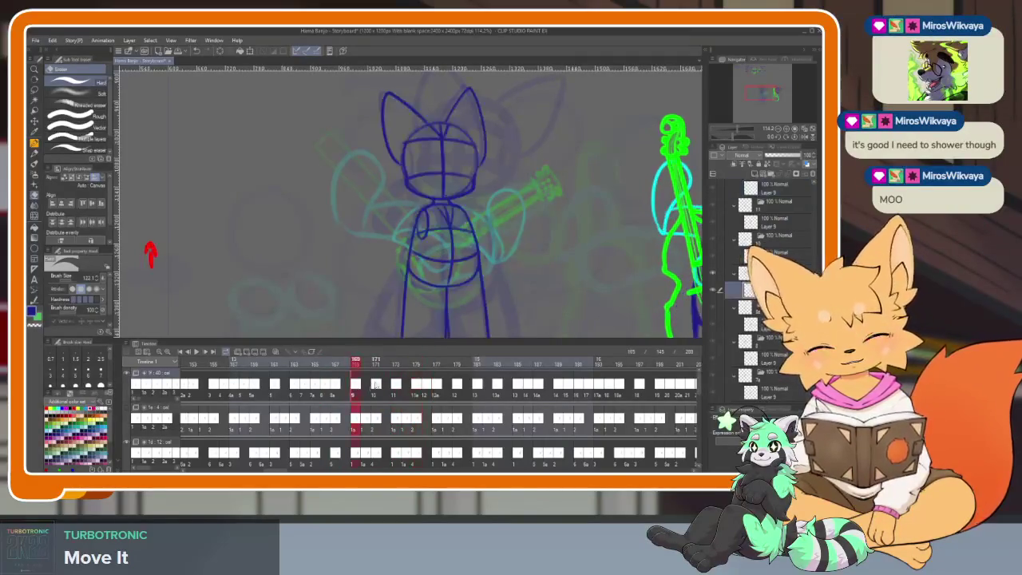
{"action": "left_click", "coordinate": [381, 388]}
{"action": "left_click", "coordinate": [394, 386]}
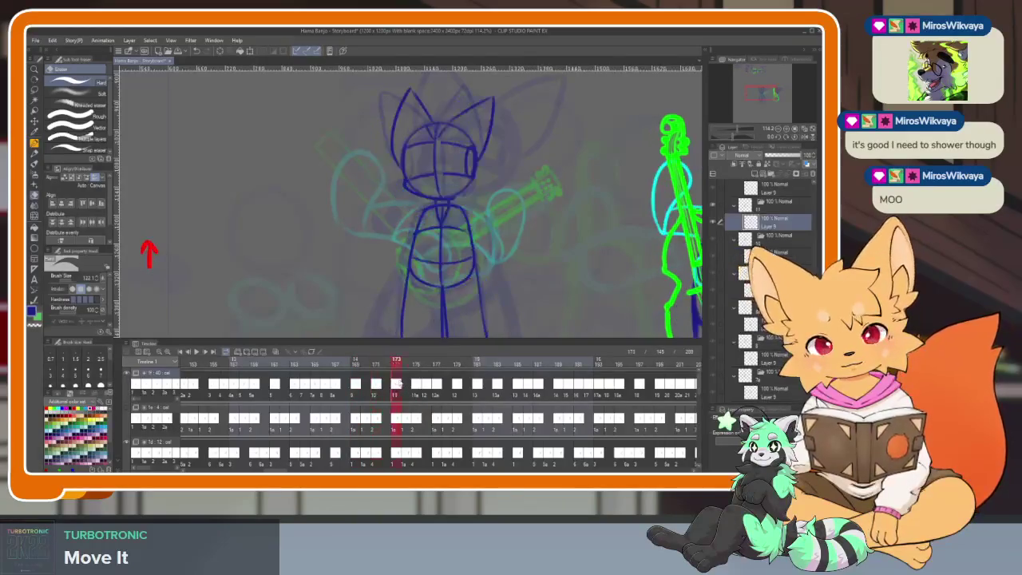
{"action": "left_click", "coordinate": [295, 388]}
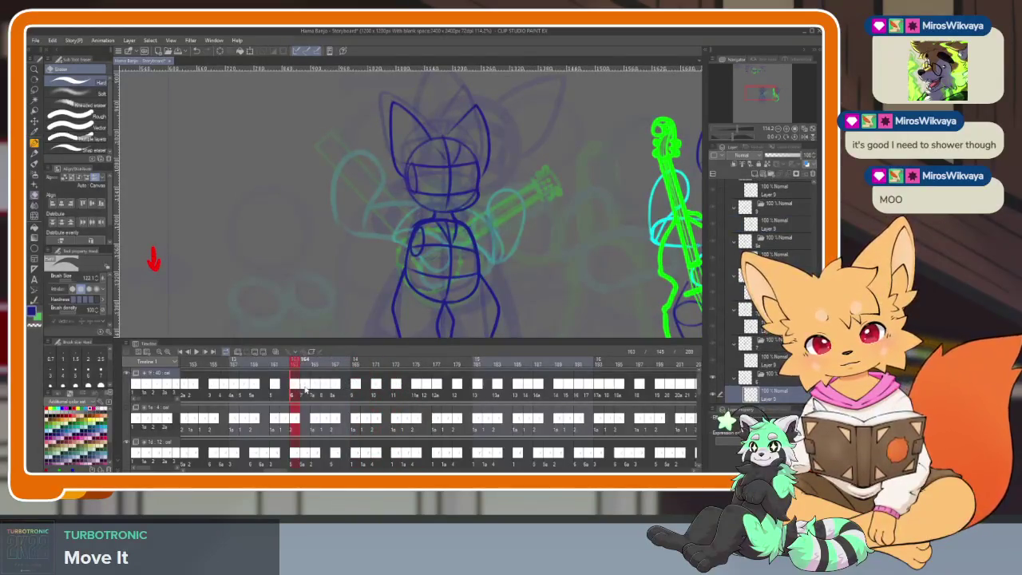
{"action": "left_click", "coordinate": [314, 389]}
{"action": "left_click", "coordinate": [422, 387]}
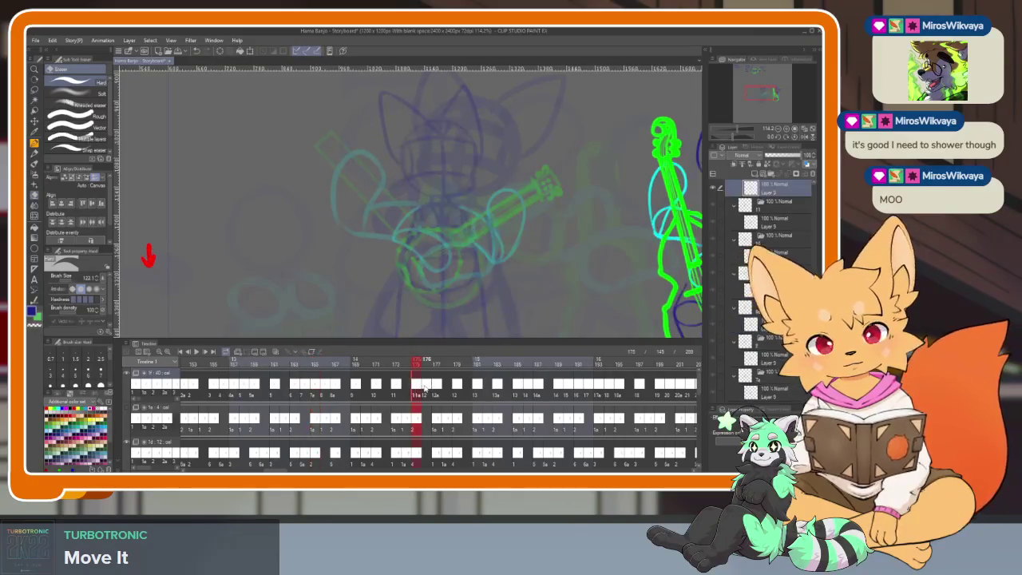
{"action": "left_click", "coordinate": [429, 387]}
{"action": "left_click", "coordinate": [443, 388]}
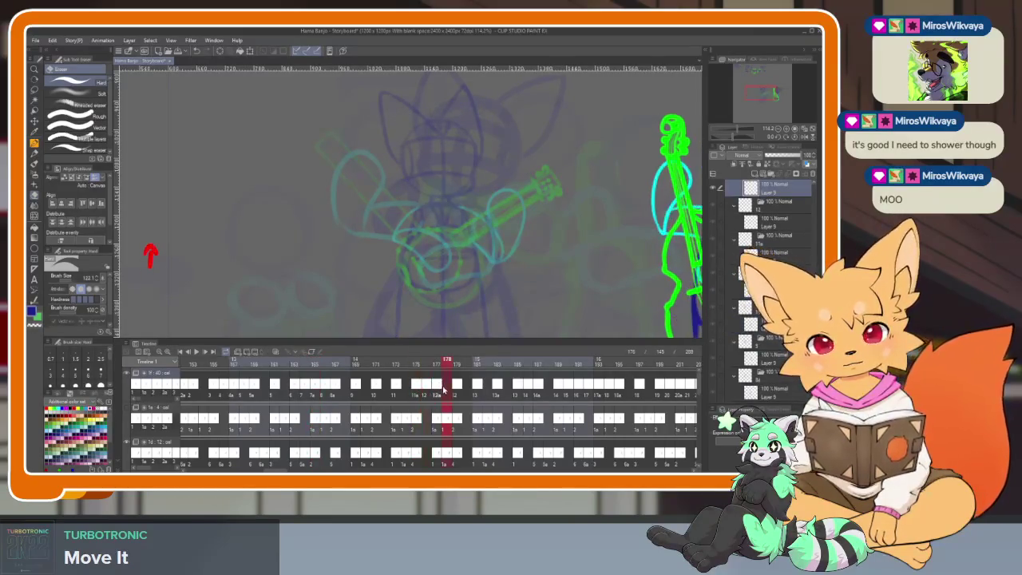
{"action": "left_click", "coordinate": [421, 387]}
{"action": "left_click", "coordinate": [436, 389]}
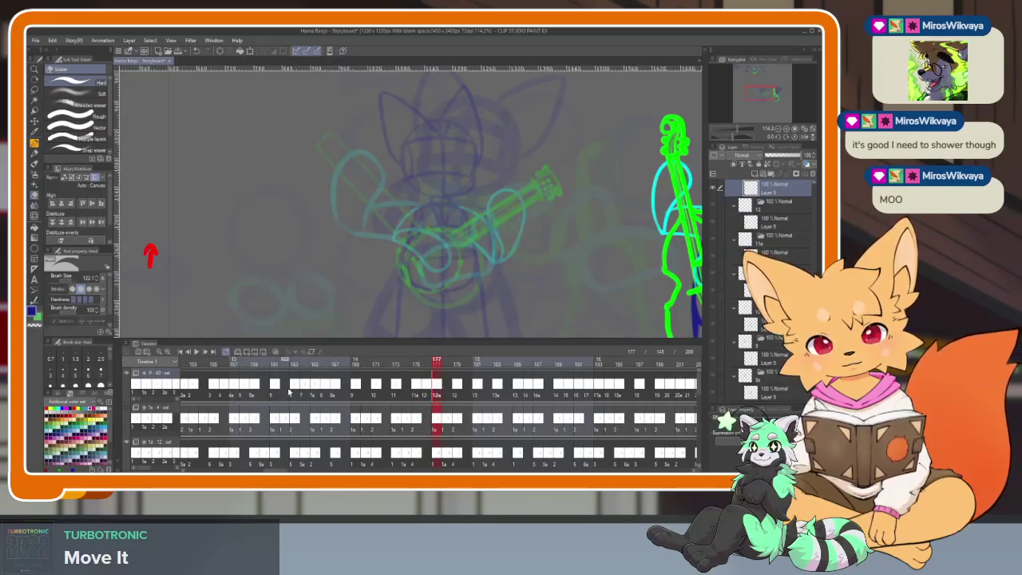
{"action": "left_click", "coordinate": [294, 388]}
{"action": "left_click", "coordinate": [310, 391]}
{"action": "left_click", "coordinate": [323, 389]}
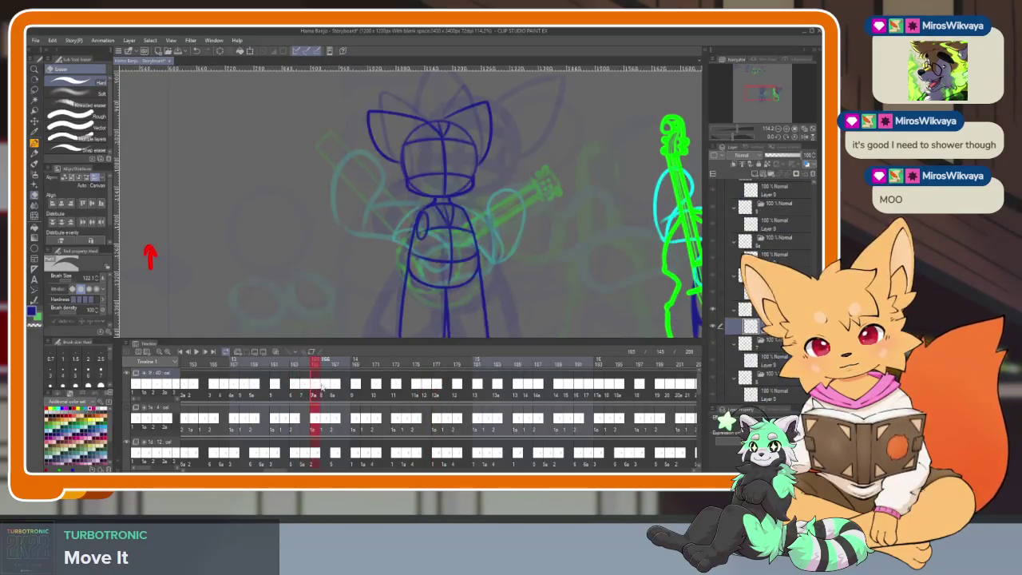
{"action": "left_click", "coordinate": [295, 391]}
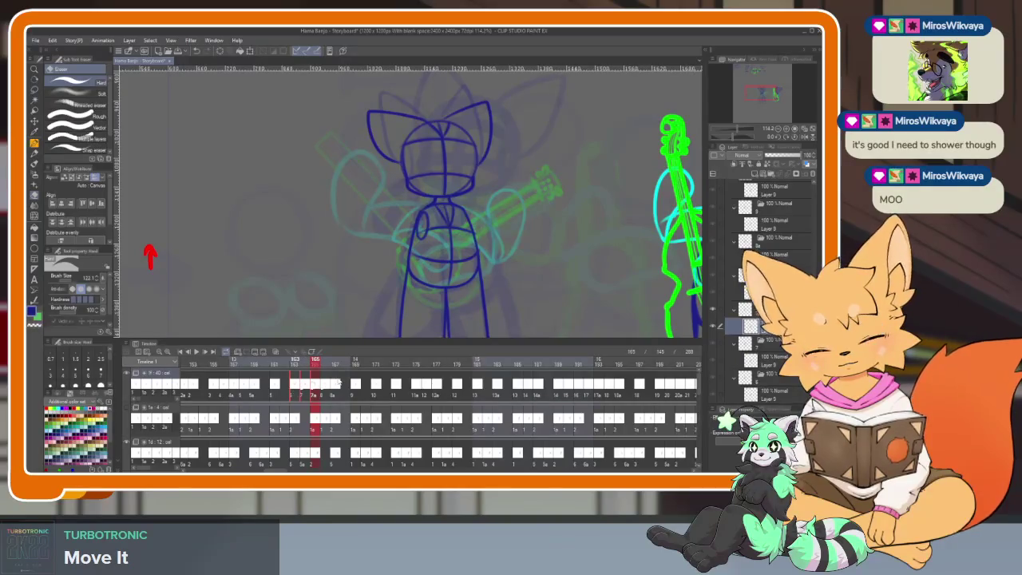
{"action": "left_click", "coordinate": [417, 388]}
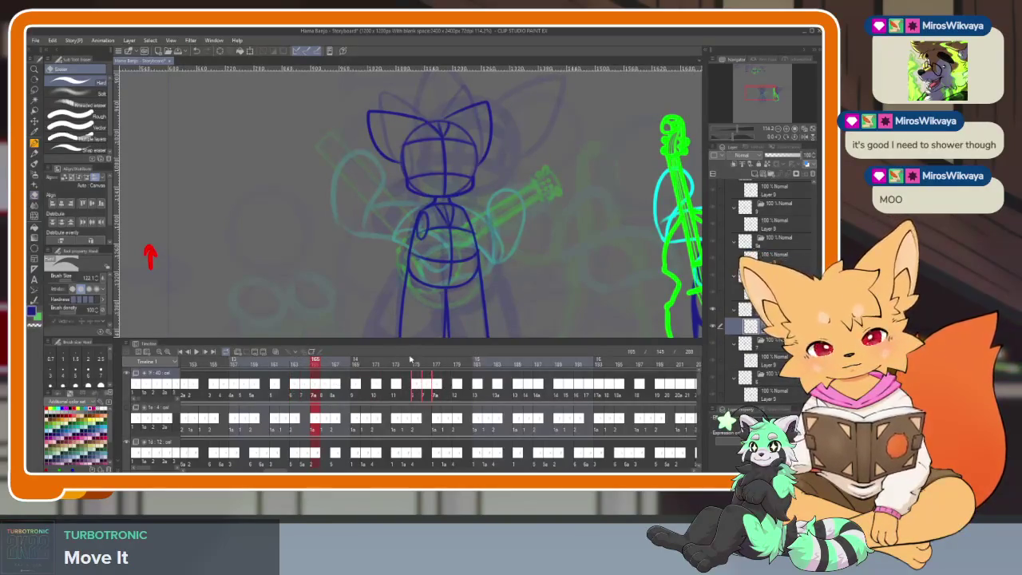
{"action": "left_click_drag", "start_coordinate": [315, 366], "coordinate": [459, 368]}
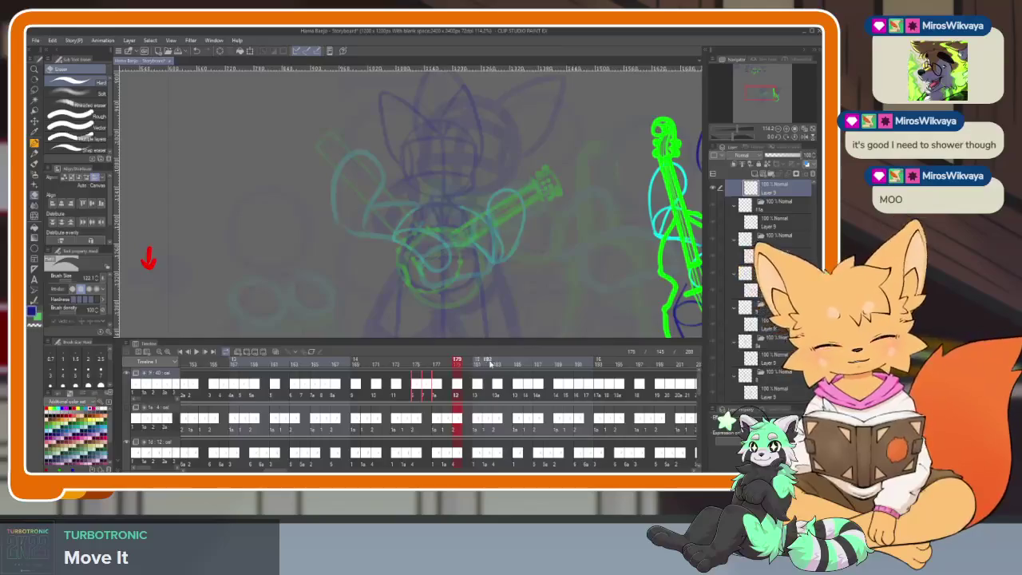
{"action": "scroll", "coordinate": [474, 439], "scroll_direction": "right", "scroll_amount": 2}
{"action": "scroll", "coordinate": [474, 438], "scroll_direction": "right", "scroll_amount": 1}
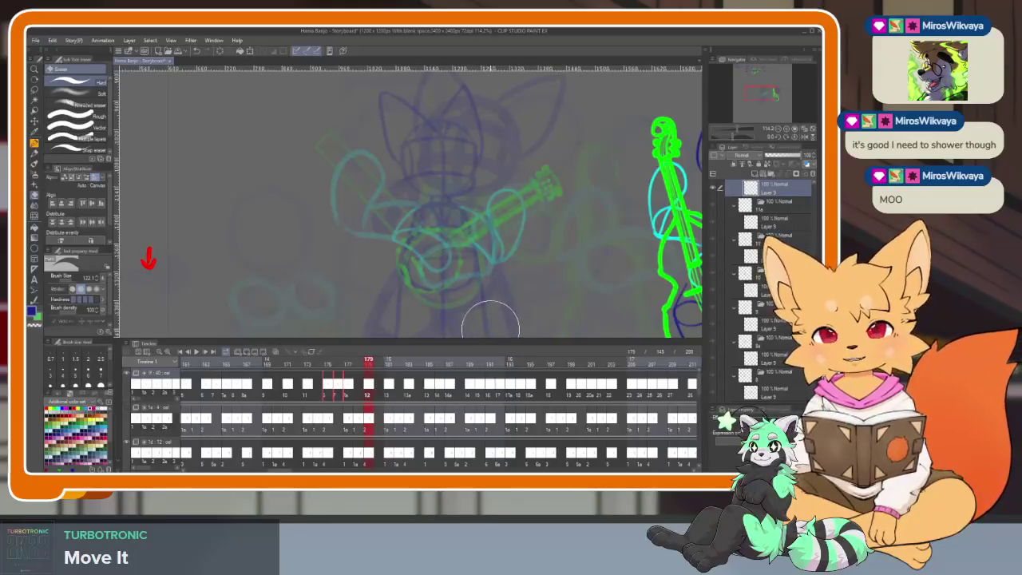
{"action": "left_click_drag", "start_coordinate": [319, 362], "coordinate": [369, 361]}
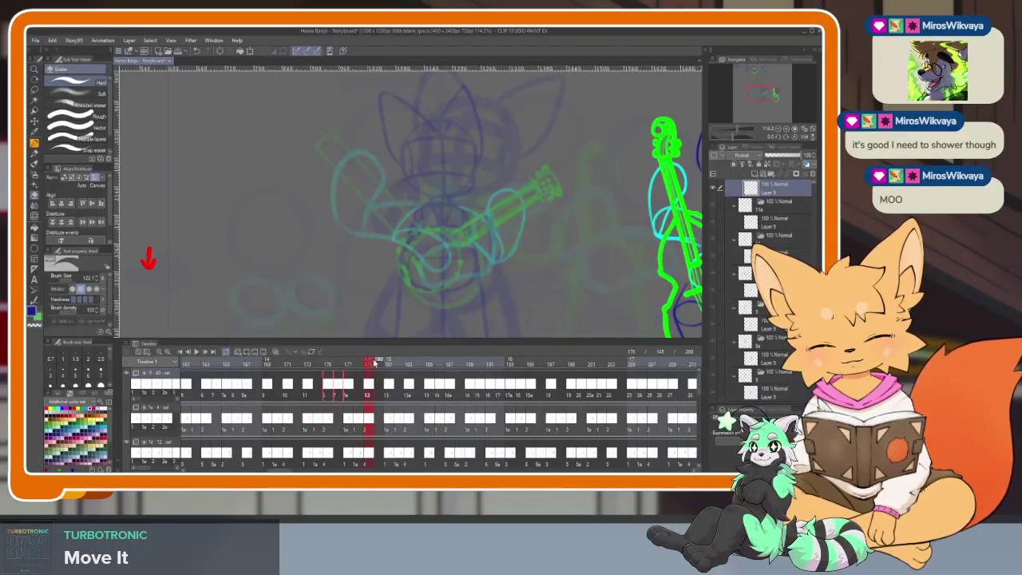
{"action": "mouse_move", "coordinate": [367, 369]}
{"action": "left_mouse_down"}
{"action": "mouse_move", "coordinate": [449, 360]}
{"action": "mouse_move", "coordinate": [368, 362]}
{"action": "left_mouse_up"}
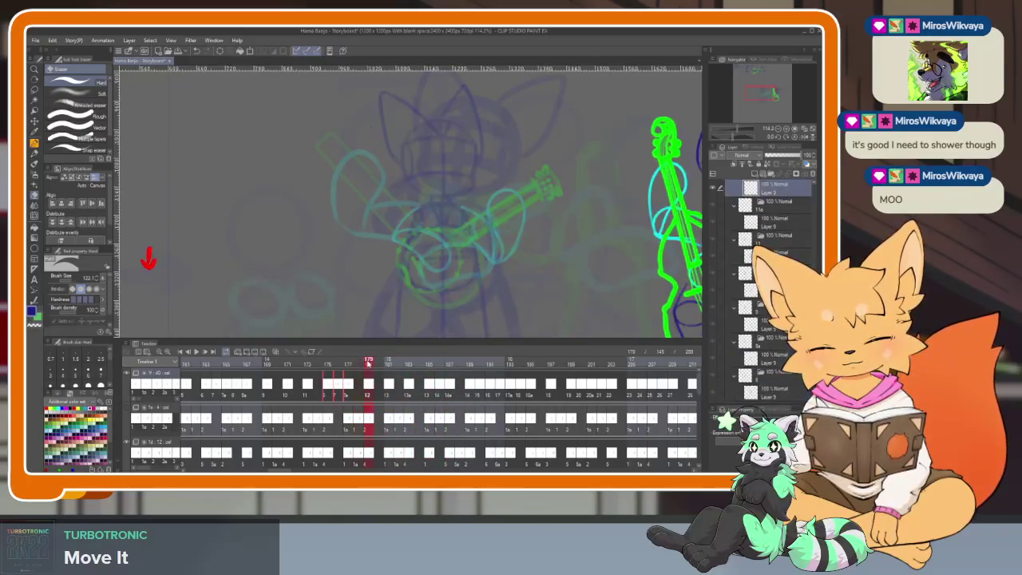
{"action": "left_click", "coordinate": [359, 363]}
{"action": "left_click_drag", "start_coordinate": [349, 366], "coordinate": [419, 361]}
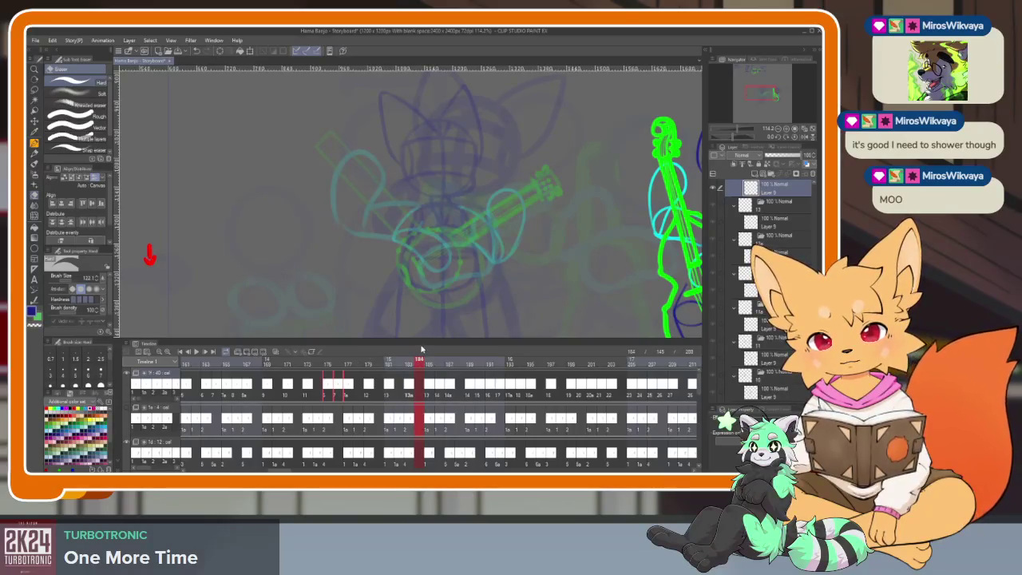
{"action": "mouse_move", "coordinate": [372, 364]}
{"action": "left_mouse_down"}
{"action": "mouse_move", "coordinate": [300, 368]}
{"action": "mouse_move", "coordinate": [424, 368]}
{"action": "mouse_move", "coordinate": [309, 366]}
{"action": "left_mouse_up"}
{"action": "scroll", "coordinate": [383, 389], "scroll_direction": "left", "scroll_amount": 1}
Scroll the timeline and flip between frames 169 and 171.
{"action": "scroll", "coordinate": [385, 391], "scroll_direction": "left", "scroll_amount": 1}
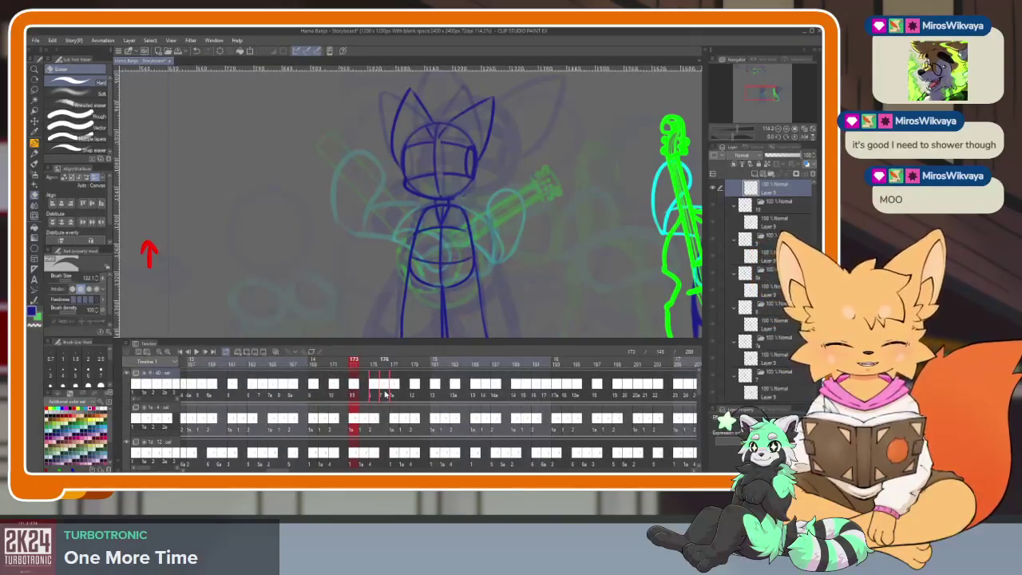
{"action": "scroll", "coordinate": [407, 391], "scroll_direction": "right", "scroll_amount": 2}
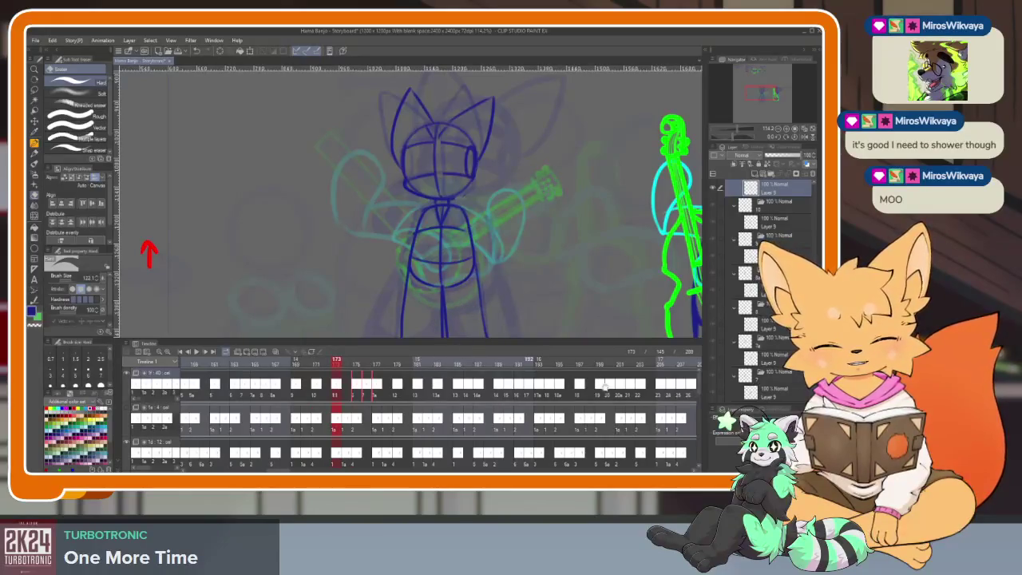
{"action": "scroll", "coordinate": [407, 392], "scroll_direction": "right", "scroll_amount": 3}
{"action": "scroll", "coordinate": [400, 392], "scroll_direction": "right", "scroll_amount": 2}
{"action": "scroll", "coordinate": [397, 391], "scroll_direction": "left", "scroll_amount": 2}
{"action": "left_click", "coordinate": [394, 363]}
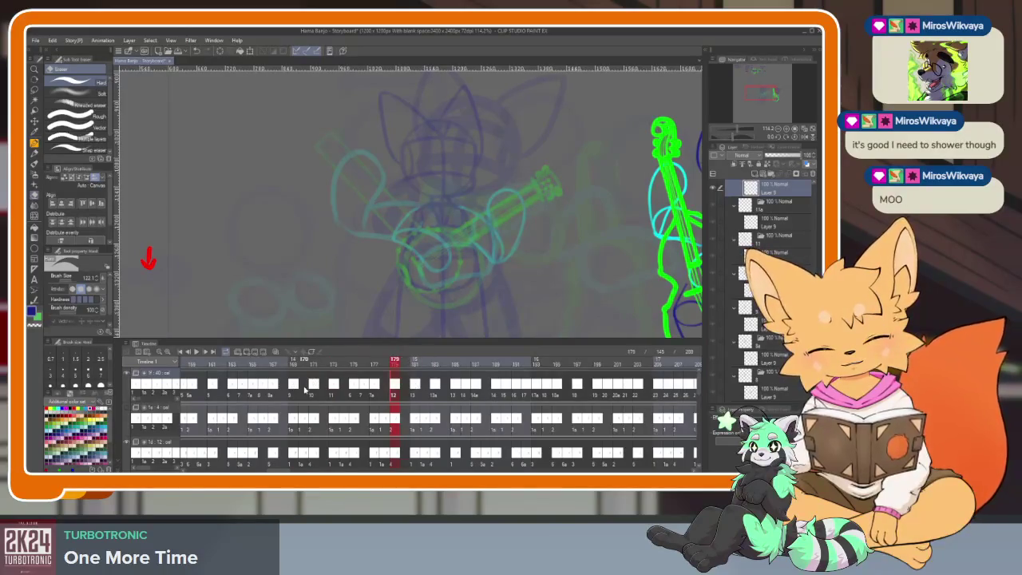
{"action": "left_click", "coordinate": [301, 386]}
{"action": "left_click", "coordinate": [312, 386]}
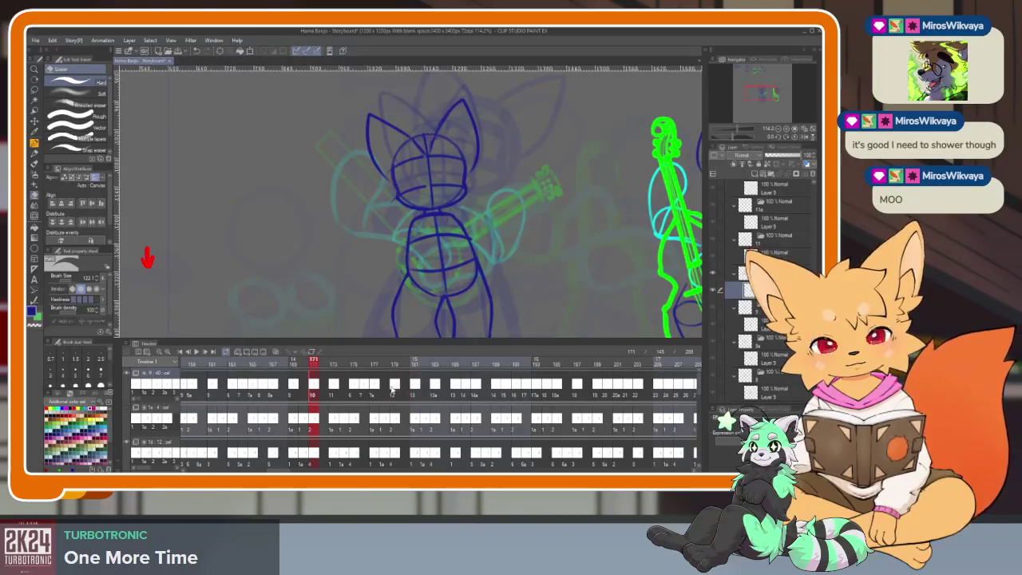
{"action": "left_click", "coordinate": [294, 388]}
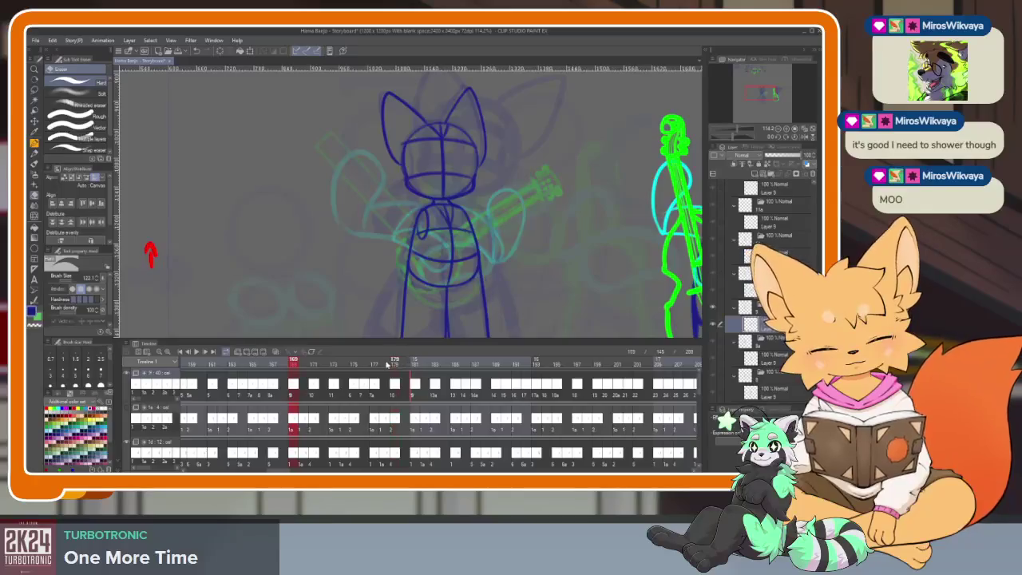
Play the animation from frames 169 and 173, then compare frames 175–180.
{"action": "key", "text": "space"}
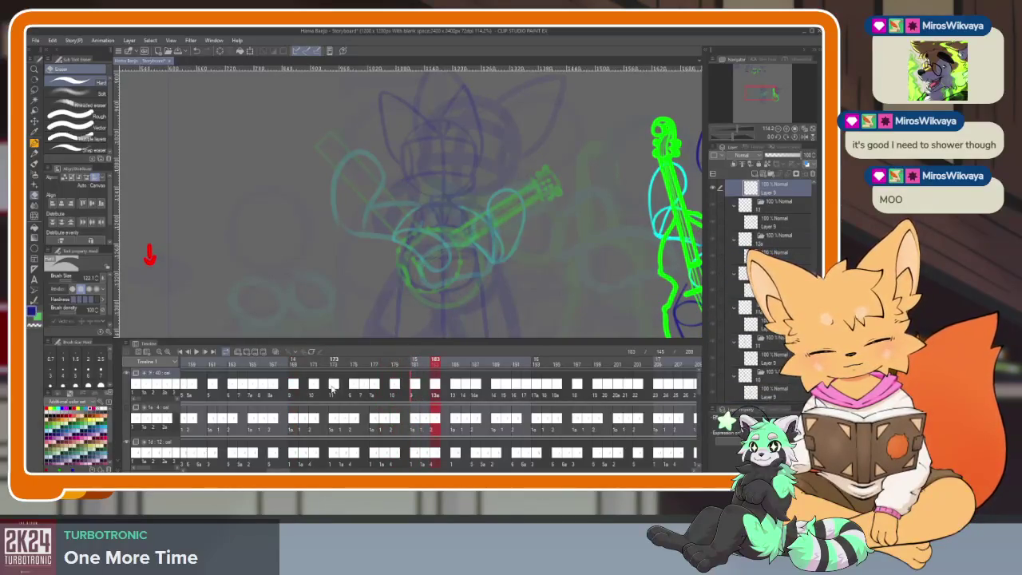
{"action": "left_click", "coordinate": [333, 388]}
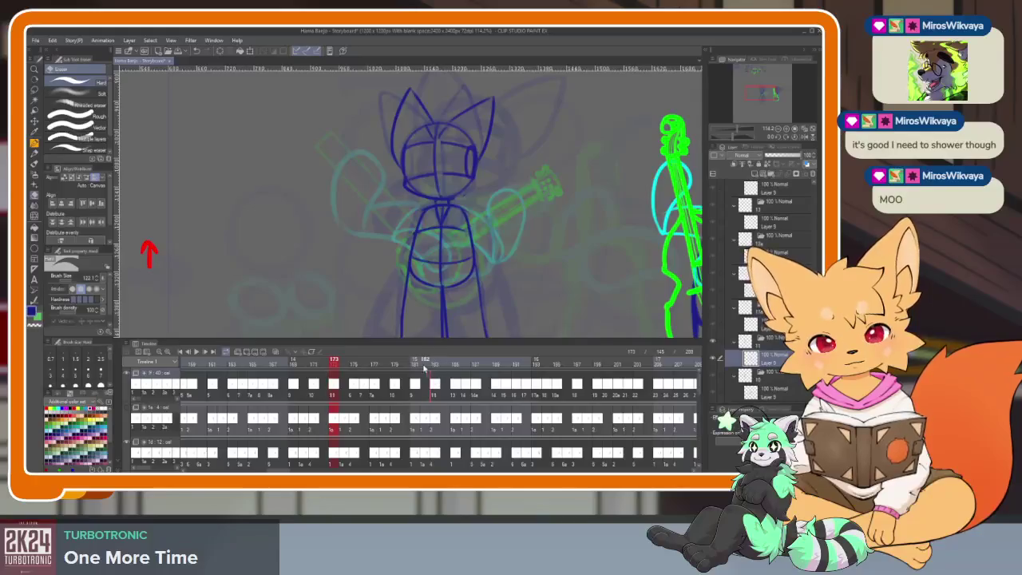
{"action": "key", "text": "space"}
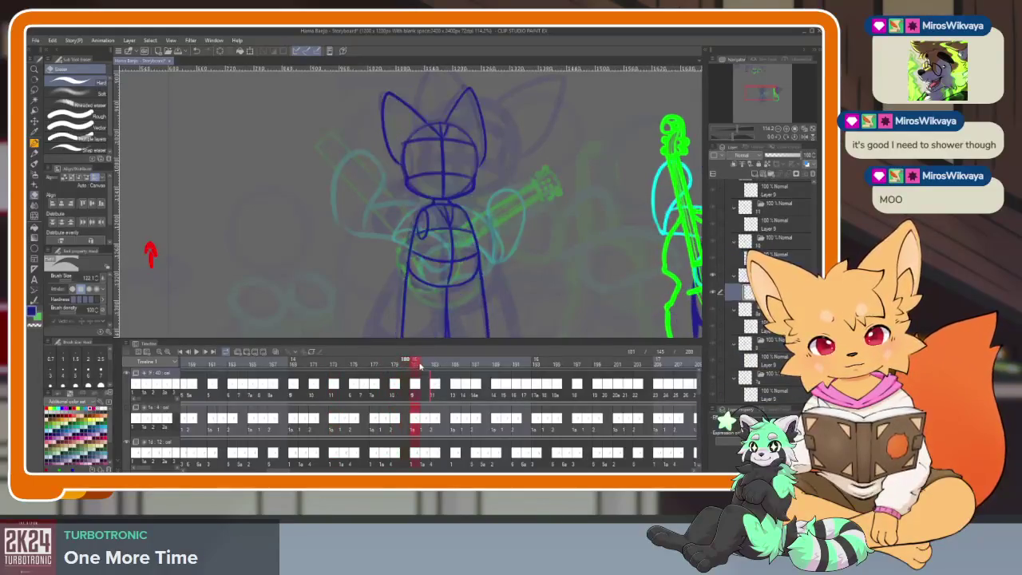
{"action": "mouse_move", "coordinate": [438, 365]}
{"action": "left_mouse_down"}
{"action": "mouse_move", "coordinate": [398, 367]}
{"action": "mouse_move", "coordinate": [435, 365]}
{"action": "left_mouse_up"}
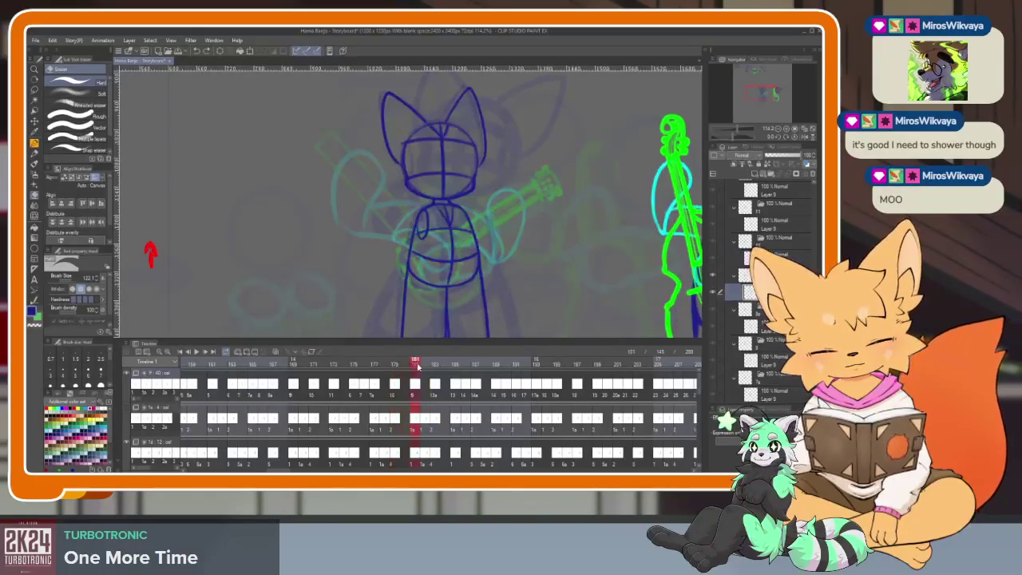
{"action": "left_click", "coordinate": [335, 386]}
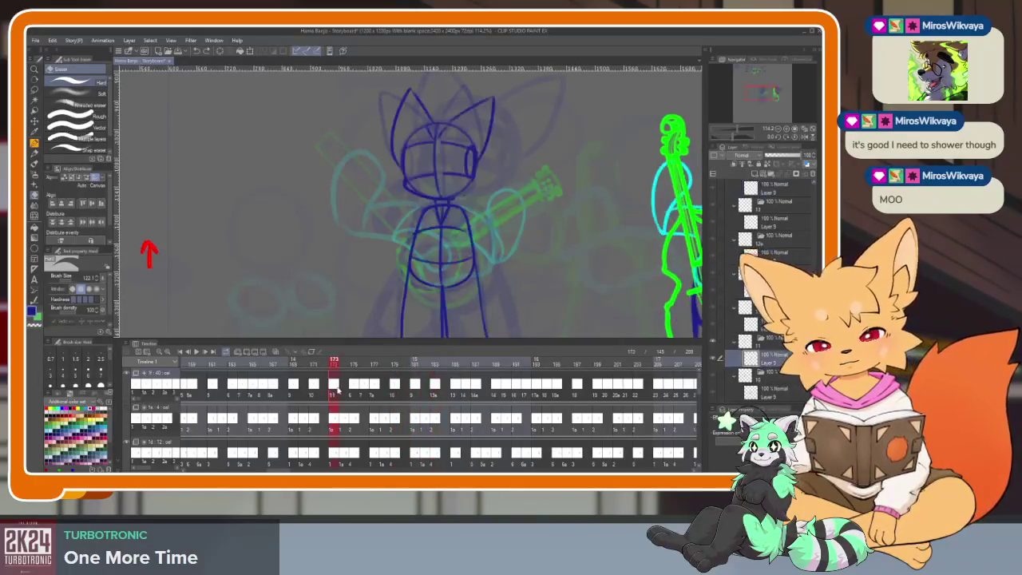
{"action": "left_click", "coordinate": [435, 386]}
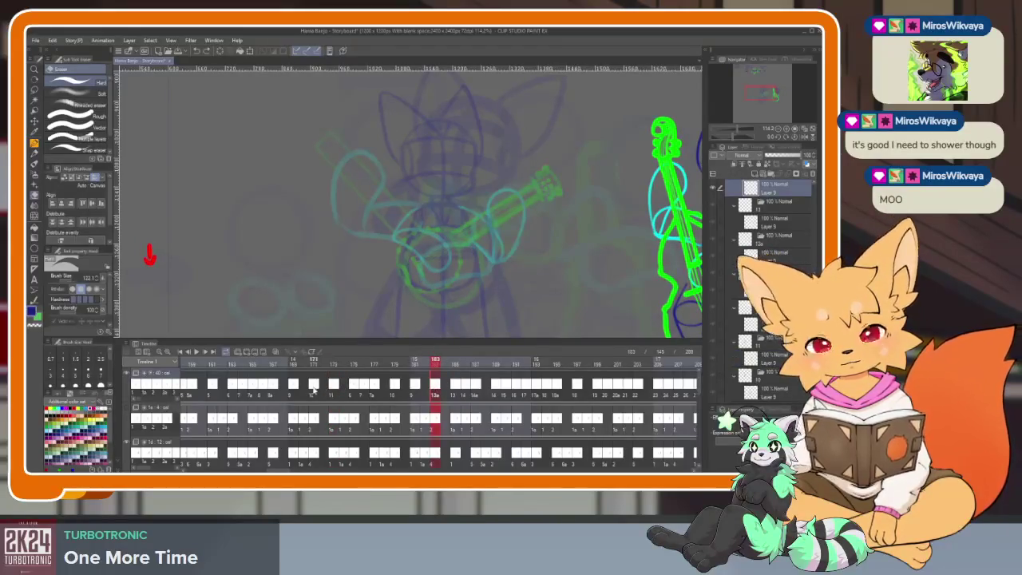
{"action": "left_click", "coordinate": [416, 386]}
{"action": "left_click", "coordinate": [393, 386]}
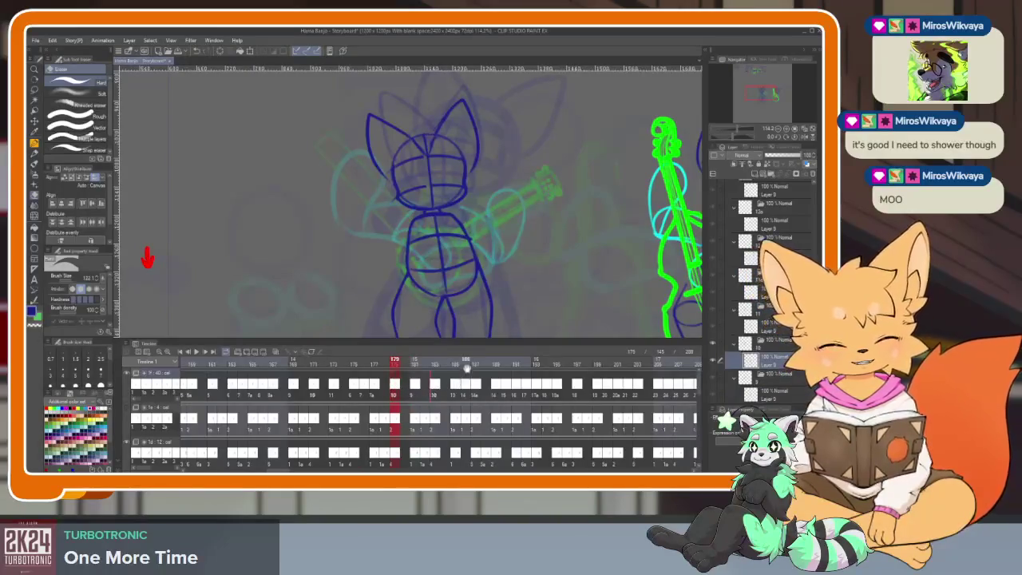
{"action": "left_click", "coordinate": [353, 364]}
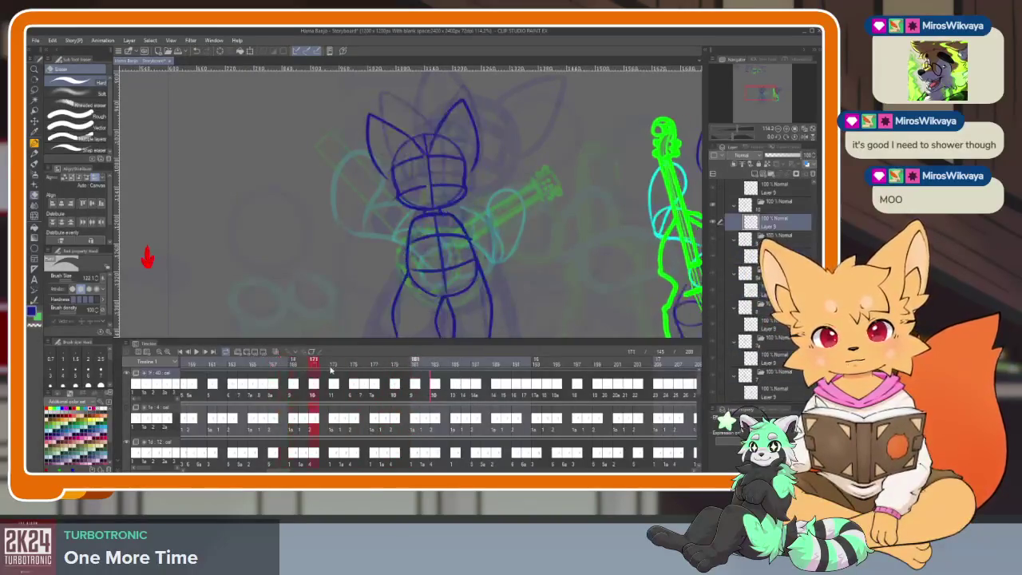
Scrub frames 178–184 and 169–179, then pan left to frame 145.
{"action": "mouse_move", "coordinate": [393, 373]}
{"action": "left_mouse_down"}
{"action": "mouse_move", "coordinate": [445, 368]}
{"action": "mouse_move", "coordinate": [383, 367]}
{"action": "mouse_move", "coordinate": [445, 369]}
{"action": "left_mouse_up"}
{"action": "scroll", "coordinate": [334, 383], "scroll_direction": "up", "scroll_amount": 2}
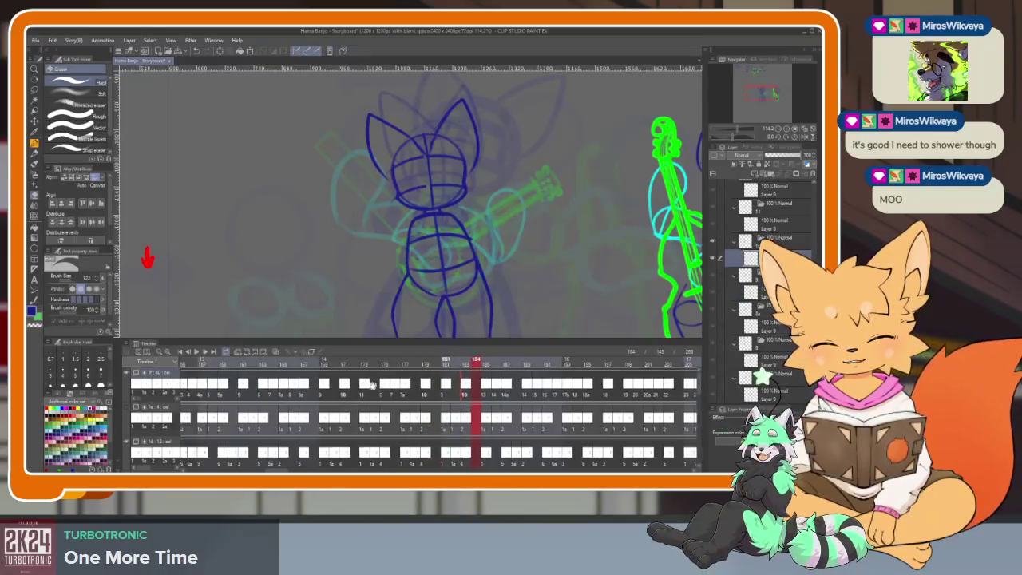
{"action": "left_click", "coordinate": [334, 366]}
{"action": "mouse_move", "coordinate": [334, 366]}
{"action": "left_mouse_down"}
{"action": "mouse_move", "coordinate": [476, 361]}
{"action": "mouse_move", "coordinate": [349, 359]}
{"action": "left_mouse_up"}
{"action": "scroll", "coordinate": [487, 389], "scroll_direction": "right", "scroll_amount": 2}
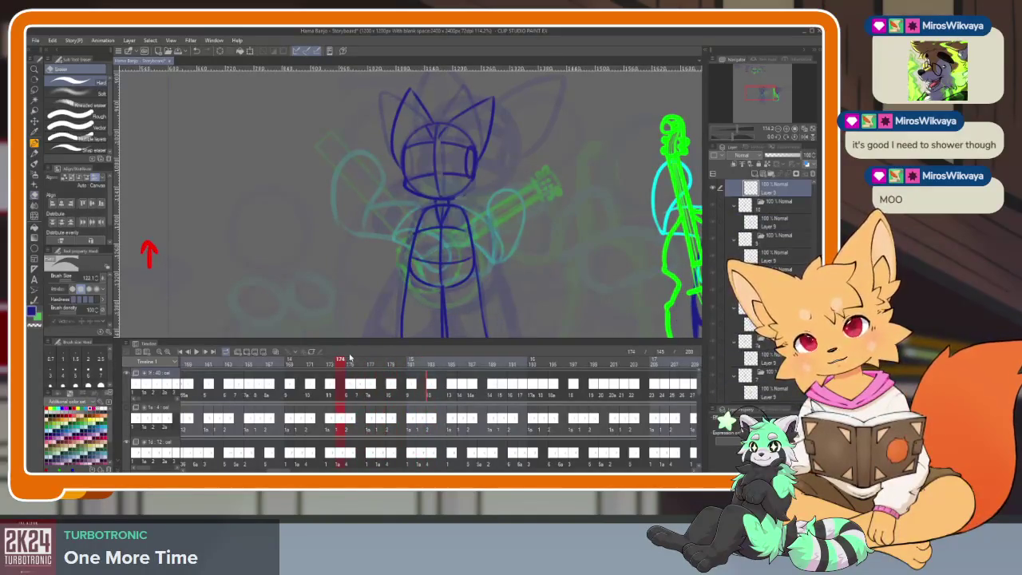
{"action": "mouse_move", "coordinate": [350, 359]}
{"action": "left_mouse_down"}
{"action": "mouse_move", "coordinate": [575, 393]}
{"action": "mouse_move", "coordinate": [538, 393]}
{"action": "left_mouse_up"}
{"action": "left_click", "coordinate": [273, 364]}
{"action": "key", "text": "space"}
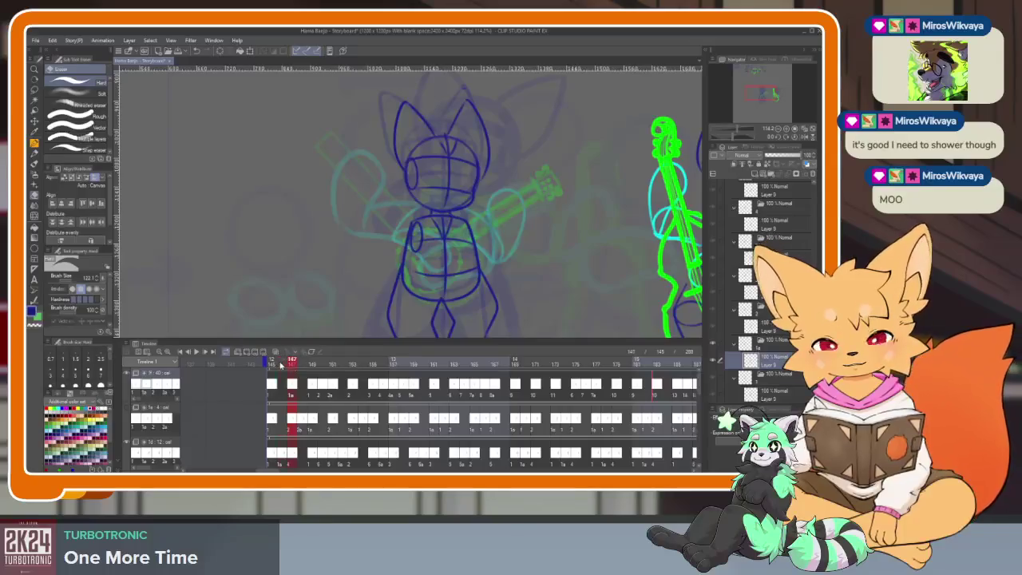
{"action": "left_click_drag", "start_coordinate": [282, 364], "coordinate": [361, 360]}
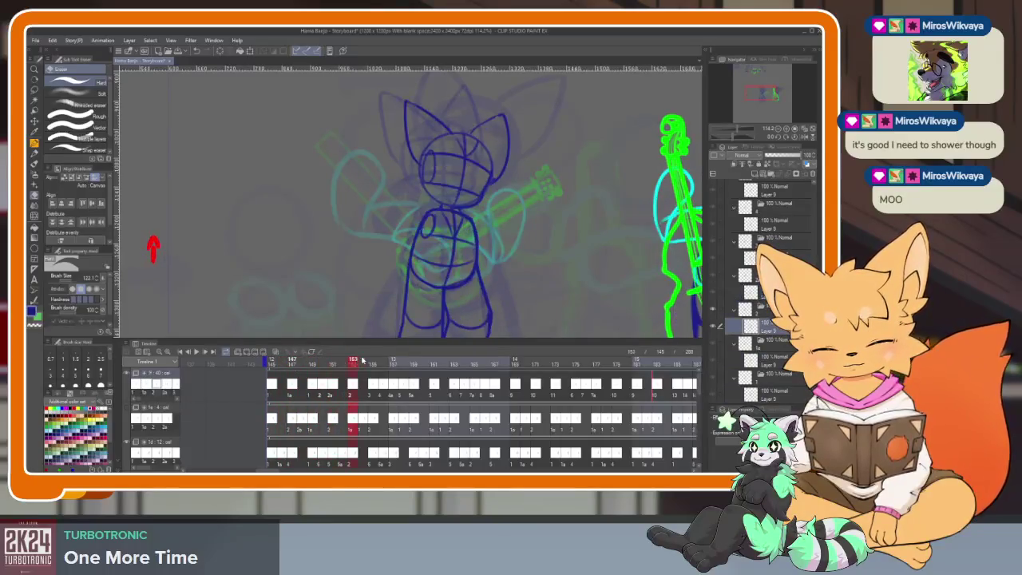
{"action": "mouse_move", "coordinate": [361, 360]}
{"action": "left_mouse_down"}
{"action": "mouse_move", "coordinate": [564, 367]}
{"action": "mouse_move", "coordinate": [267, 367]}
{"action": "left_mouse_up"}
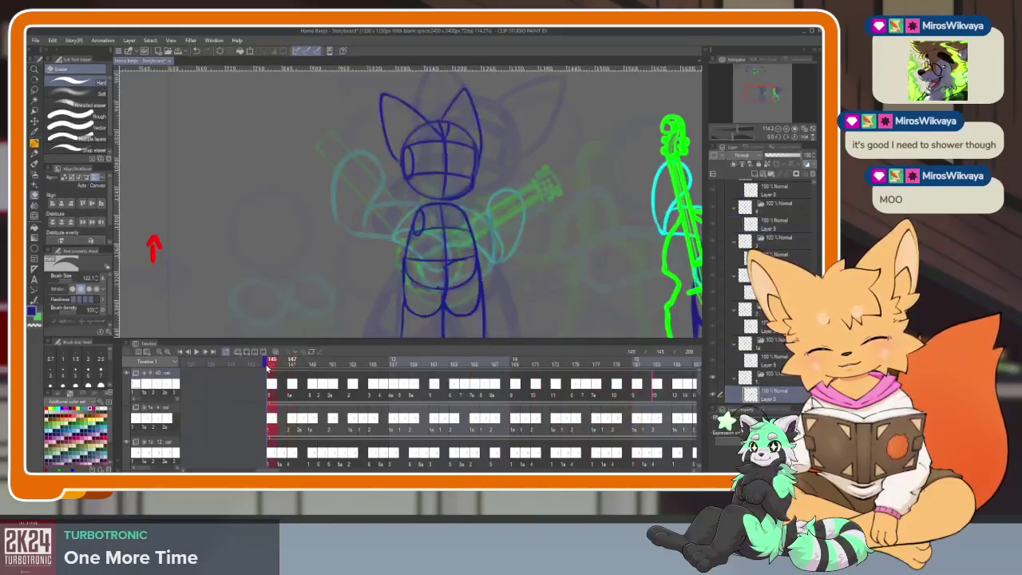
{"action": "left_click_drag", "start_coordinate": [281, 368], "coordinate": [275, 370]}
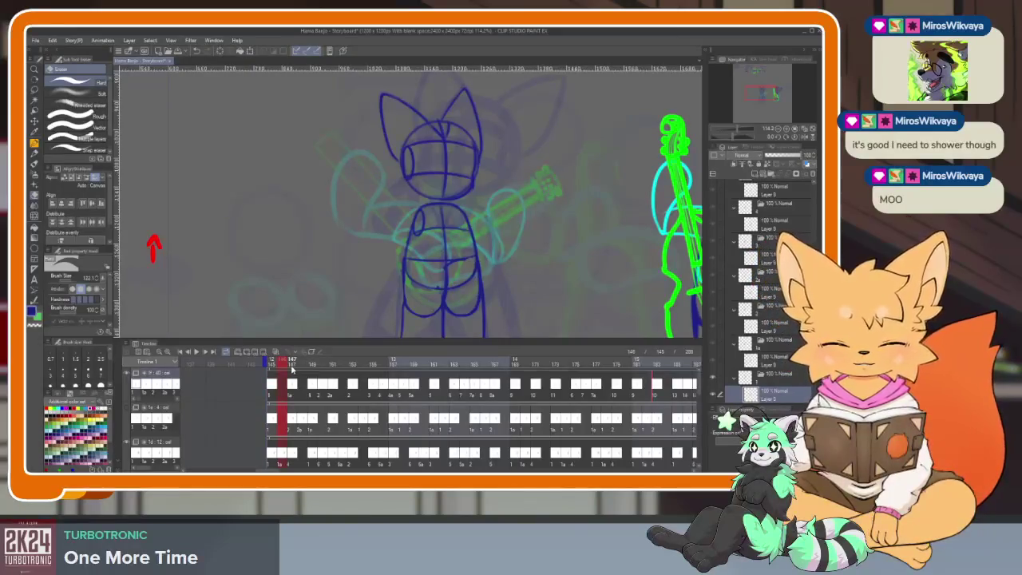
{"action": "left_click_drag", "start_coordinate": [292, 369], "coordinate": [272, 366]}
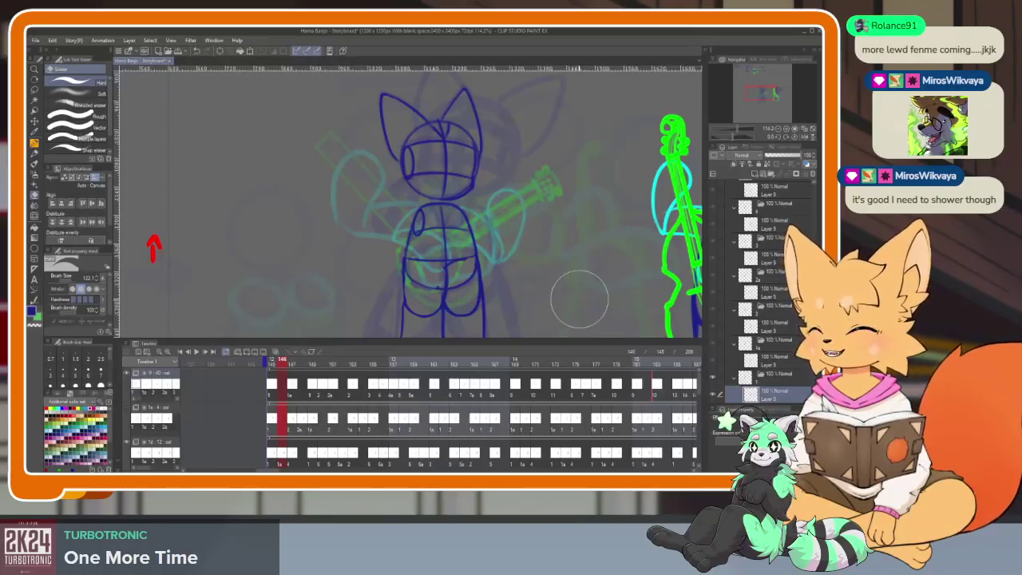
{"action": "left_click", "coordinate": [290, 364]}
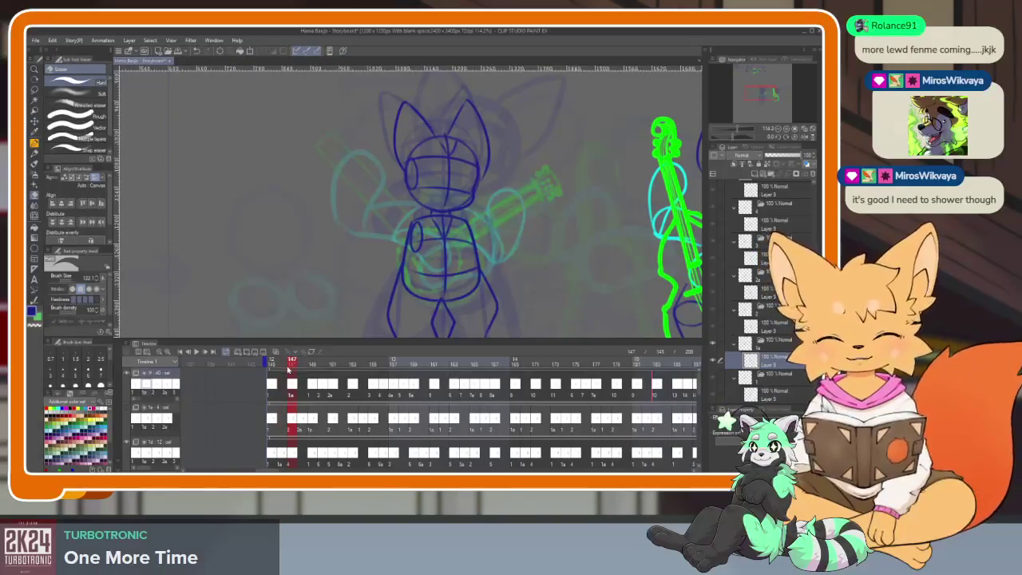
{"action": "left_click", "coordinate": [281, 365]}
{"action": "left_click", "coordinate": [291, 361]}
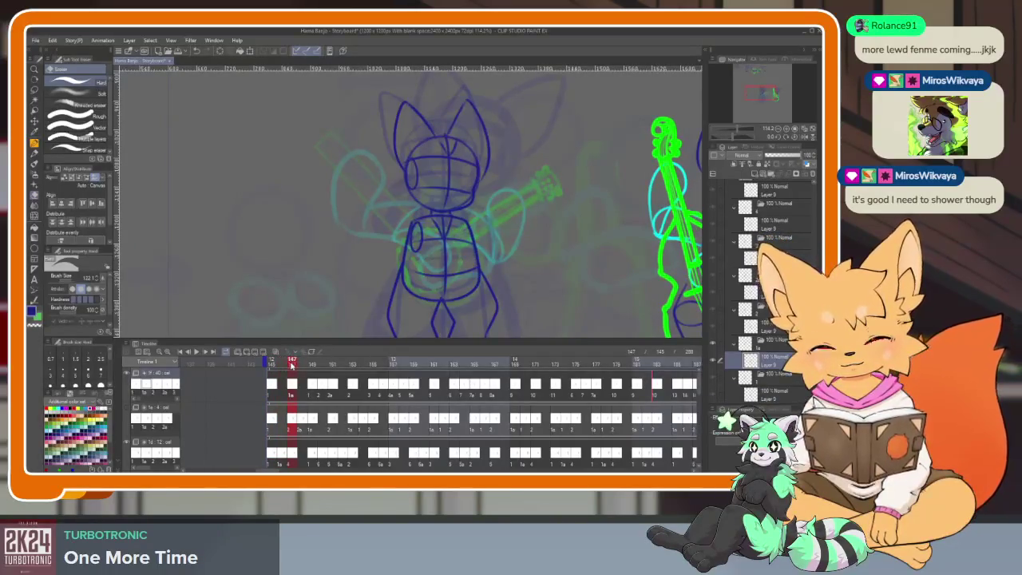
{"action": "left_click", "coordinate": [281, 365]}
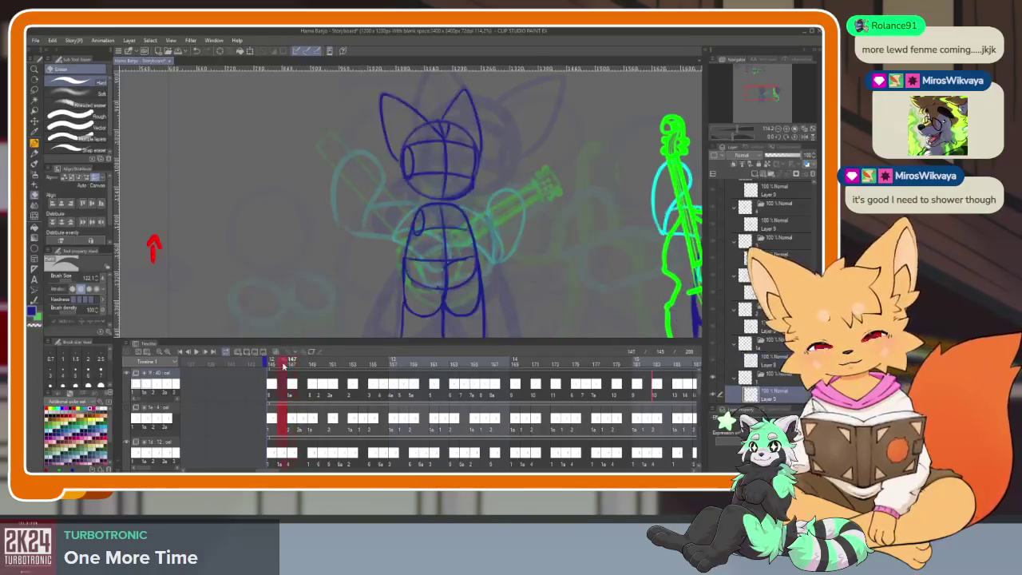
{"action": "left_click", "coordinate": [292, 364]}
{"action": "left_click", "coordinate": [313, 363]}
{"action": "mouse_move", "coordinate": [324, 364]}
{"action": "left_mouse_down"}
{"action": "mouse_move", "coordinate": [303, 364]}
{"action": "mouse_move", "coordinate": [402, 369]}
{"action": "mouse_move", "coordinate": [273, 364]}
{"action": "left_mouse_up"}
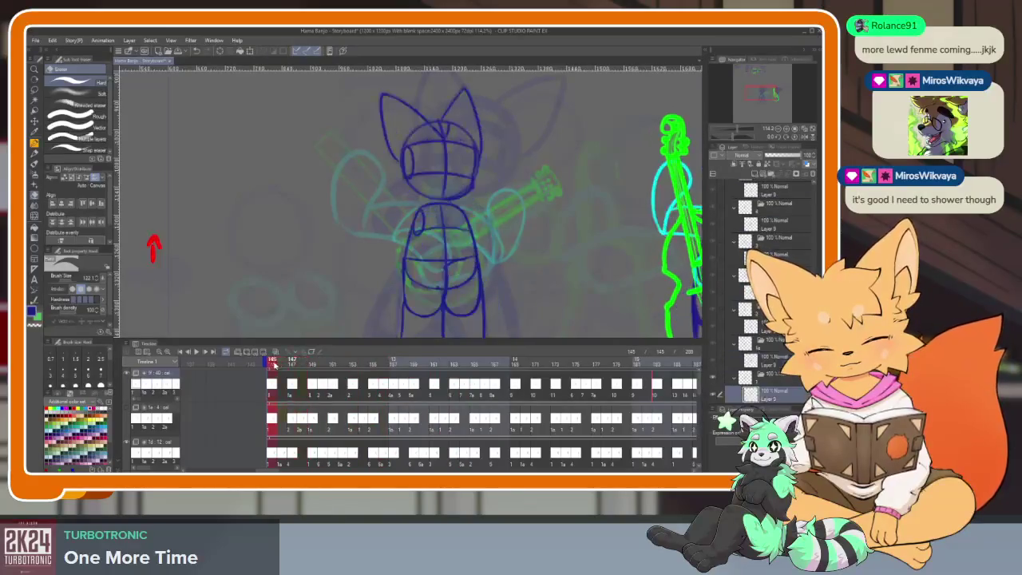
{"action": "left_click_drag", "start_coordinate": [273, 365], "coordinate": [293, 365]}
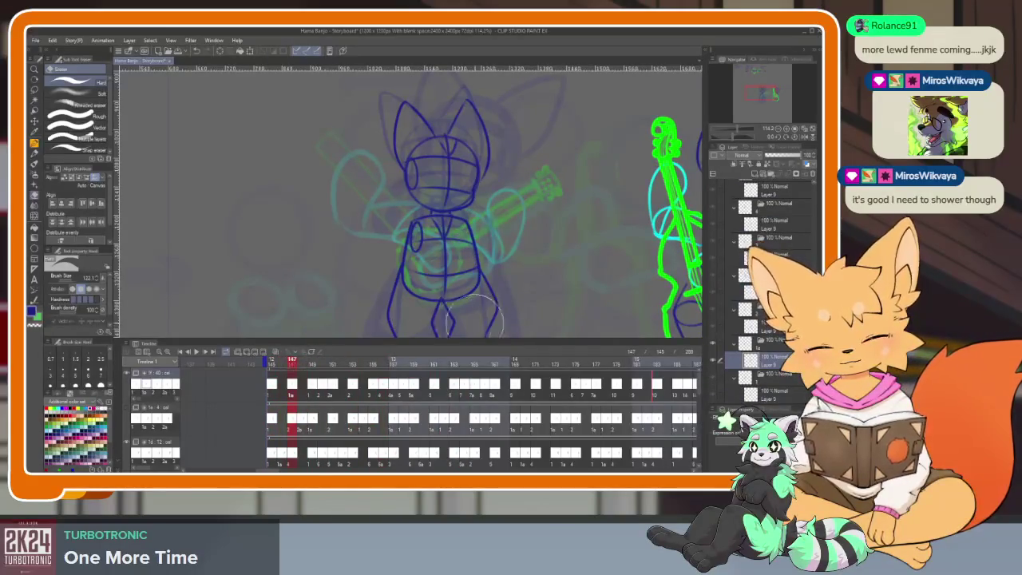
{"action": "key", "text": "p"}
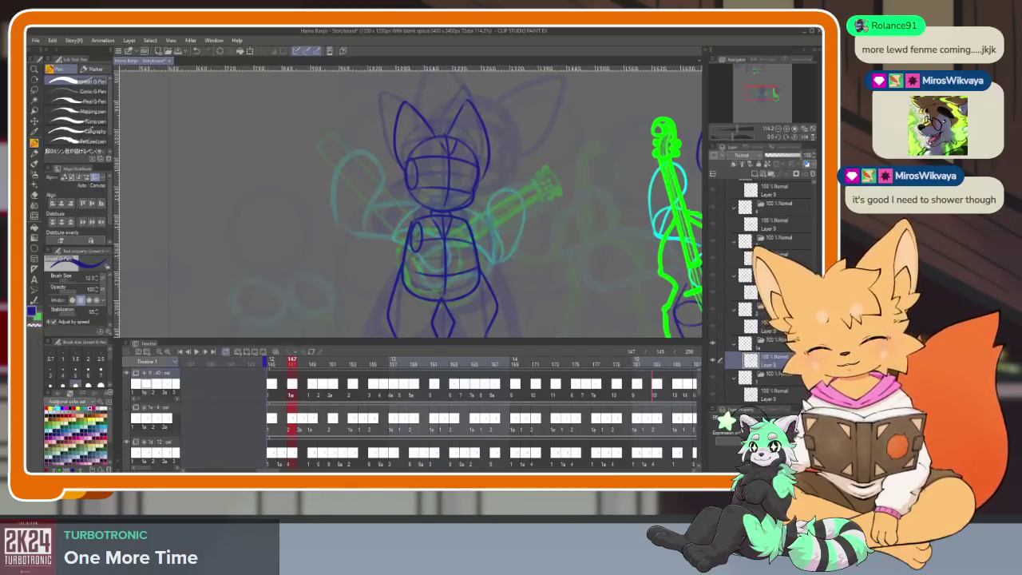
Pick yellow from the colour set and scrub the fox through frames 146–154.
{"action": "left_click", "coordinate": [73, 409]}
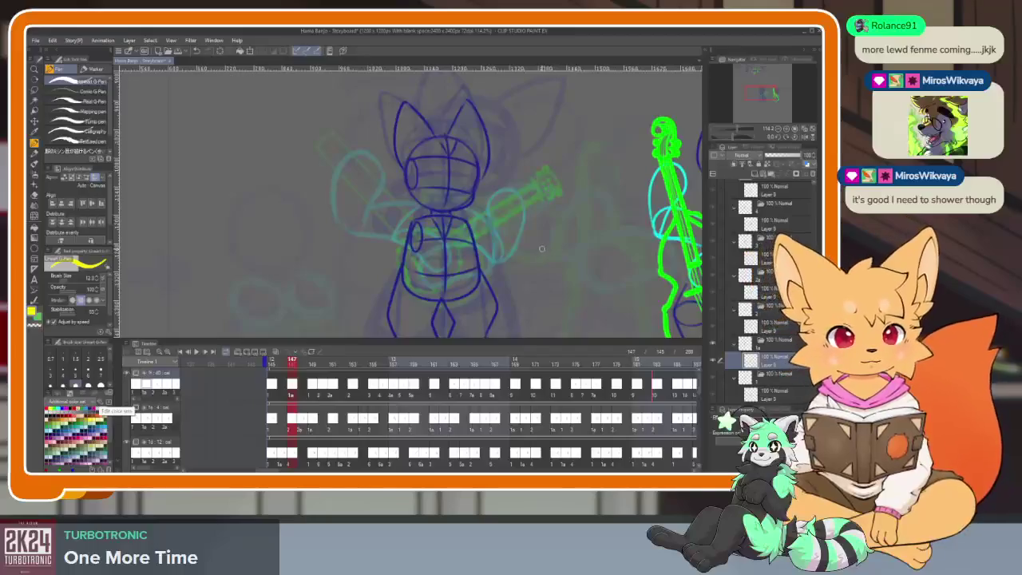
{"action": "left_click", "coordinate": [289, 364]}
{"action": "left_click_drag", "start_coordinate": [289, 366], "coordinate": [321, 364]}
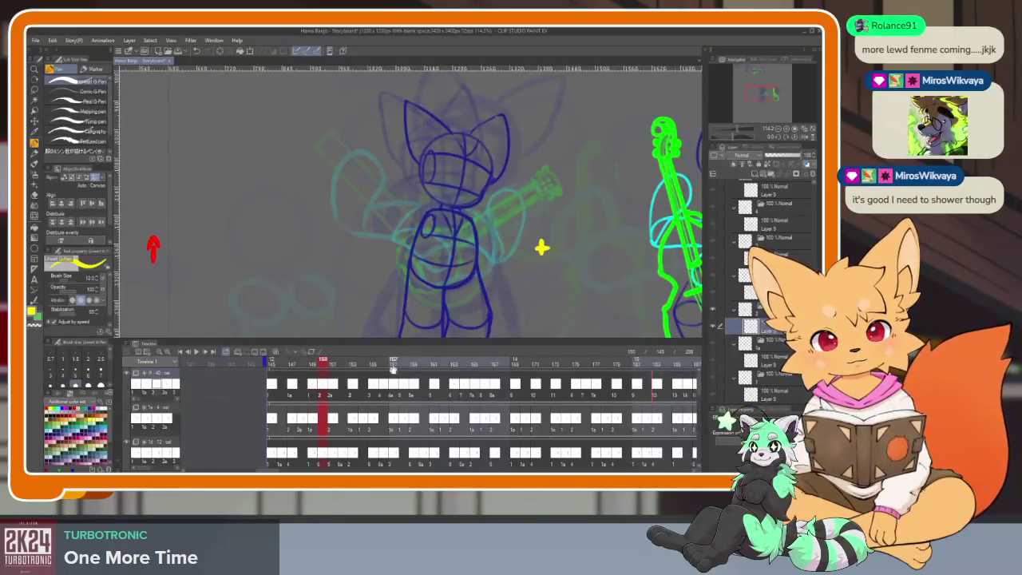
{"action": "left_click_drag", "start_coordinate": [324, 365], "coordinate": [370, 363]}
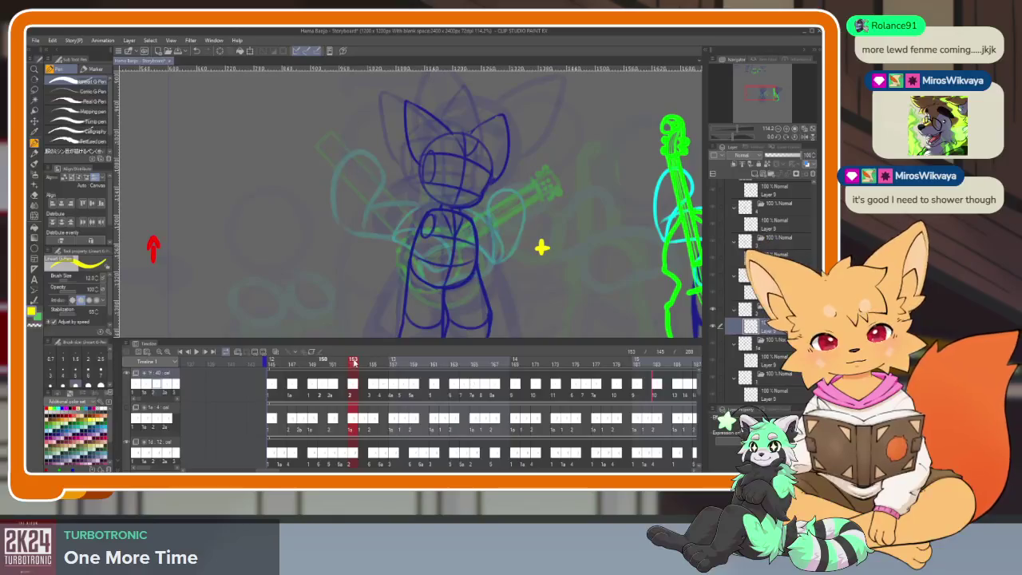
{"action": "left_click_drag", "start_coordinate": [369, 362], "coordinate": [357, 366]}
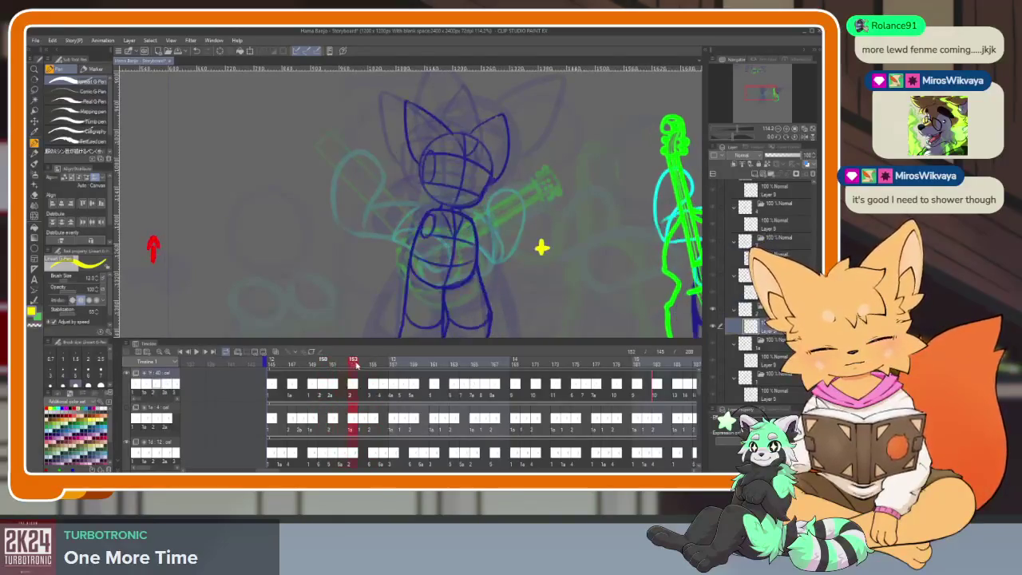
Step through the fox's poses at frames 155–159, then scrub on to 171.
{"action": "left_click", "coordinate": [373, 363]}
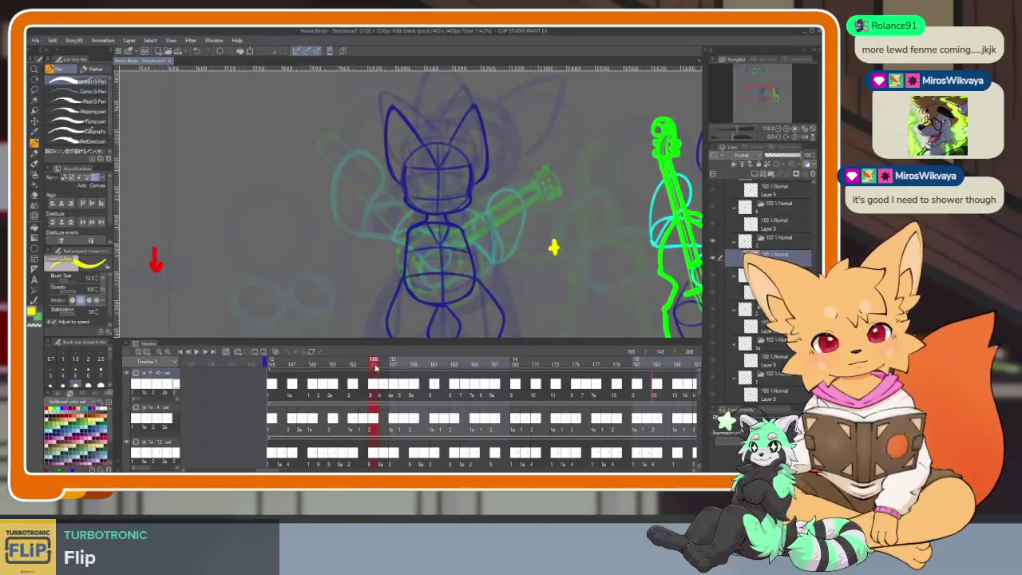
{"action": "left_click", "coordinate": [383, 365]}
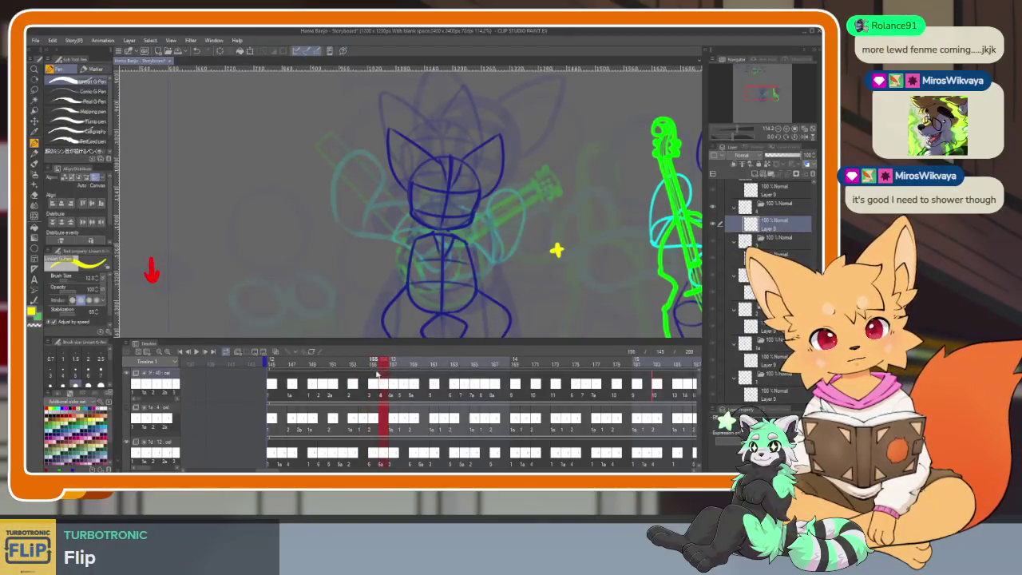
{"action": "left_click", "coordinate": [393, 364]}
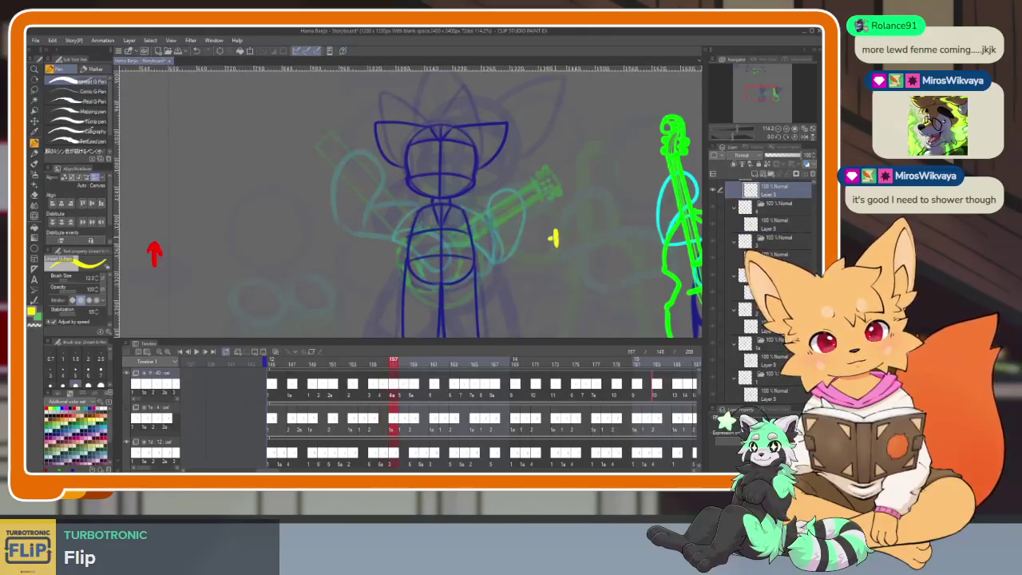
{"action": "key", "text": "Right"}
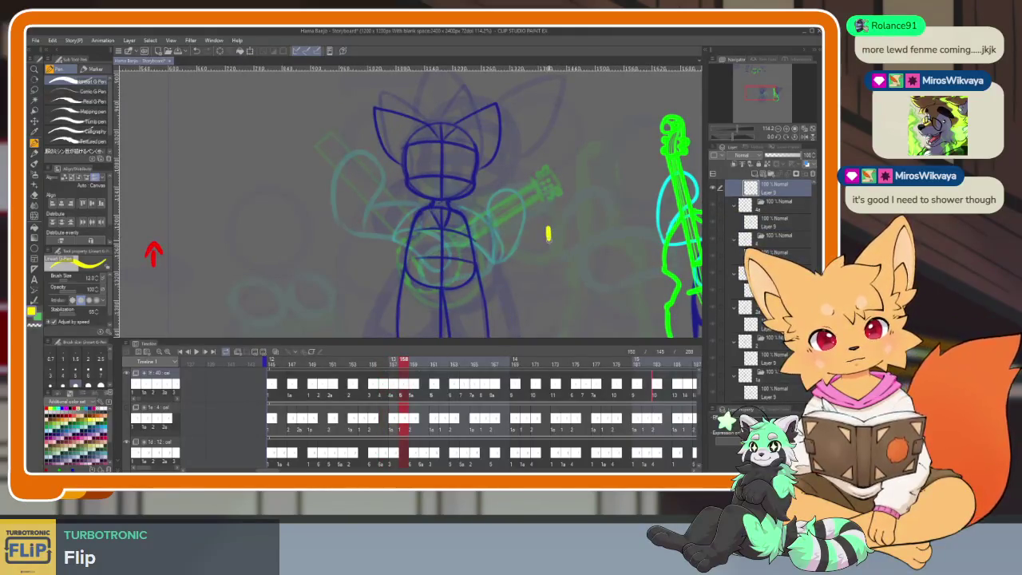
{"action": "left_click_drag", "start_coordinate": [393, 364], "coordinate": [515, 361]}
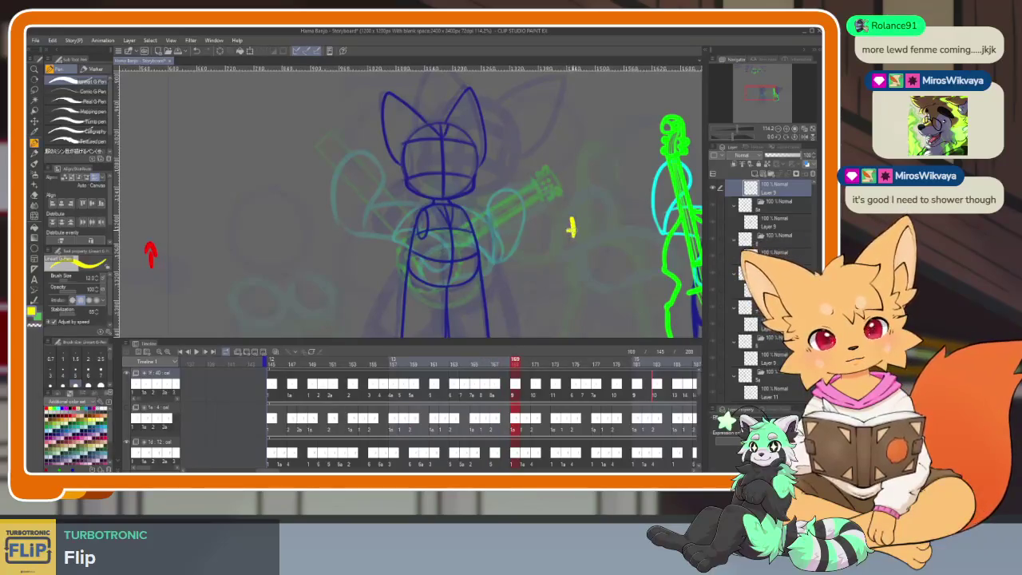
{"action": "left_click_drag", "start_coordinate": [523, 364], "coordinate": [650, 361]}
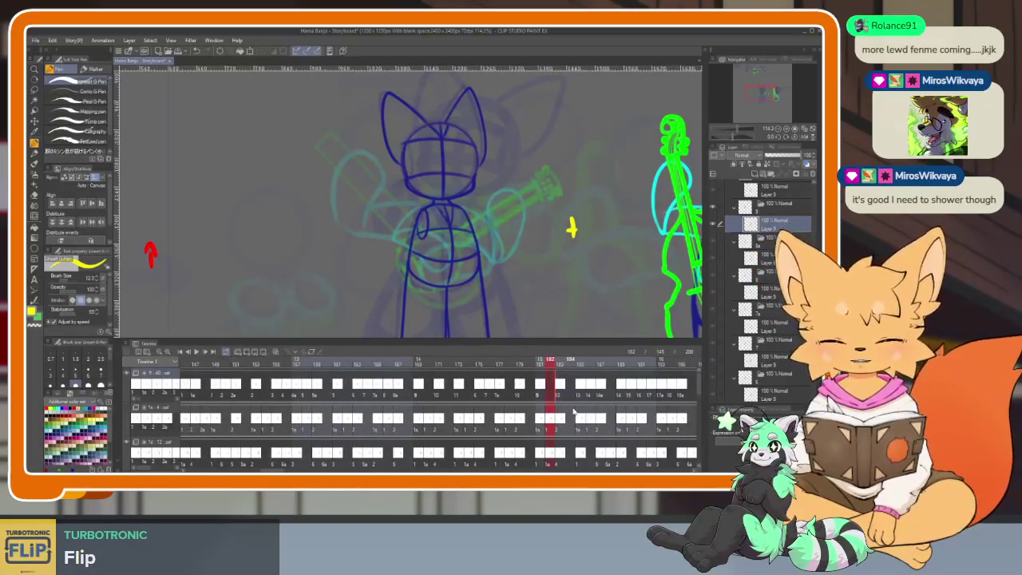
Flip between frame 179 and frames 153–159 to compare the fox's poses.
{"action": "left_click", "coordinate": [519, 385]}
{"action": "left_click", "coordinate": [278, 388]}
{"action": "left_click", "coordinate": [519, 385]}
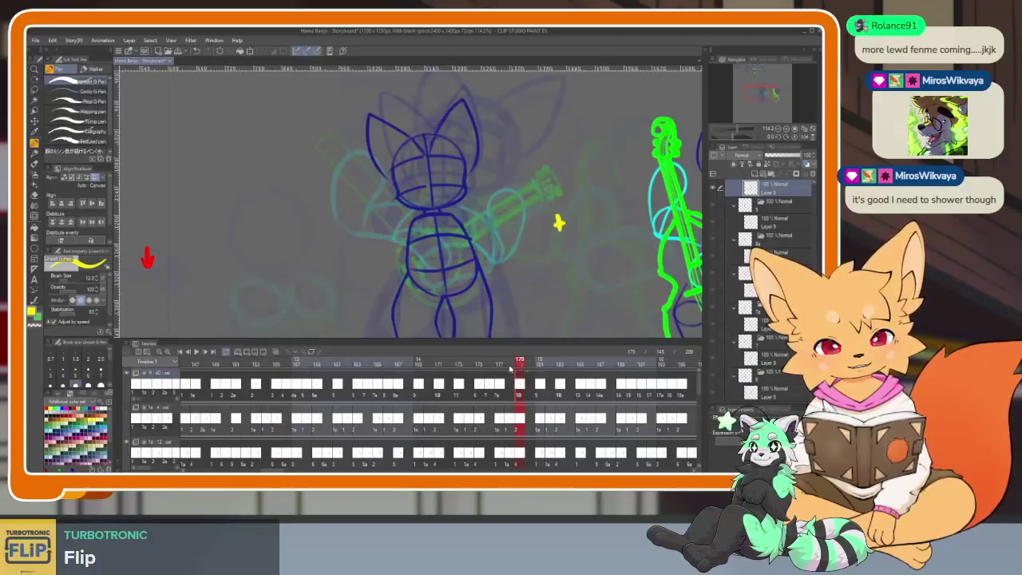
{"action": "left_click", "coordinate": [277, 389]}
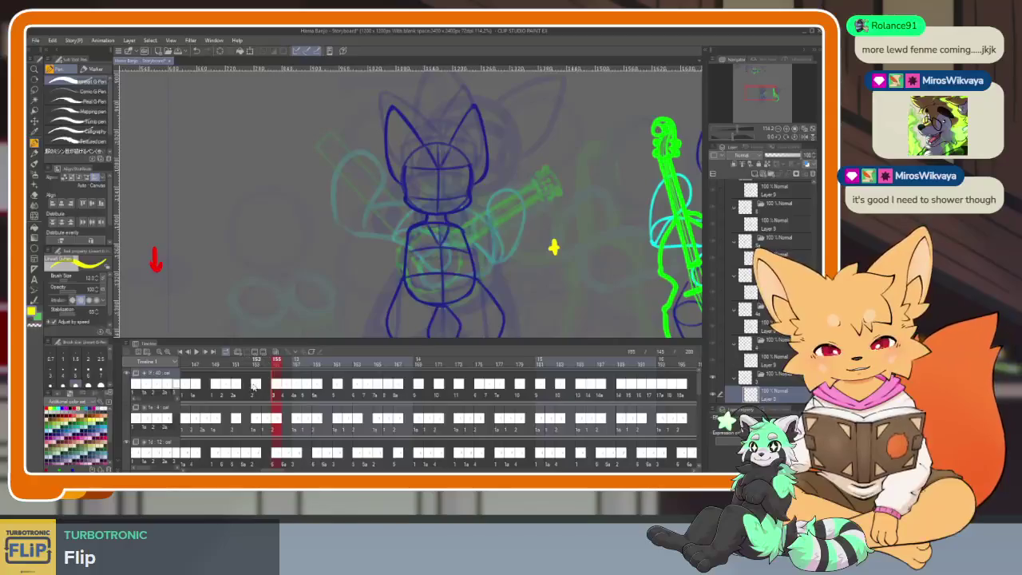
{"action": "left_click", "coordinate": [256, 389]}
{"action": "left_click", "coordinate": [295, 390]}
{"action": "left_click", "coordinate": [288, 393]}
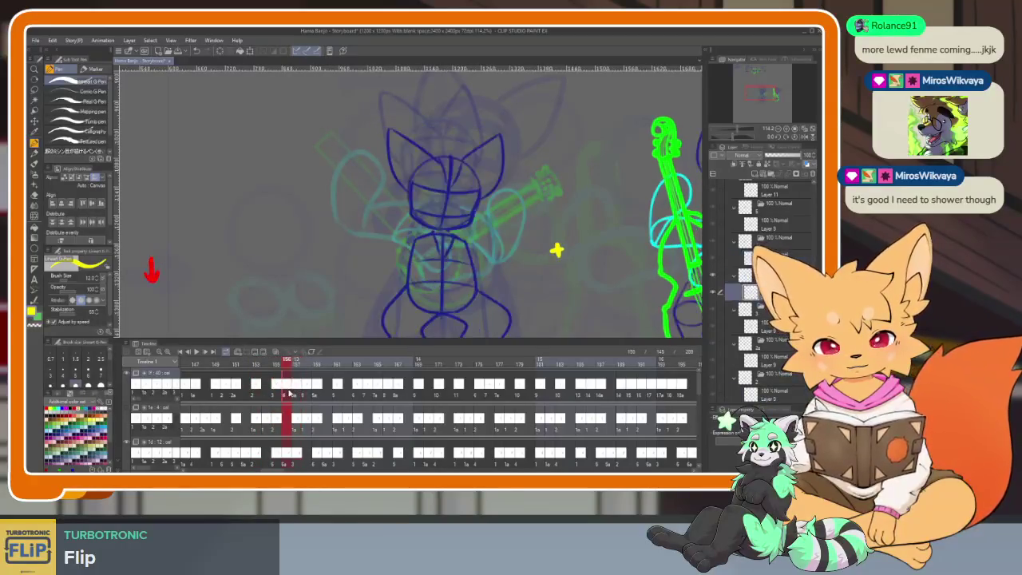
{"action": "left_click", "coordinate": [311, 390]}
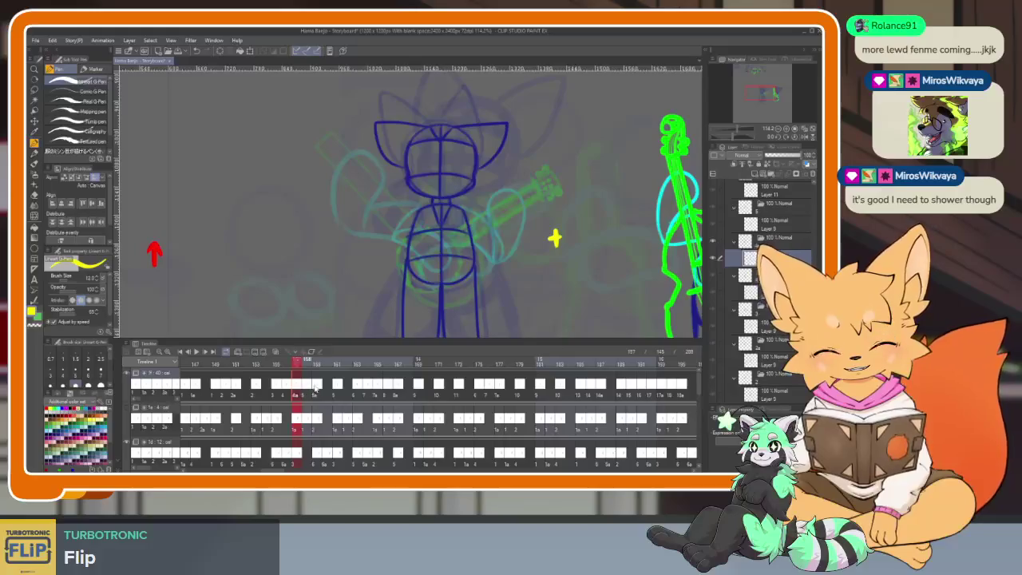
{"action": "left_click", "coordinate": [317, 386]}
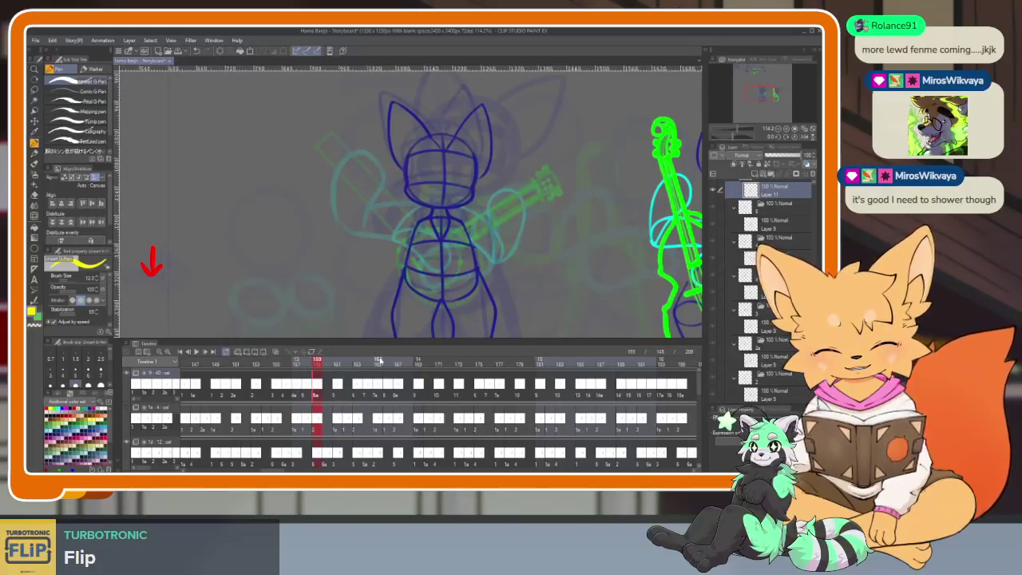
Compare frame 159 with 179, then scrub frames 159–168 and 179–185.
{"action": "left_click", "coordinate": [519, 384]}
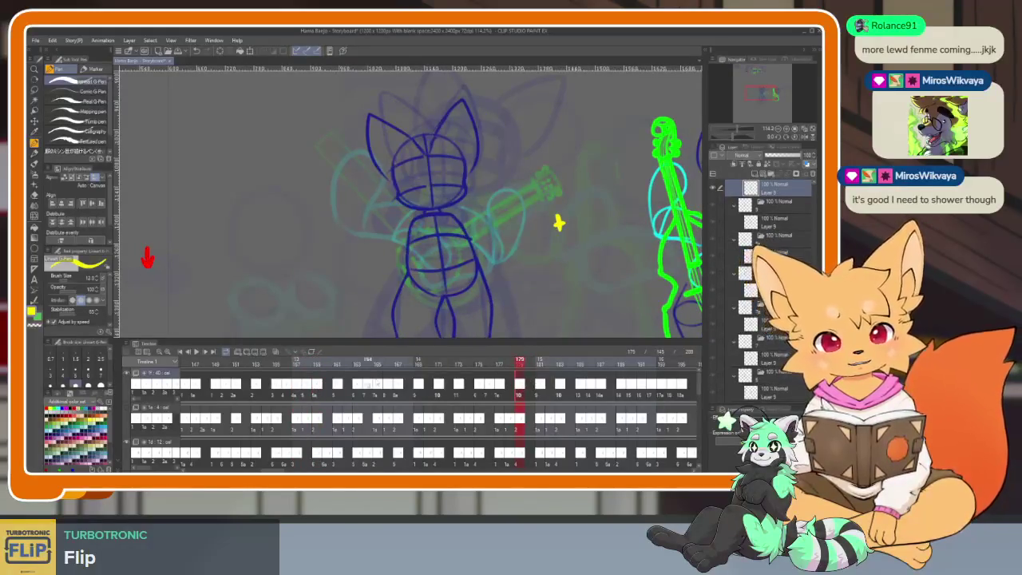
{"action": "left_click", "coordinate": [319, 386]}
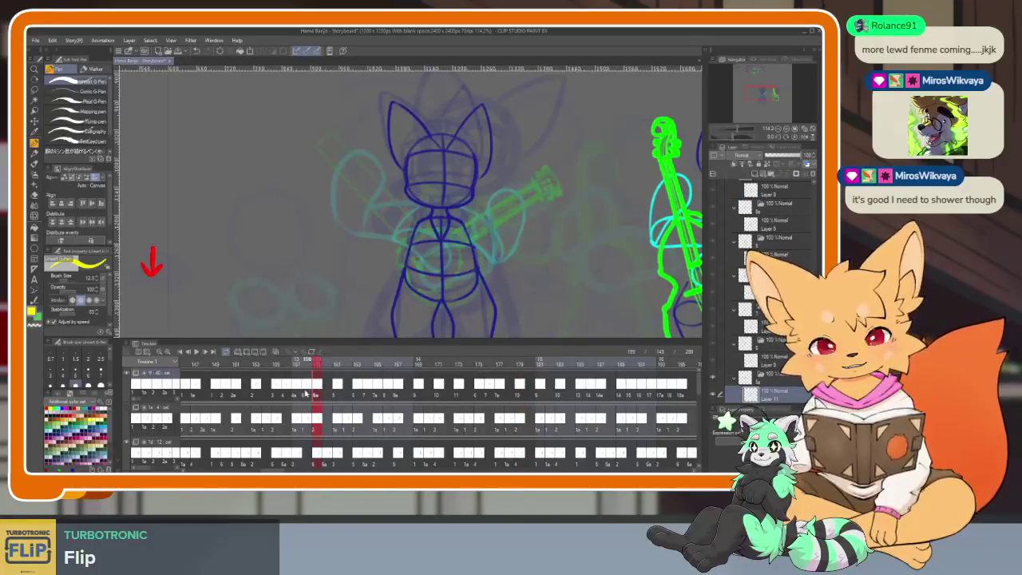
{"action": "left_click_drag", "start_coordinate": [307, 388], "coordinate": [320, 390]}
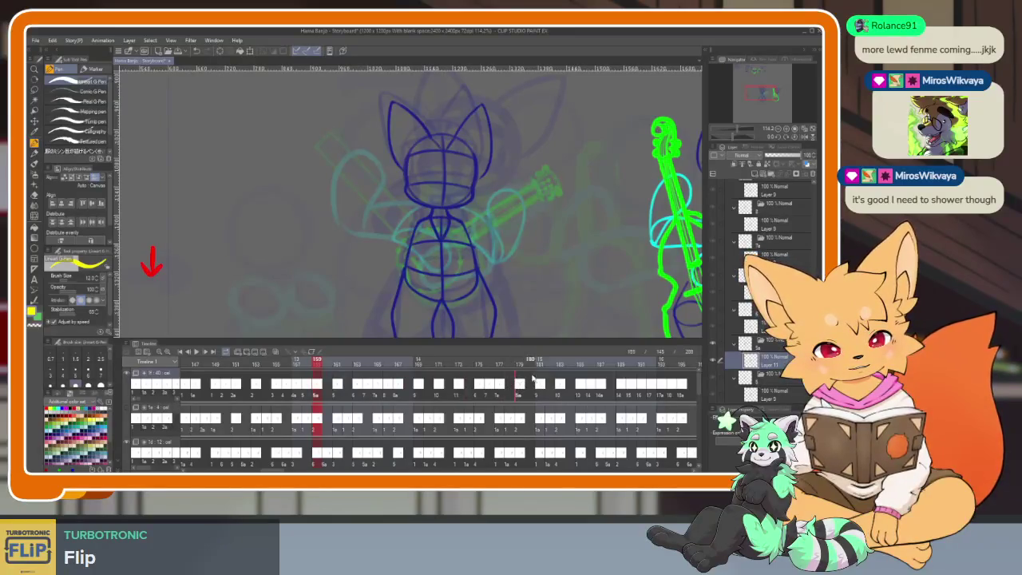
{"action": "left_click_drag", "start_coordinate": [327, 360], "coordinate": [562, 368]}
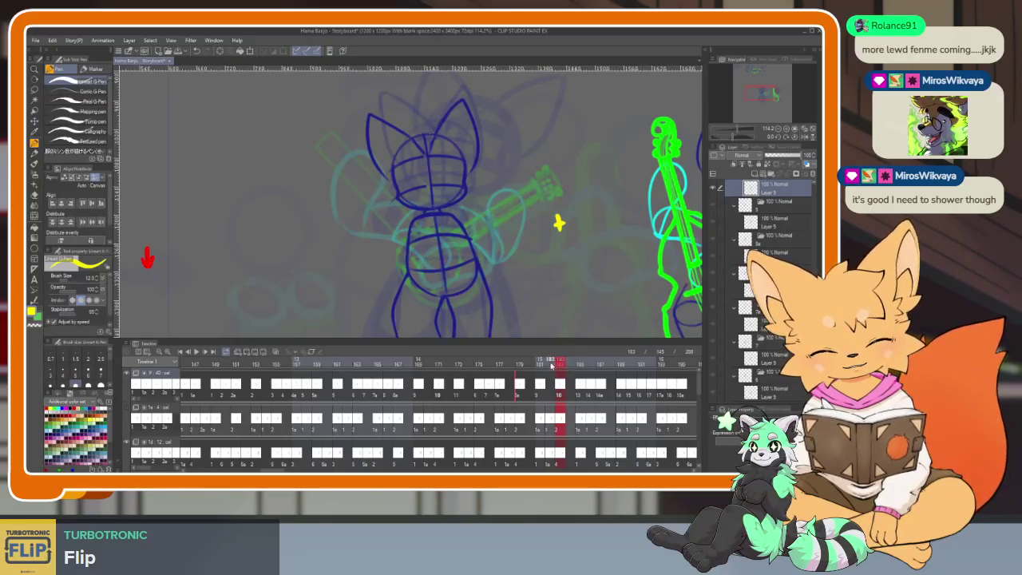
{"action": "left_click", "coordinate": [520, 387]}
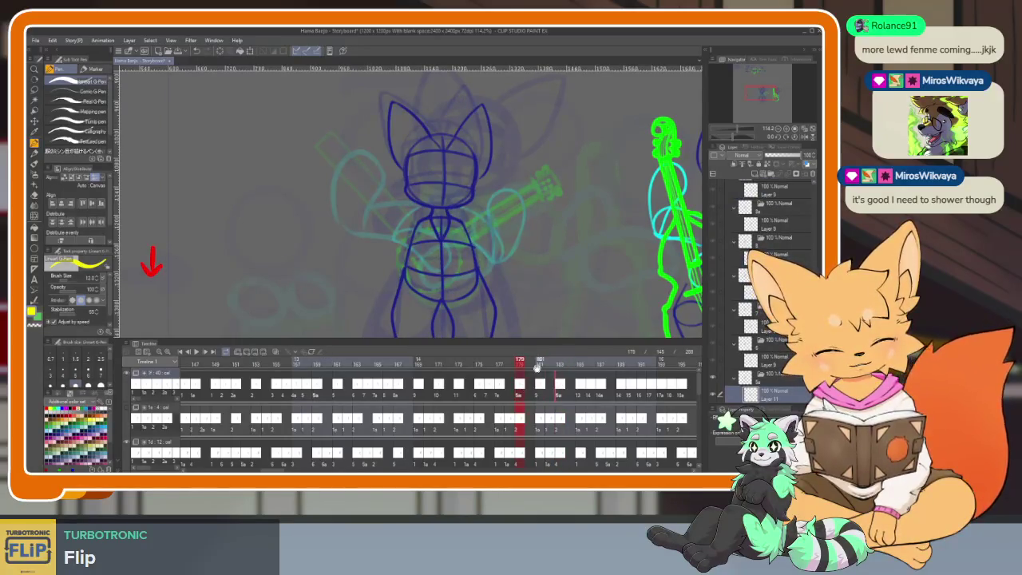
{"action": "left_click_drag", "start_coordinate": [512, 365], "coordinate": [581, 364]}
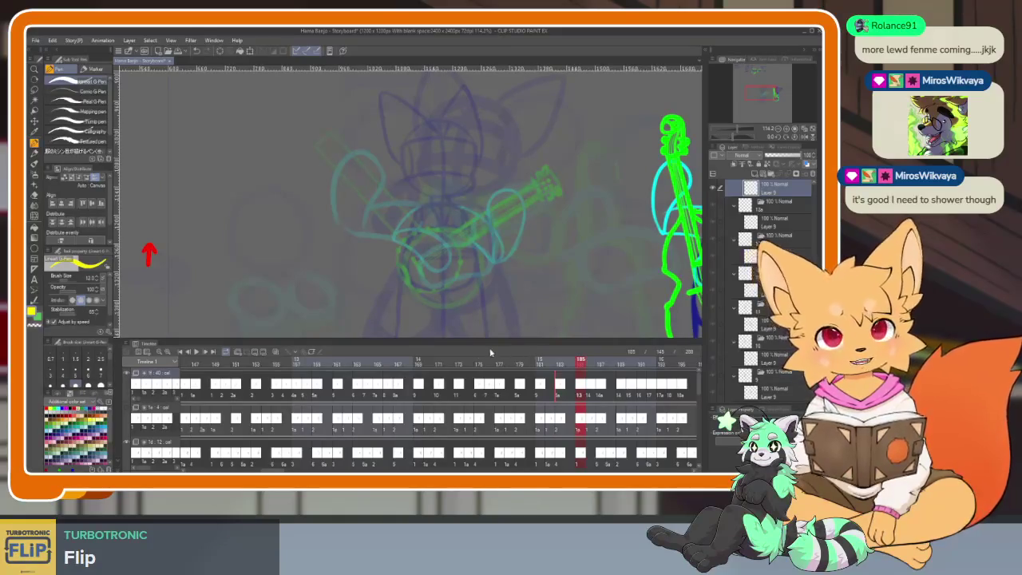
{"action": "left_click_drag", "start_coordinate": [419, 362], "coordinate": [583, 361]}
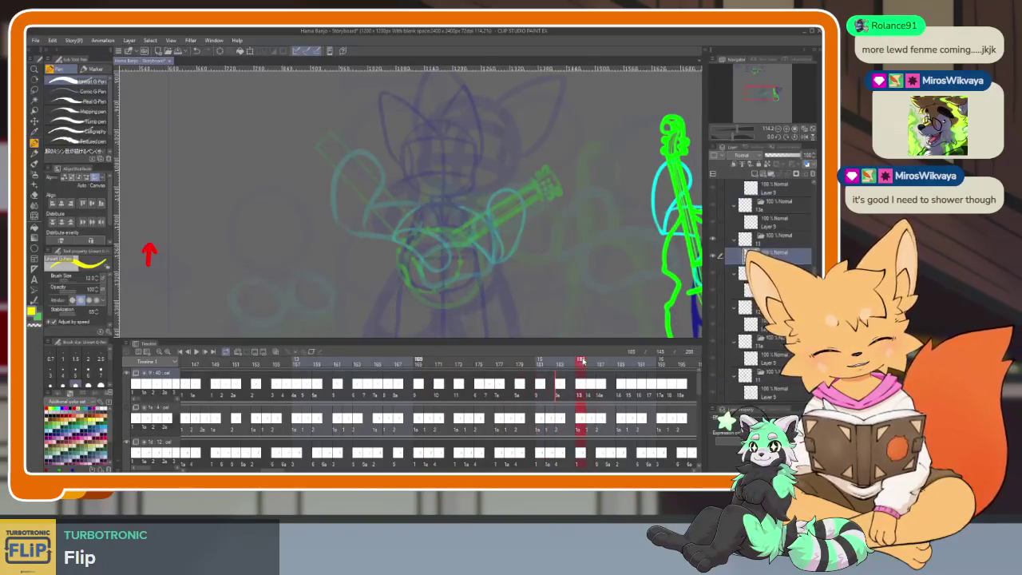
Scrub back from frame 156 to 149, then preview forward to 186.
{"action": "left_click", "coordinate": [279, 399]}
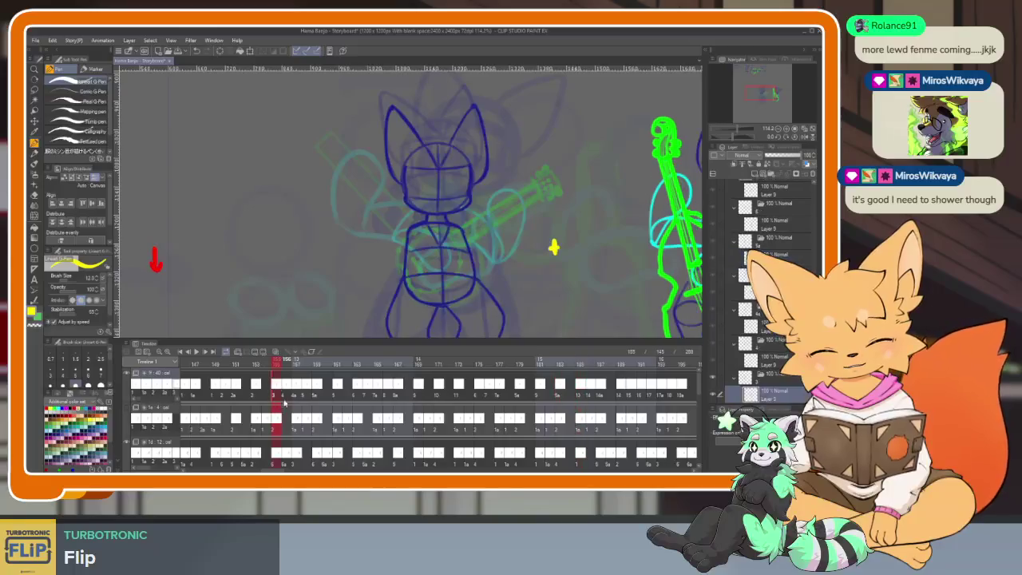
{"action": "left_click_drag", "start_coordinate": [288, 387], "coordinate": [219, 389]}
{"action": "left_click", "coordinate": [219, 390]}
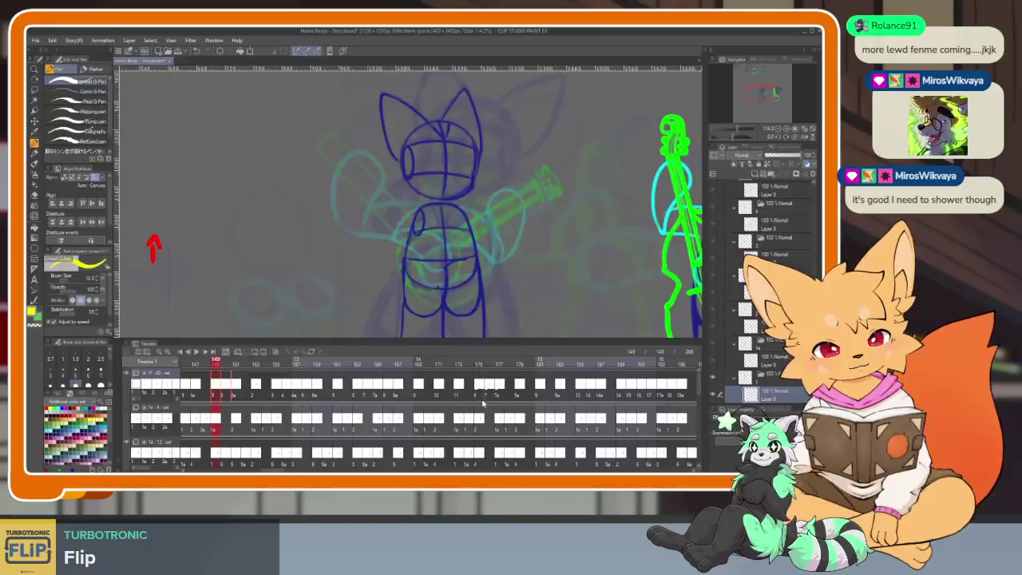
{"action": "left_click", "coordinate": [583, 392]}
{"action": "mouse_move", "coordinate": [559, 363]}
{"action": "left_mouse_down"}
{"action": "mouse_move", "coordinate": [675, 363]}
{"action": "mouse_move", "coordinate": [623, 365]}
{"action": "left_mouse_up"}
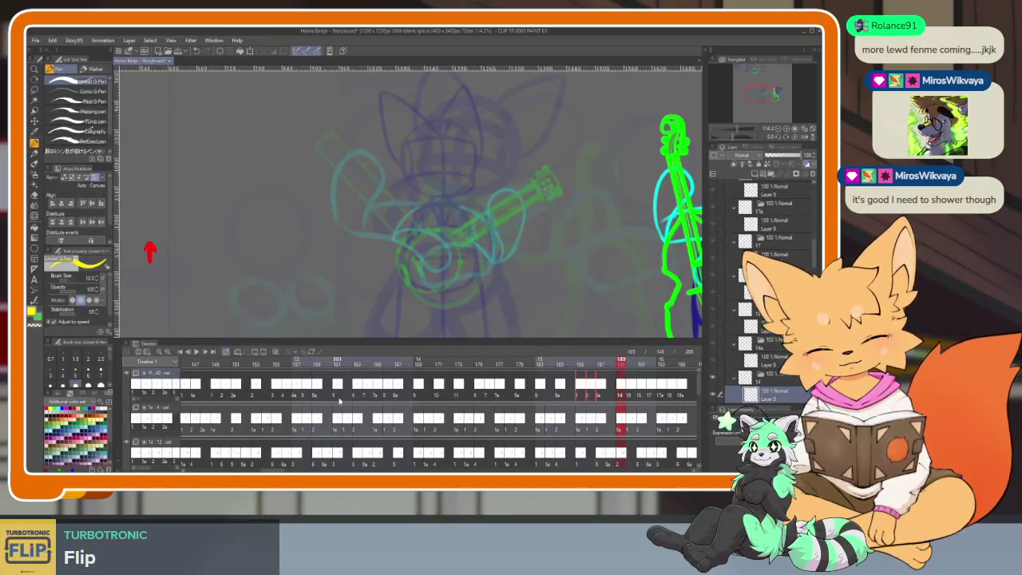
Step through frames 156–159 and drag-select the fox's cells 155–159.
{"action": "left_click", "coordinate": [281, 393]}
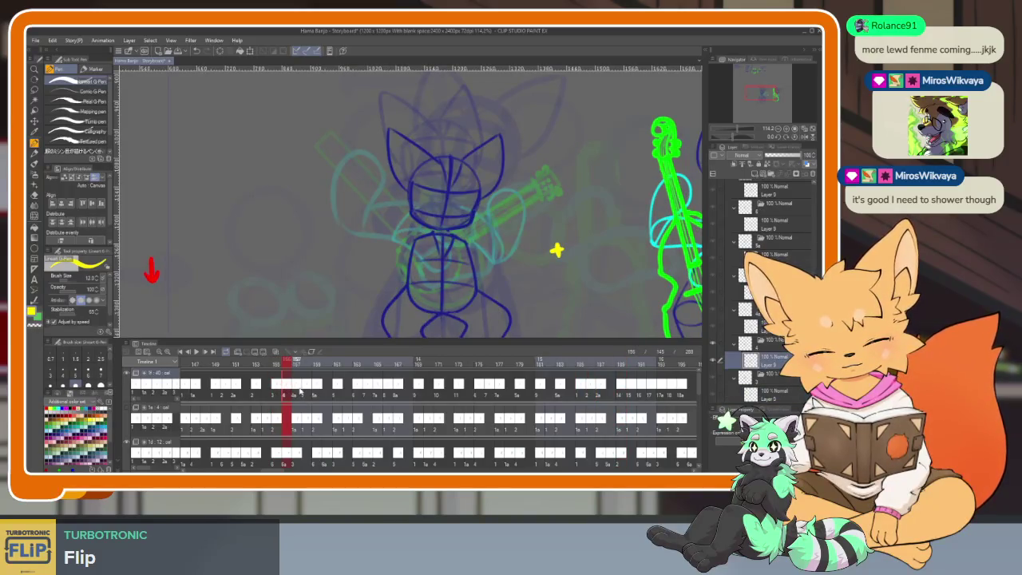
{"action": "left_click", "coordinate": [300, 392]}
{"action": "left_click", "coordinate": [319, 394]}
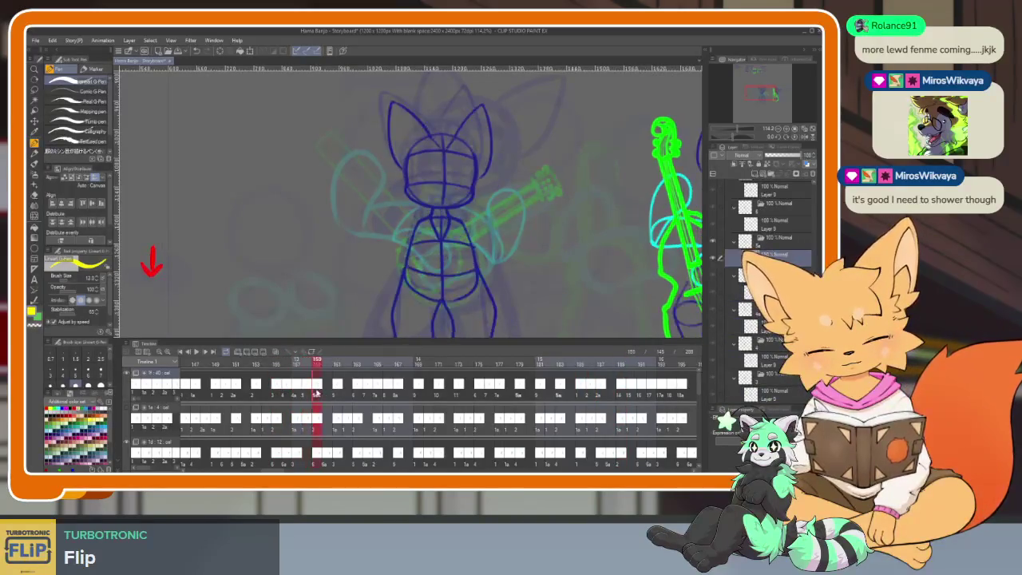
{"action": "mouse_move", "coordinate": [275, 385]}
{"action": "left_mouse_down"}
{"action": "mouse_move", "coordinate": [523, 387]}
{"action": "mouse_move", "coordinate": [623, 401]}
{"action": "left_mouse_up"}
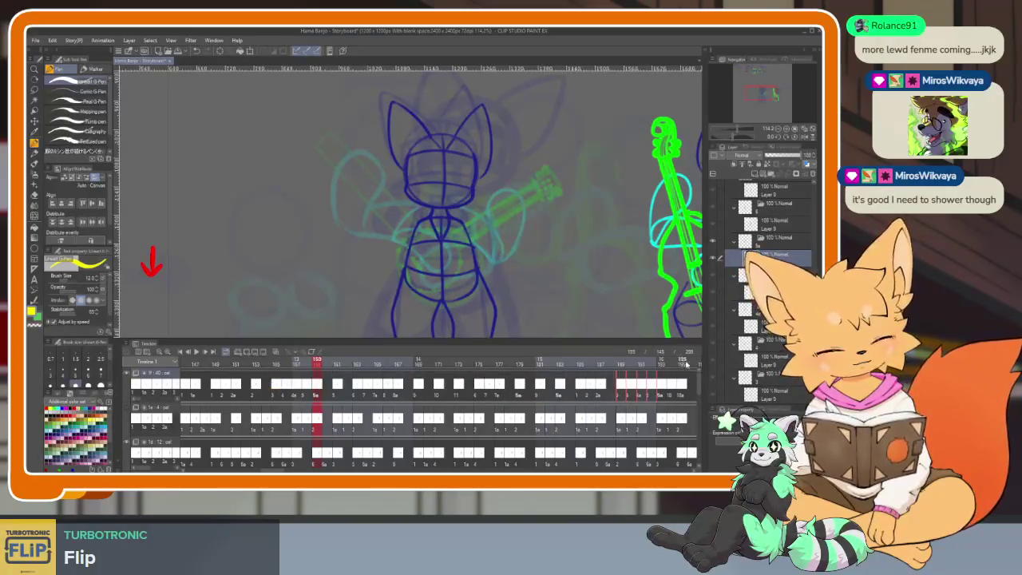
{"action": "mouse_move", "coordinate": [622, 365]}
{"action": "left_mouse_down"}
{"action": "mouse_move", "coordinate": [605, 364]}
{"action": "mouse_move", "coordinate": [662, 364]}
{"action": "left_mouse_up"}
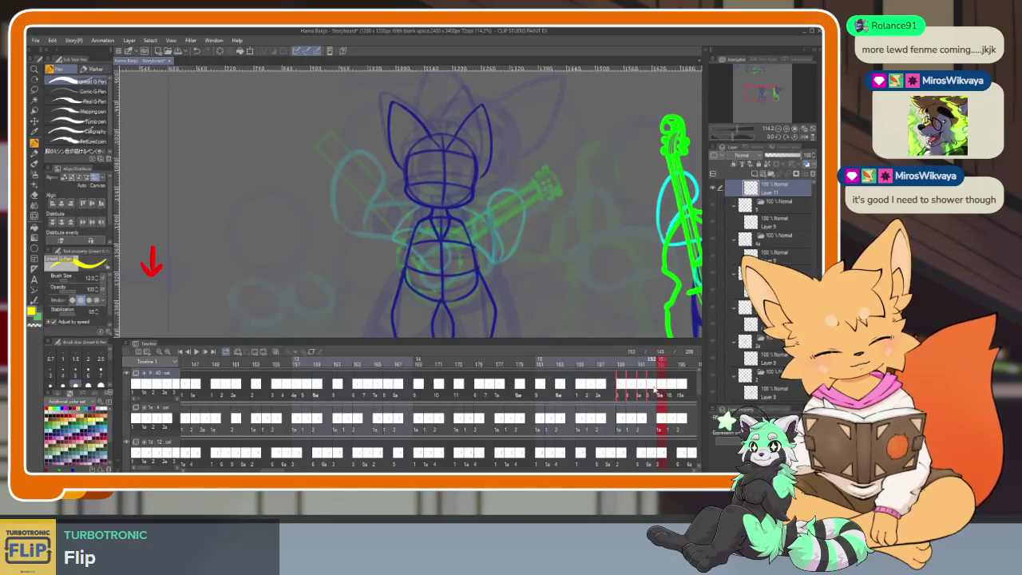
Scrub frames 159 to 192, then step back and rock around frames 189–194.
{"action": "left_click", "coordinate": [666, 392]}
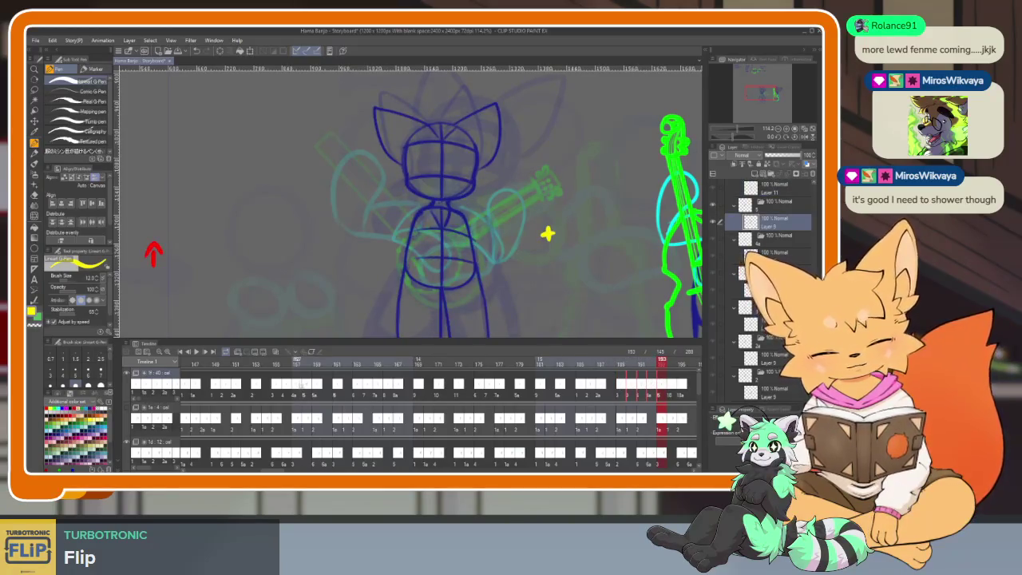
{"action": "left_click", "coordinate": [316, 386]}
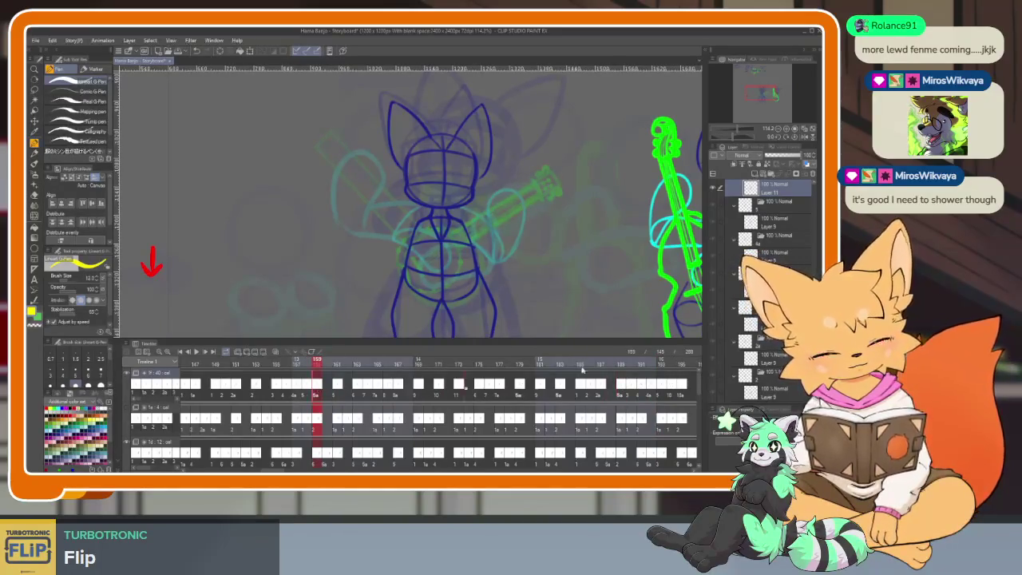
{"action": "left_click_drag", "start_coordinate": [625, 364], "coordinate": [663, 366]}
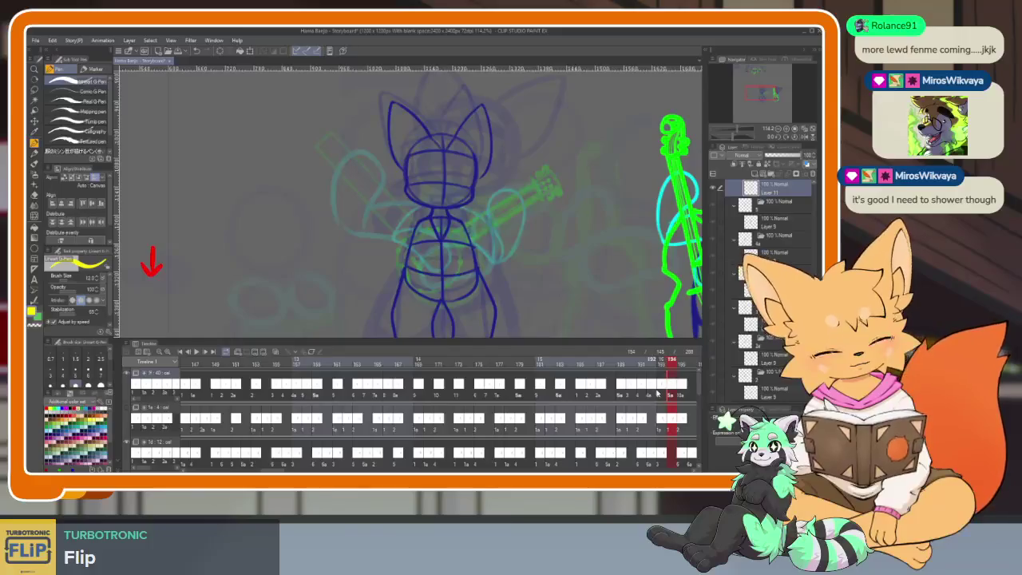
{"action": "left_click", "coordinate": [653, 391]}
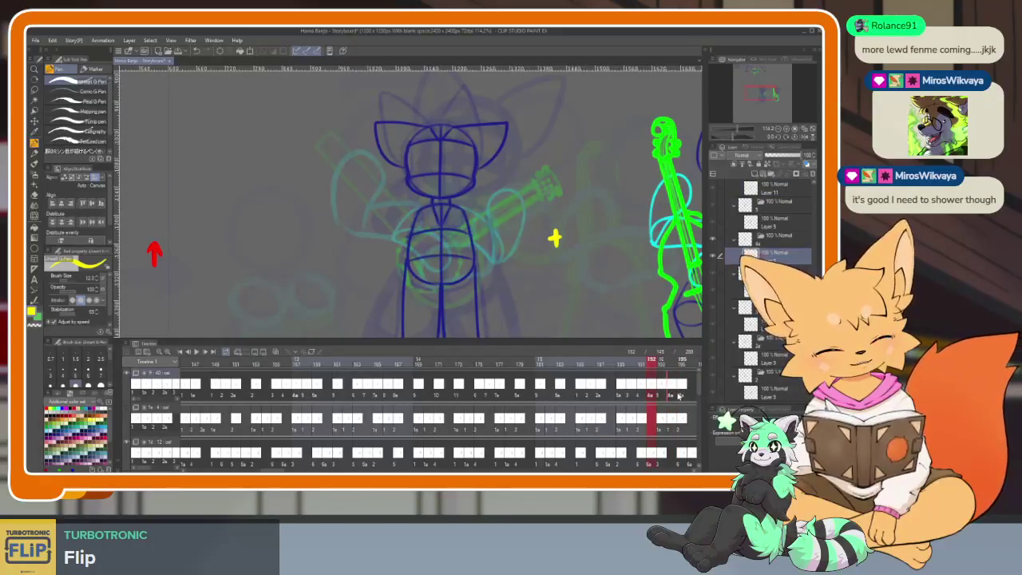
{"action": "key", "text": "Left"}
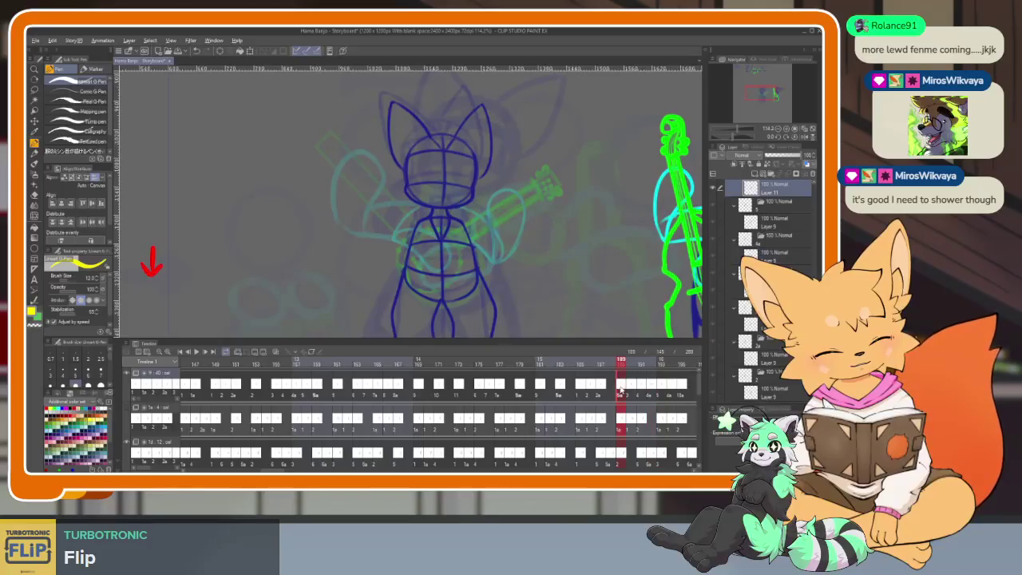
{"action": "mouse_move", "coordinate": [640, 364]}
{"action": "left_mouse_down"}
{"action": "mouse_move", "coordinate": [689, 364]}
{"action": "mouse_move", "coordinate": [349, 363]}
{"action": "mouse_move", "coordinate": [630, 368]}
{"action": "left_mouse_up"}
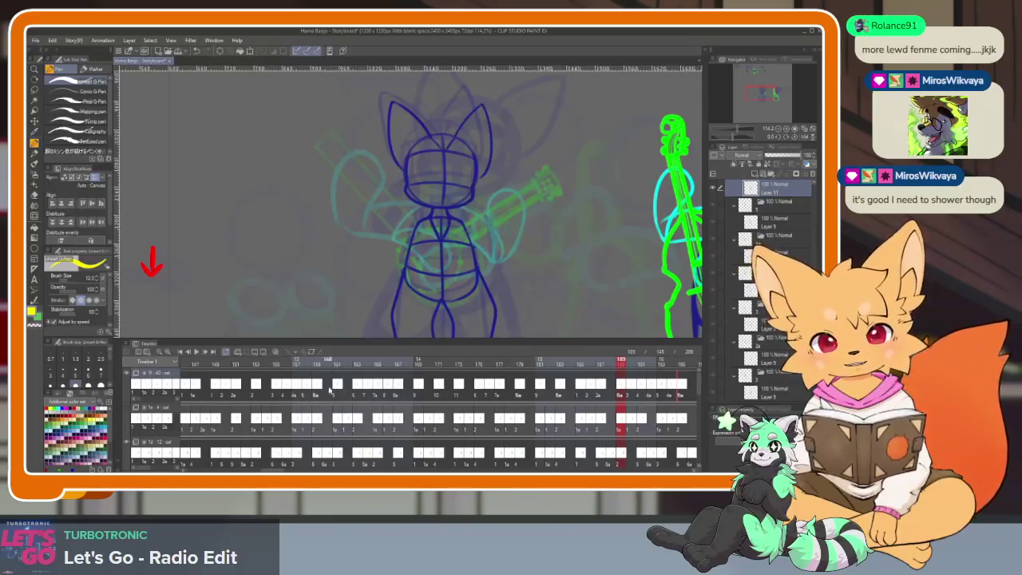
Check the fox at frames 155, 157 and 163, then return to 147 and 146.
{"action": "left_click", "coordinate": [277, 387]}
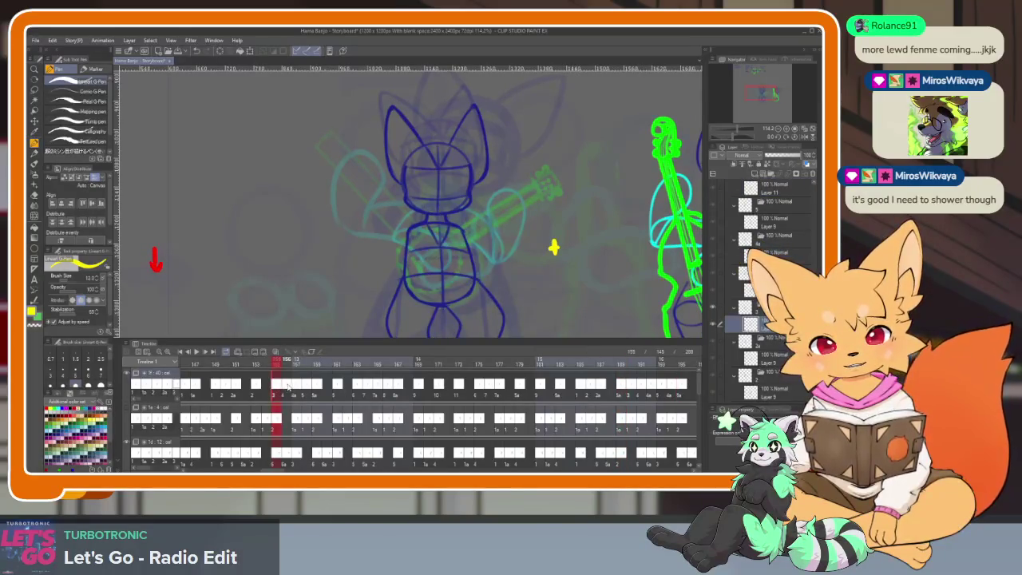
{"action": "left_click_drag", "start_coordinate": [285, 388], "coordinate": [298, 391]}
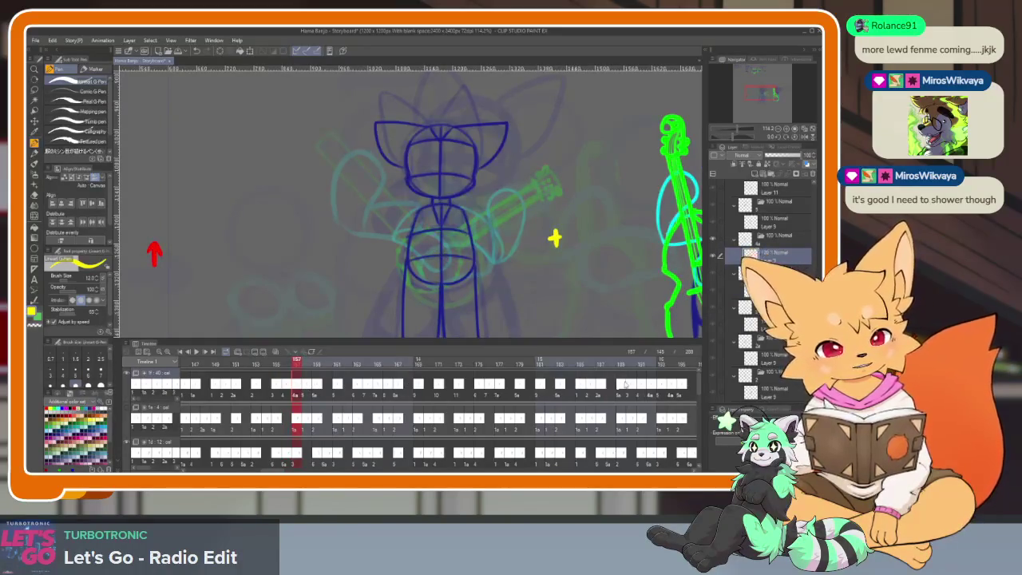
{"action": "mouse_move", "coordinate": [616, 365]}
{"action": "left_mouse_down"}
{"action": "mouse_move", "coordinate": [359, 389]}
{"action": "mouse_move", "coordinate": [396, 387]}
{"action": "left_mouse_up"}
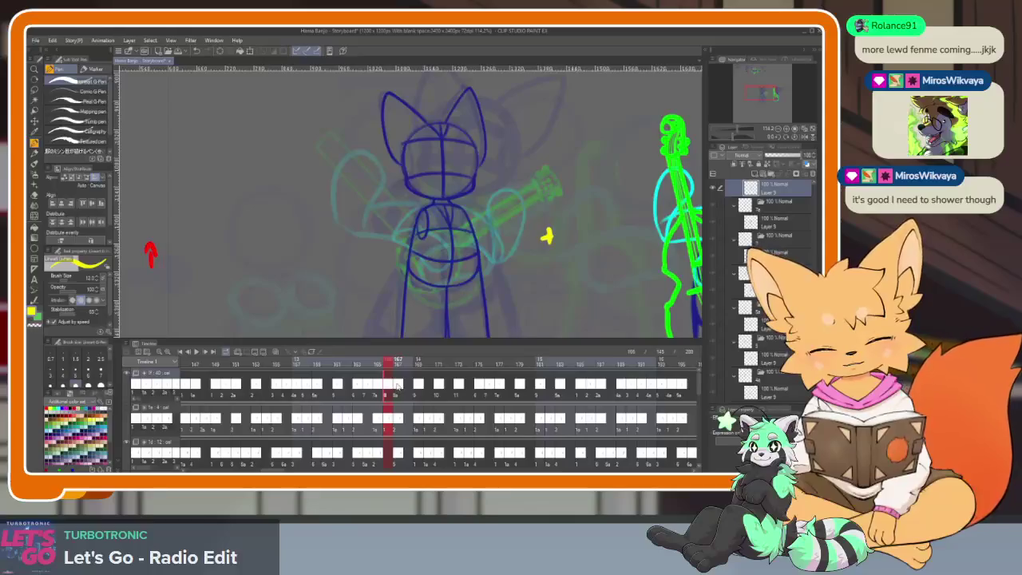
{"action": "left_click", "coordinate": [195, 385]}
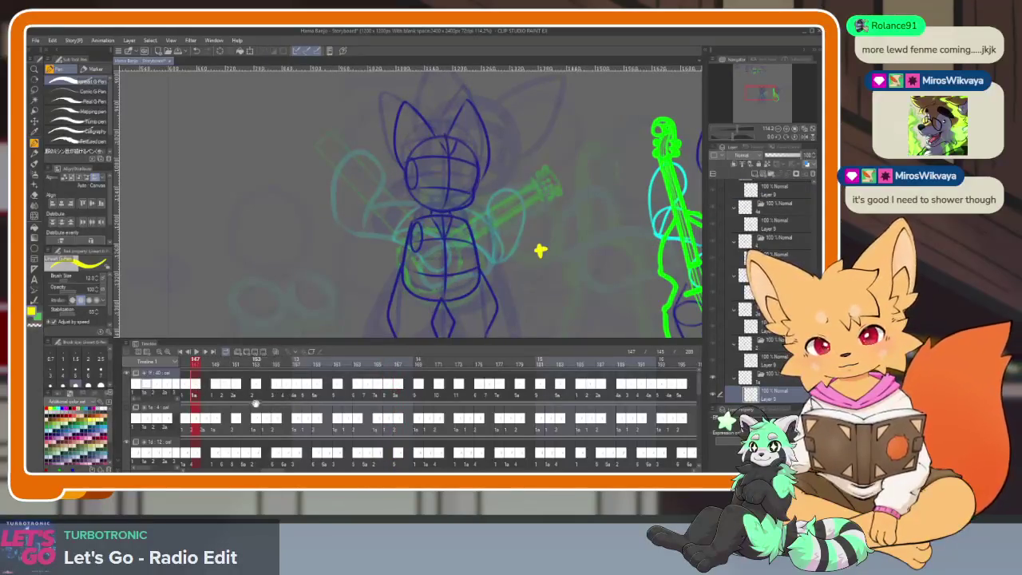
{"action": "left_click", "coordinate": [188, 391]}
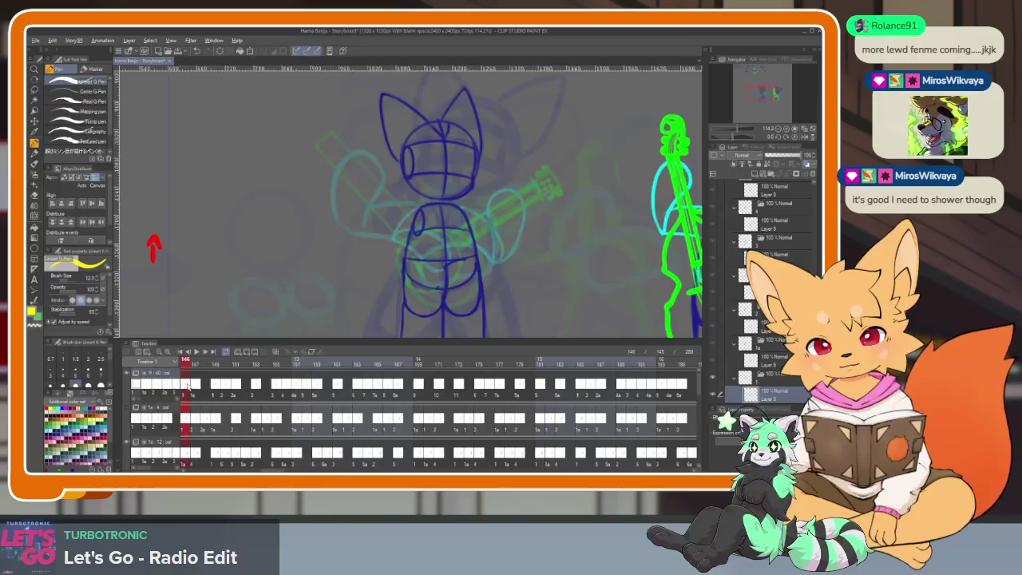
Select and then clear first-track cells 146–161, and return to frame 145.
{"action": "left_click_drag", "start_coordinate": [189, 387], "coordinate": [190, 390]}
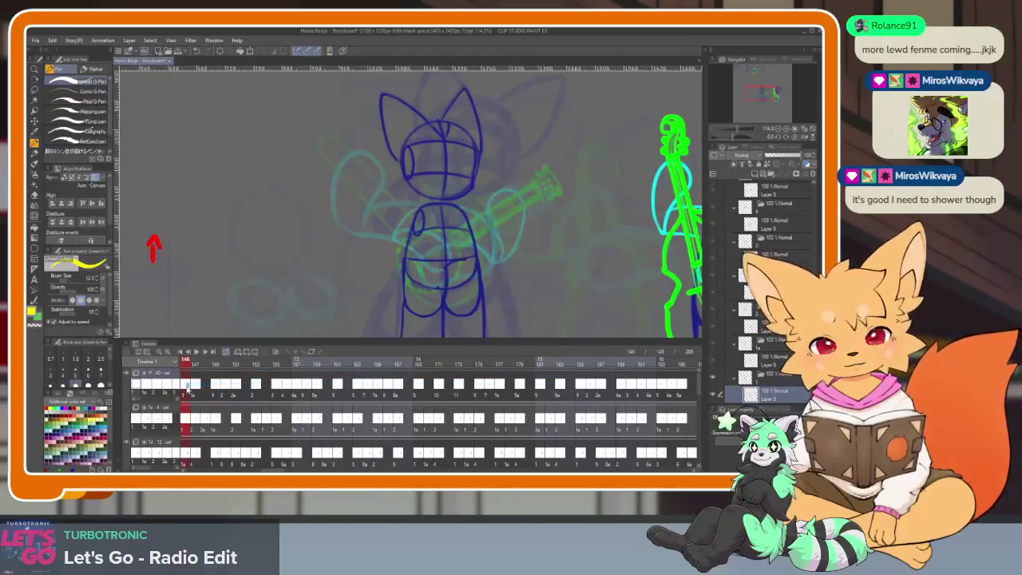
{"action": "left_click_drag", "start_coordinate": [189, 389], "coordinate": [415, 386]}
{"action": "left_click", "coordinate": [186, 389]}
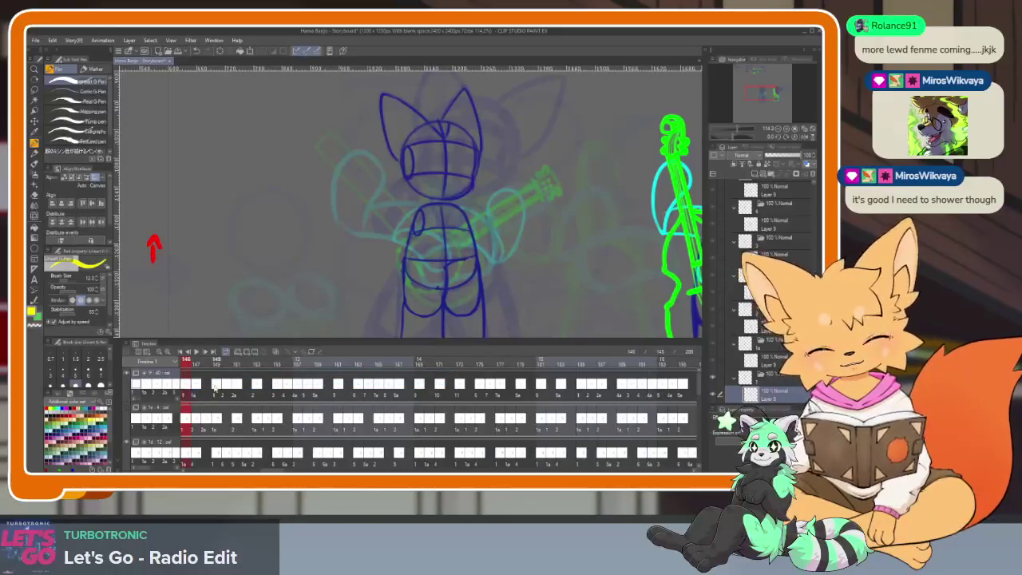
{"action": "scroll", "coordinate": [212, 389], "scroll_direction": "up", "scroll_amount": 2}
{"action": "left_click", "coordinate": [201, 386]}
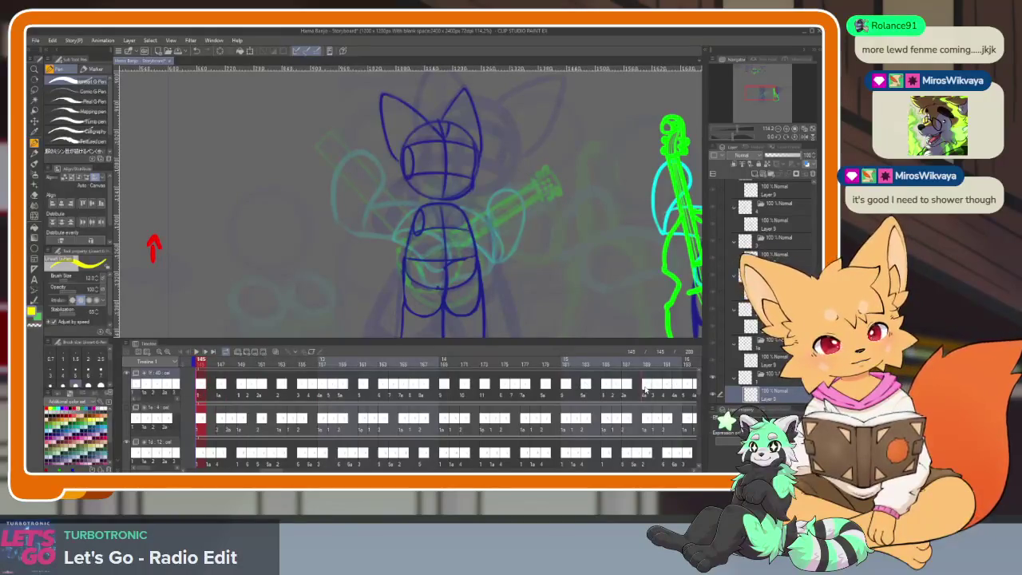
{"action": "left_click_drag", "start_coordinate": [642, 364], "coordinate": [688, 364]}
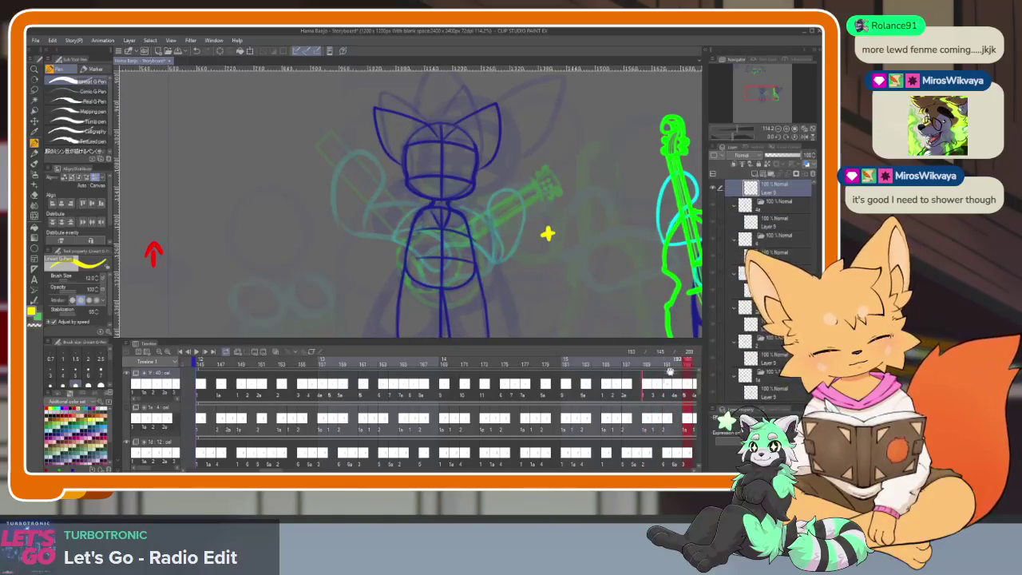
{"action": "scroll", "coordinate": [538, 402], "scroll_direction": "down", "scroll_amount": 5}
{"action": "scroll", "coordinate": [538, 402], "scroll_direction": "down", "scroll_amount": 3}
{"action": "left_click_drag", "start_coordinate": [551, 367], "coordinate": [561, 368]}
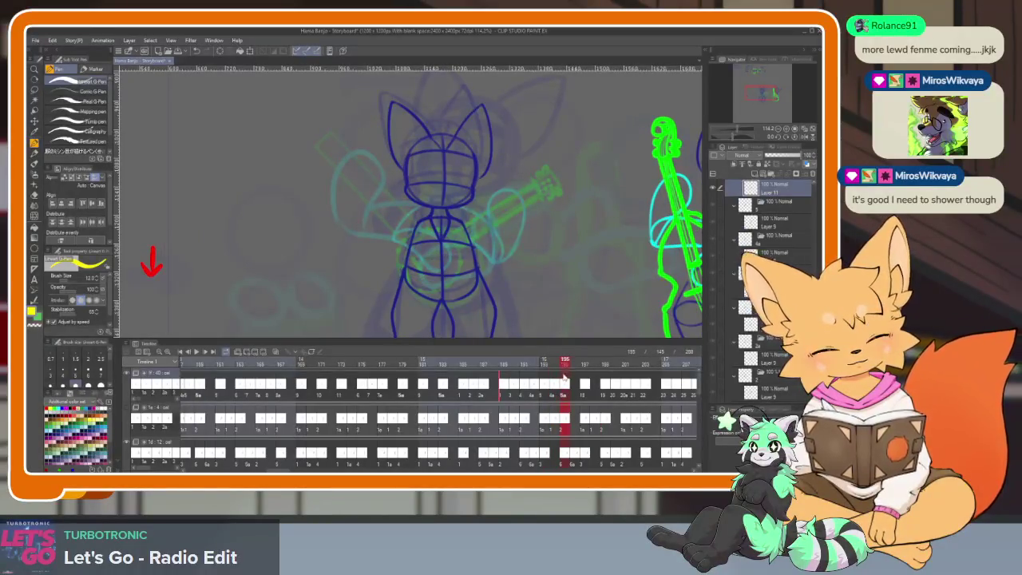
{"action": "mouse_move", "coordinate": [511, 366]}
{"action": "left_mouse_down"}
{"action": "mouse_move", "coordinate": [493, 366]}
{"action": "mouse_move", "coordinate": [564, 367]}
{"action": "left_mouse_up"}
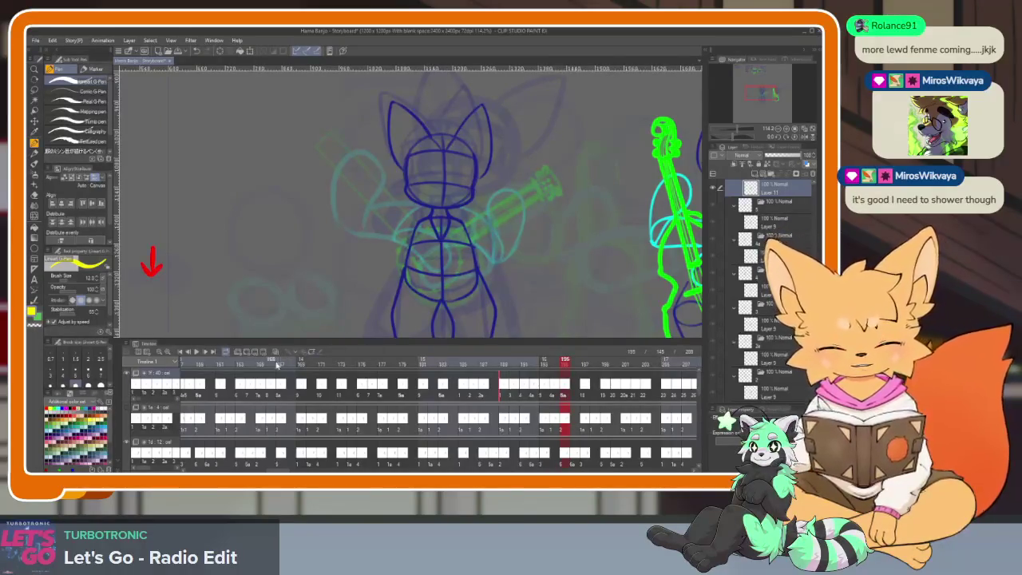
{"action": "left_click", "coordinate": [280, 364]}
{"action": "scroll", "coordinate": [246, 388], "scroll_direction": "up", "scroll_amount": 2}
{"action": "scroll", "coordinate": [246, 387], "scroll_direction": "up", "scroll_amount": 3}
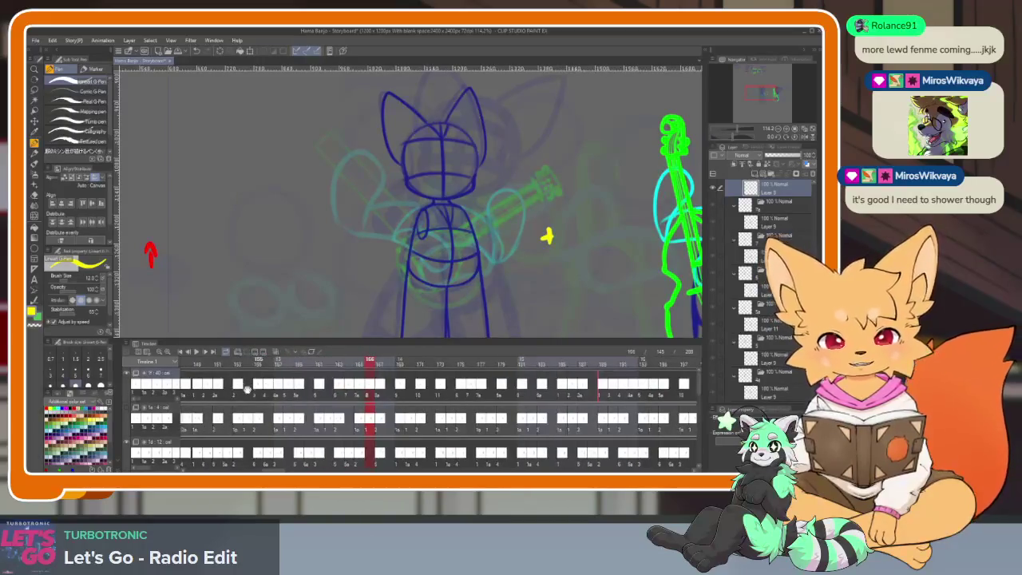
{"action": "scroll", "coordinate": [246, 388], "scroll_direction": "up", "scroll_amount": 3}
{"action": "scroll", "coordinate": [246, 388], "scroll_direction": "up", "scroll_amount": 3}
{"action": "left_click", "coordinate": [331, 364]}
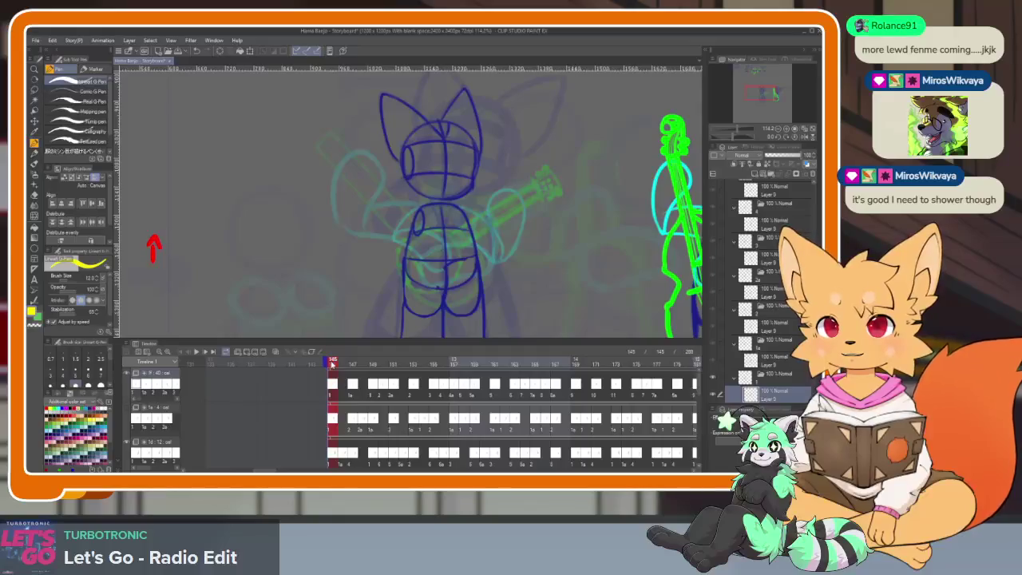
Play the fox animation, stop on frame 213, then scroll around the Timeline panel.
{"action": "key", "text": "space"}
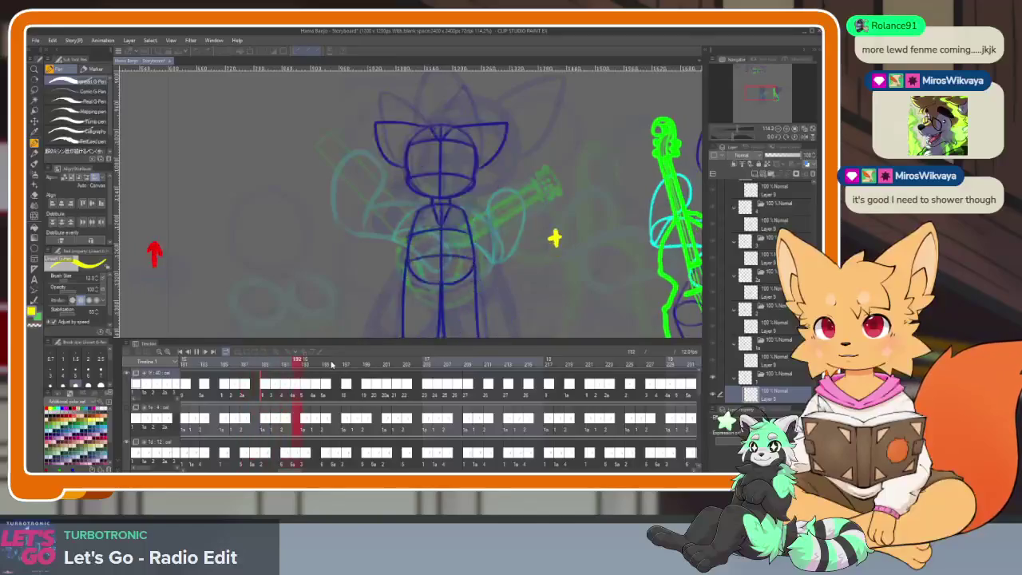
{"action": "key", "text": "space"}
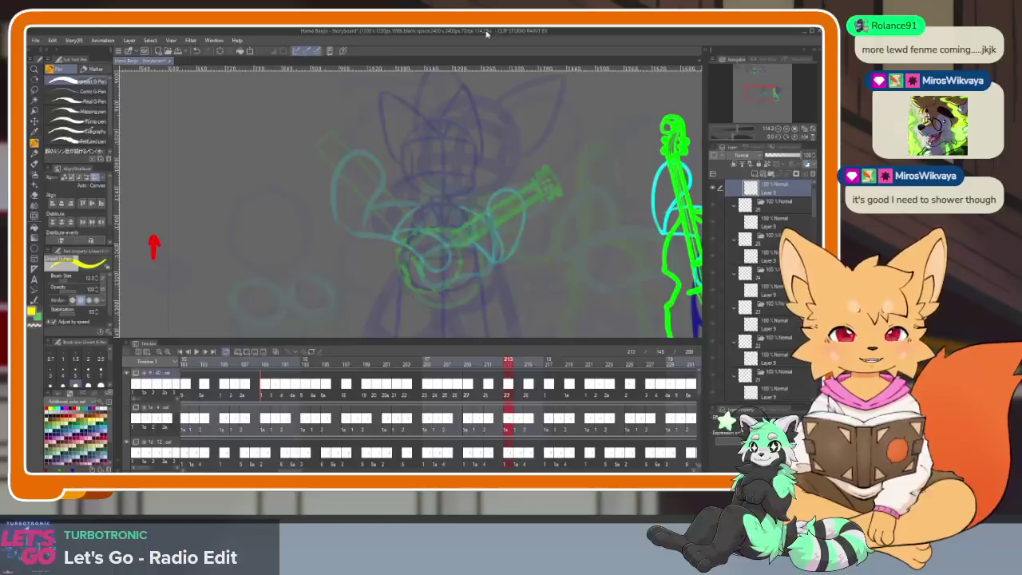
{"action": "scroll", "coordinate": [366, 407], "scroll_direction": "left", "scroll_amount": 3}
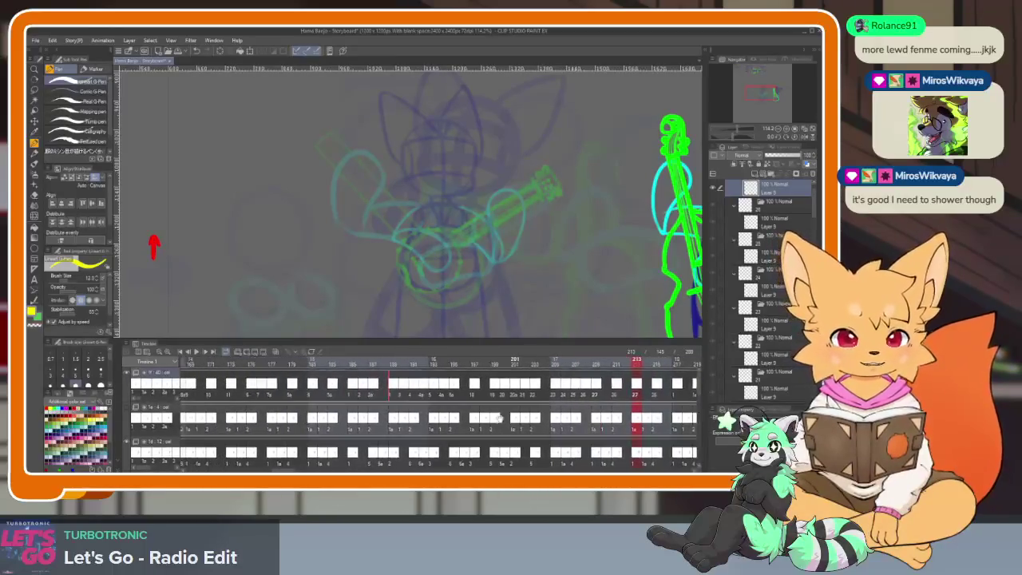
{"action": "scroll", "coordinate": [367, 407], "scroll_direction": "down", "scroll_amount": 2, "text": "ctrl"}
{"action": "scroll", "coordinate": [447, 399], "scroll_direction": "down", "scroll_amount": 2, "text": "ctrl"}
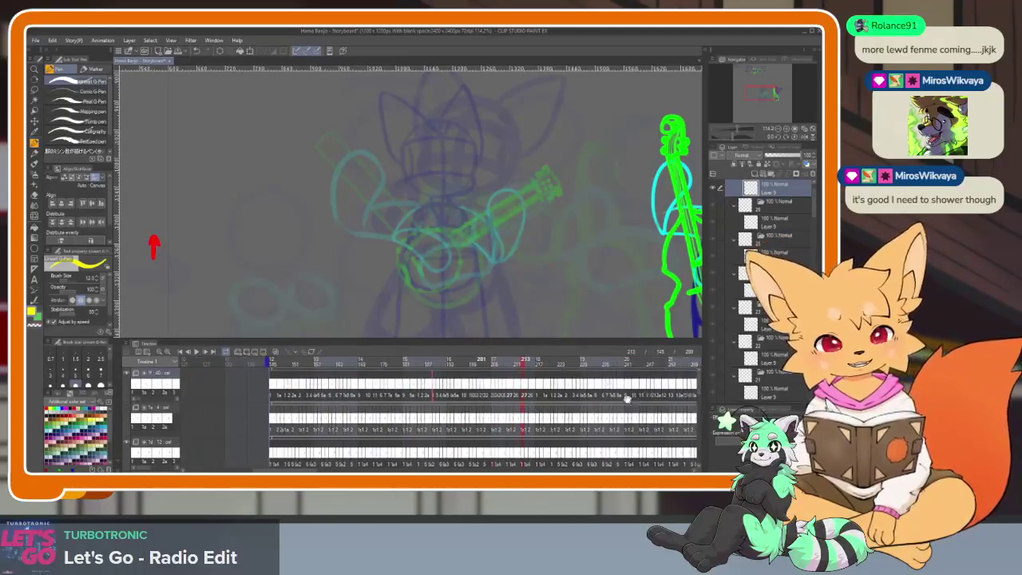
{"action": "scroll", "coordinate": [495, 395], "scroll_direction": "down", "scroll_amount": 2, "text": "ctrl"}
{"action": "scroll", "coordinate": [529, 391], "scroll_direction": "down", "scroll_amount": 2, "text": "ctrl"}
{"action": "scroll", "coordinate": [529, 392], "scroll_direction": "down", "scroll_amount": 2, "text": "ctrl"}
{"action": "scroll", "coordinate": [529, 392], "scroll_direction": "down", "scroll_amount": 1, "text": "ctrl"}
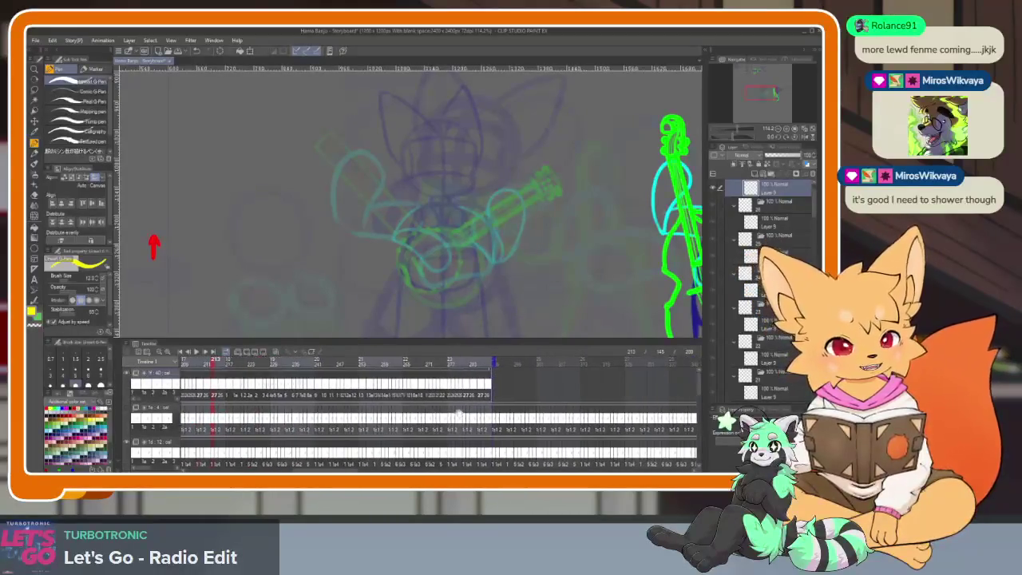
{"action": "scroll", "coordinate": [542, 399], "scroll_direction": "down", "scroll_amount": 1, "text": "ctrl"}
{"action": "scroll", "coordinate": [542, 399], "scroll_direction": "left", "scroll_amount": 3}
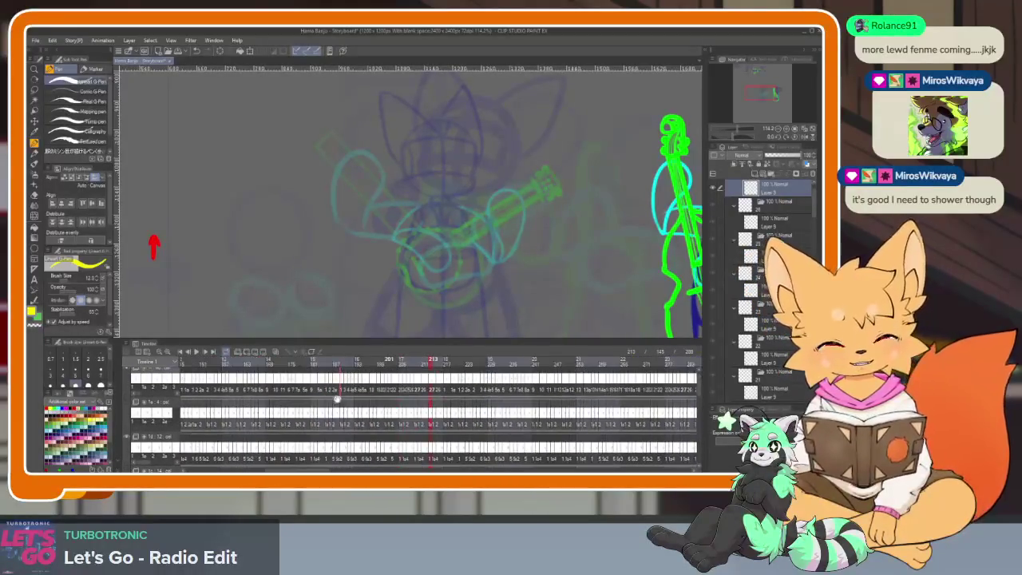
{"action": "scroll", "coordinate": [495, 397], "scroll_direction": "left", "scroll_amount": 4}
{"action": "scroll", "coordinate": [430, 395], "scroll_direction": "left", "scroll_amount": 3}
{"action": "scroll", "coordinate": [429, 397], "scroll_direction": "up", "scroll_amount": 2, "text": "ctrl"}
{"action": "scroll", "coordinate": [425, 401], "scroll_direction": "up", "scroll_amount": 1, "text": "ctrl"}
{"action": "scroll", "coordinate": [422, 405], "scroll_direction": "up", "scroll_amount": 1, "text": "ctrl"}
{"action": "scroll", "coordinate": [418, 409], "scroll_direction": "up", "scroll_amount": 1, "text": "ctrl"}
{"action": "scroll", "coordinate": [418, 409], "scroll_direction": "up", "scroll_amount": 1, "text": "ctrl"}
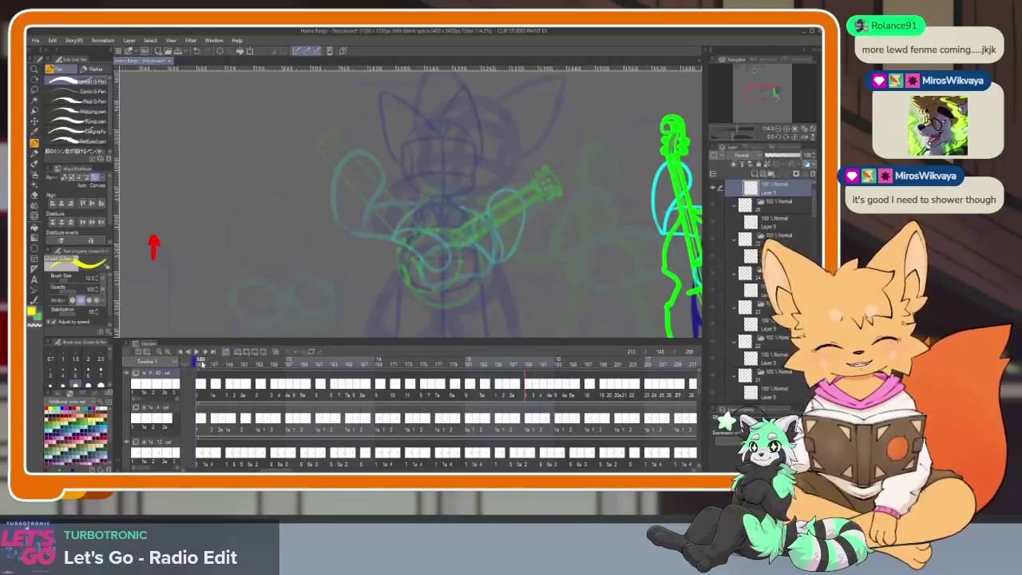
Play from frame 145, scrub frames 146–161, then play, stop and scrub to about 180.
{"action": "left_click", "coordinate": [199, 364]}
{"action": "key", "text": "space"}
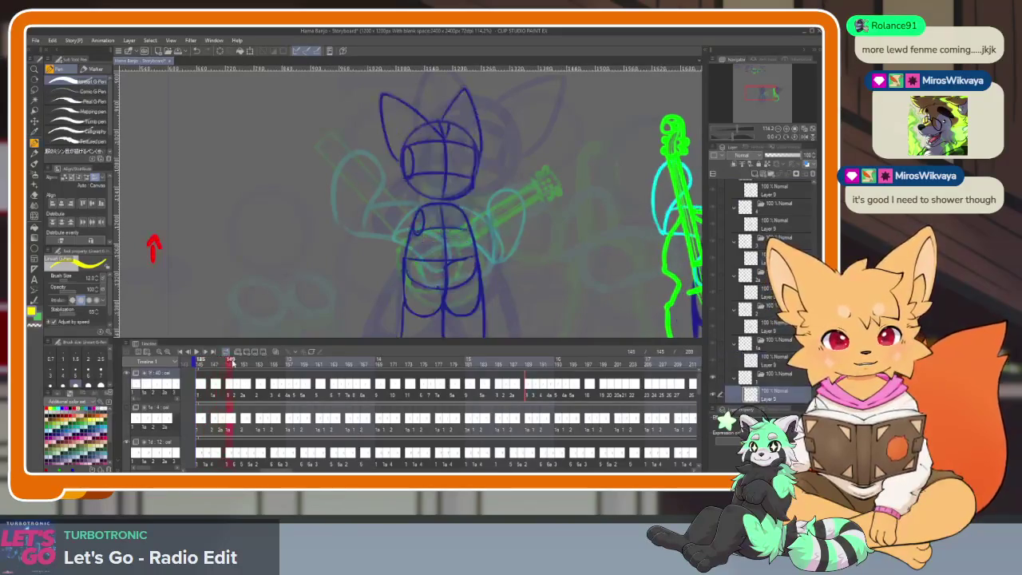
{"action": "mouse_move", "coordinate": [275, 364]}
{"action": "left_mouse_down"}
{"action": "mouse_move", "coordinate": [696, 362]}
{"action": "mouse_move", "coordinate": [597, 363]}
{"action": "left_mouse_up"}
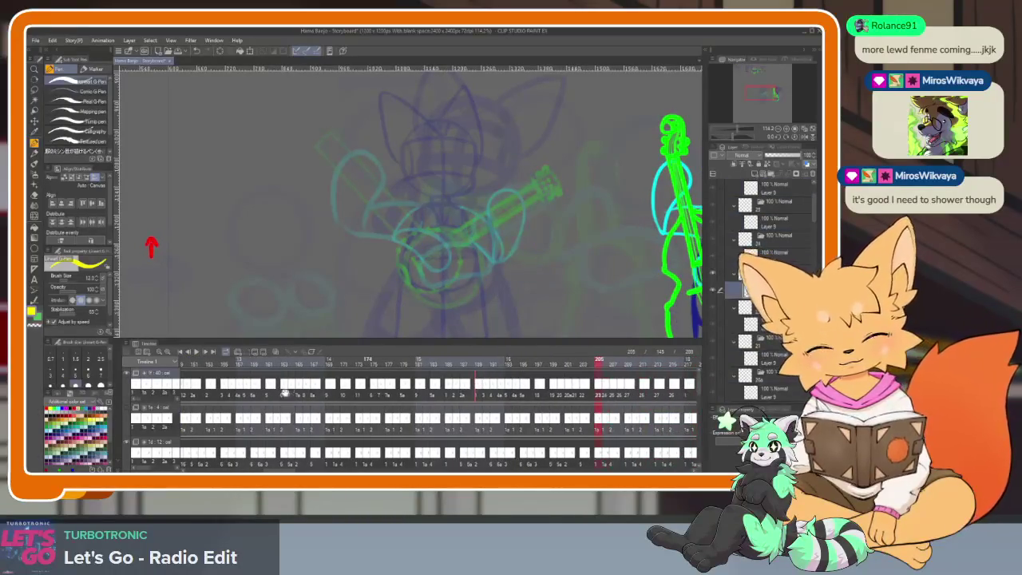
{"action": "scroll", "coordinate": [337, 391], "scroll_direction": "up", "scroll_amount": 3}
{"action": "mouse_move", "coordinate": [261, 364]}
{"action": "left_mouse_down"}
{"action": "mouse_move", "coordinate": [382, 373]}
{"action": "mouse_move", "coordinate": [626, 361]}
{"action": "left_mouse_up"}
{"action": "key", "text": "space"}
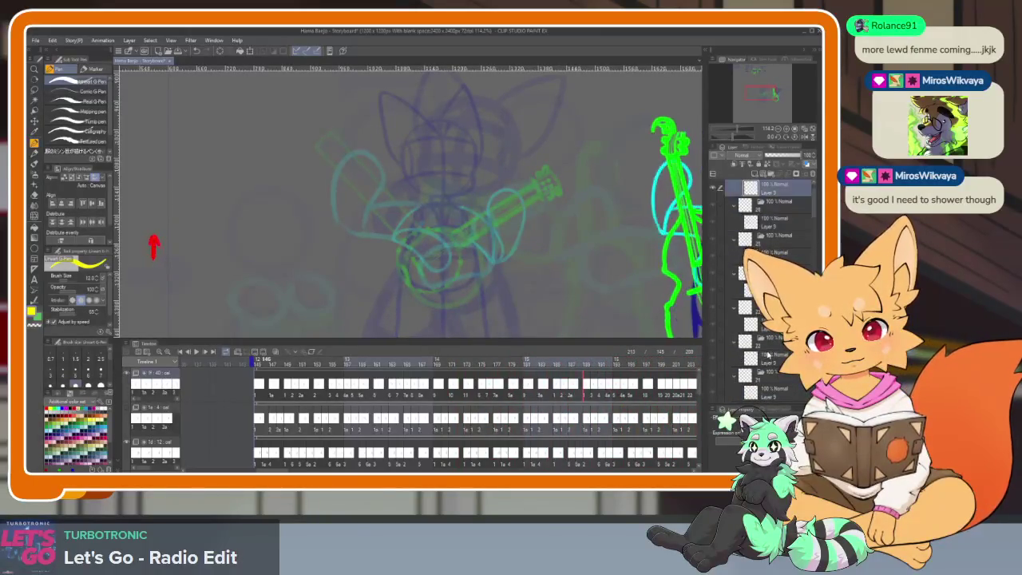
{"action": "key", "text": "space"}
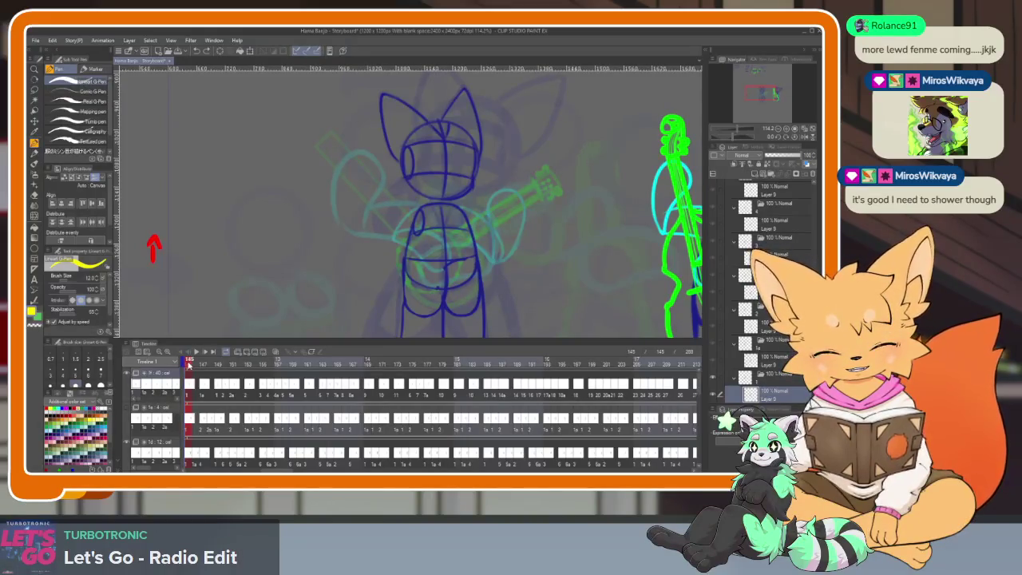
{"action": "mouse_move", "coordinate": [408, 368]}
{"action": "left_mouse_down"}
{"action": "mouse_move", "coordinate": [527, 365]}
{"action": "mouse_move", "coordinate": [473, 366]}
{"action": "mouse_move", "coordinate": [487, 367]}
{"action": "left_mouse_up"}
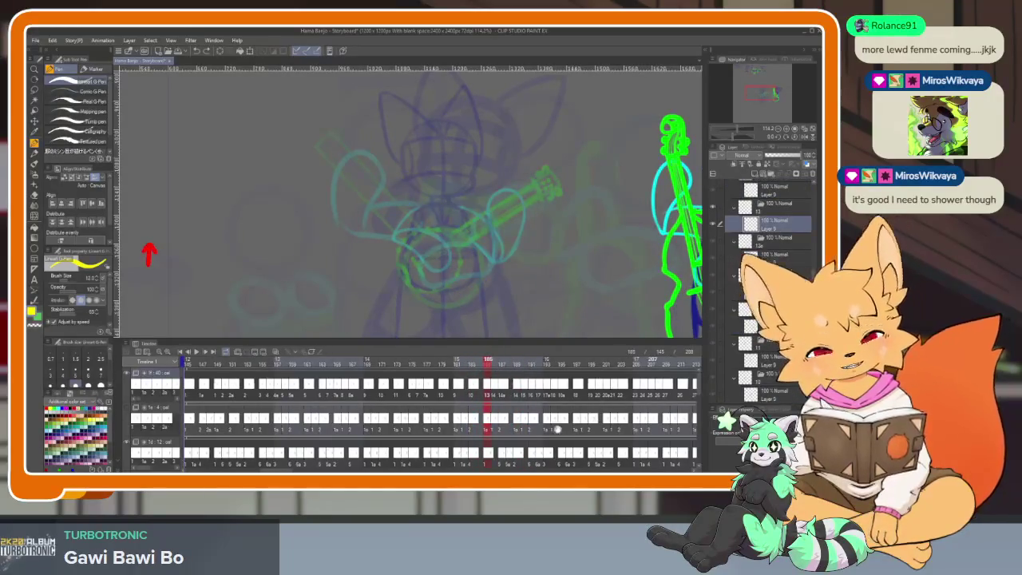
Scrub the timeline back to frame 145, play the fox animation, then scrub forward to 164.
{"action": "scroll", "coordinate": [506, 438], "scroll_direction": "right", "scroll_amount": 2}
{"action": "scroll", "coordinate": [506, 438], "scroll_direction": "right", "scroll_amount": 2}
{"action": "scroll", "coordinate": [506, 438], "scroll_direction": "left", "scroll_amount": 2}
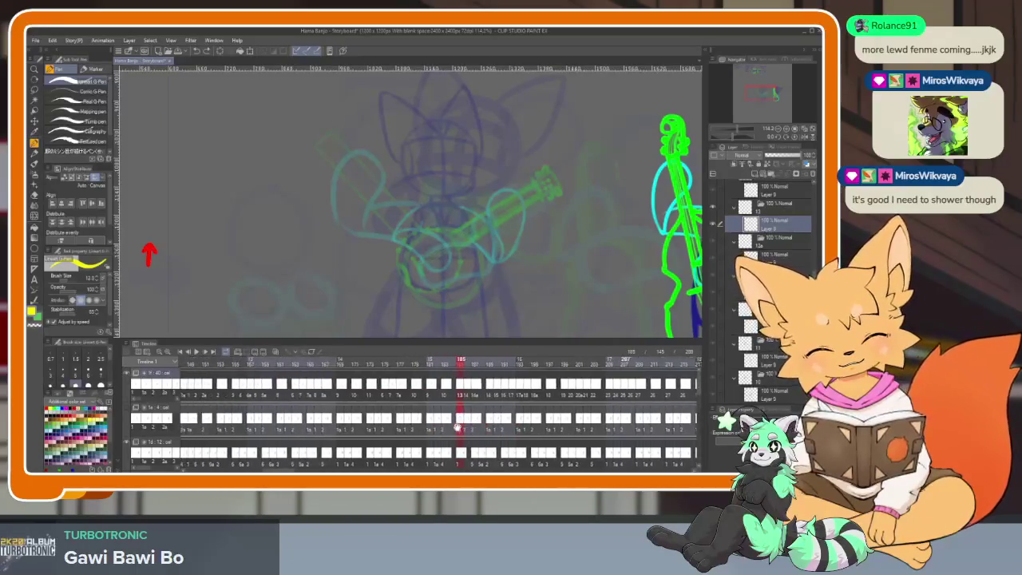
{"action": "scroll", "coordinate": [487, 423], "scroll_direction": "left", "scroll_amount": 2}
{"action": "scroll", "coordinate": [474, 417], "scroll_direction": "left", "scroll_amount": 2}
{"action": "left_click_drag", "start_coordinate": [555, 361], "coordinate": [254, 364]}
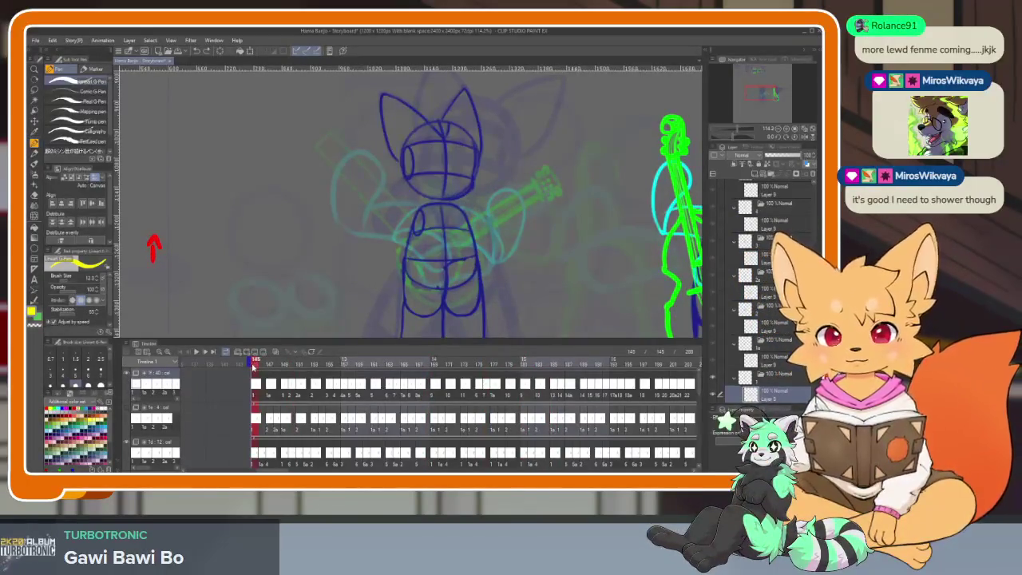
{"action": "key", "text": "space"}
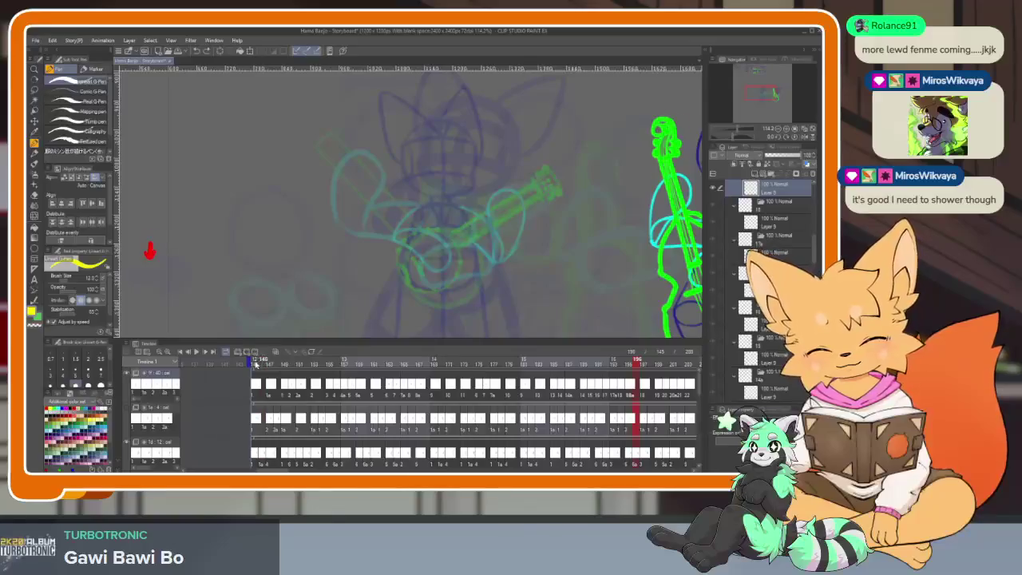
{"action": "left_click_drag", "start_coordinate": [325, 364], "coordinate": [529, 369]}
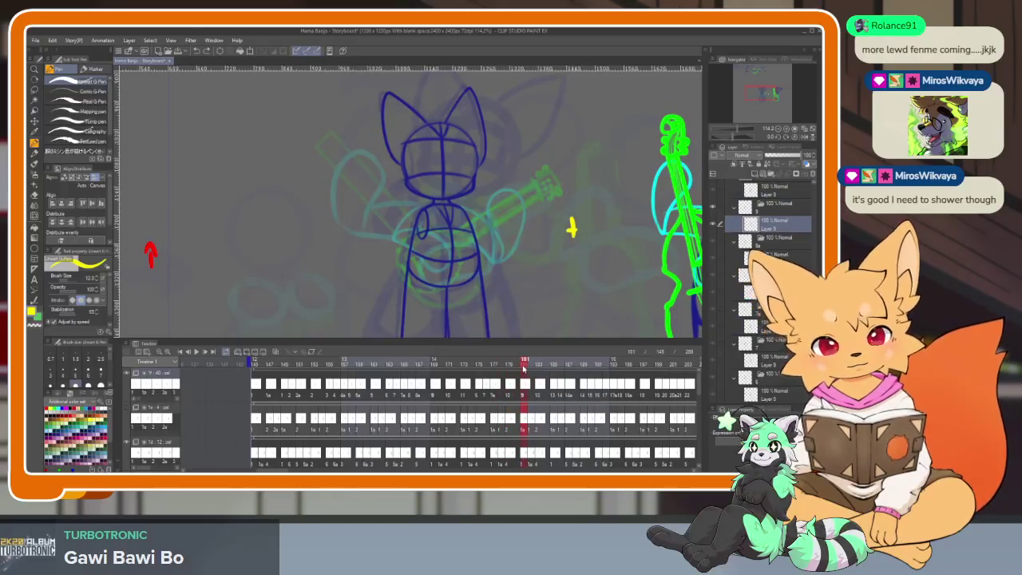
Select another layer in the stack and stop on frame 183 to inspect the fox pose.
{"action": "scroll", "coordinate": [535, 424], "scroll_direction": "down", "scroll_amount": 2}
{"action": "scroll", "coordinate": [533, 424], "scroll_direction": "down", "scroll_amount": 2}
{"action": "scroll", "coordinate": [534, 423], "scroll_direction": "down", "scroll_amount": 2}
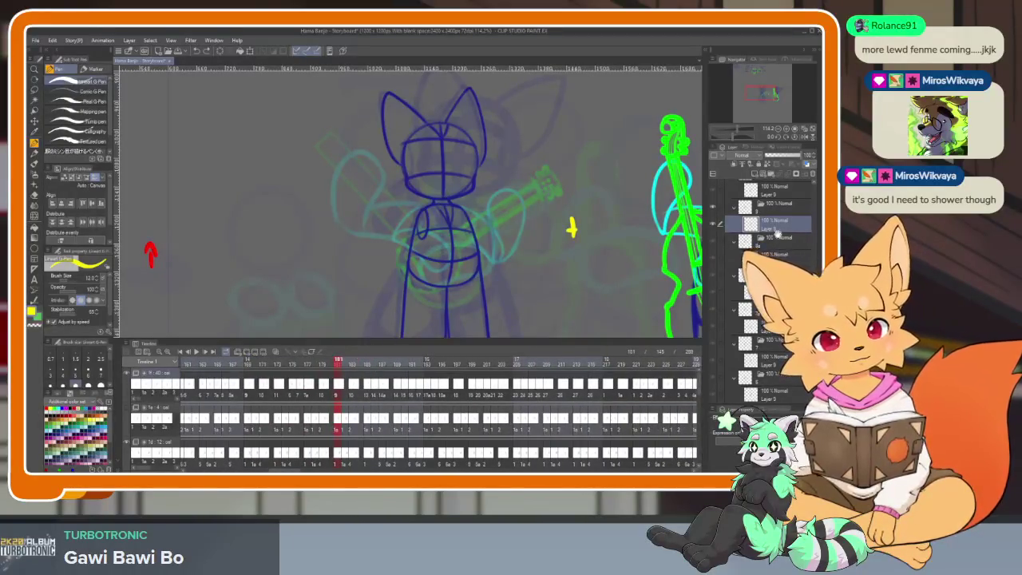
{"action": "left_click", "coordinate": [767, 361]}
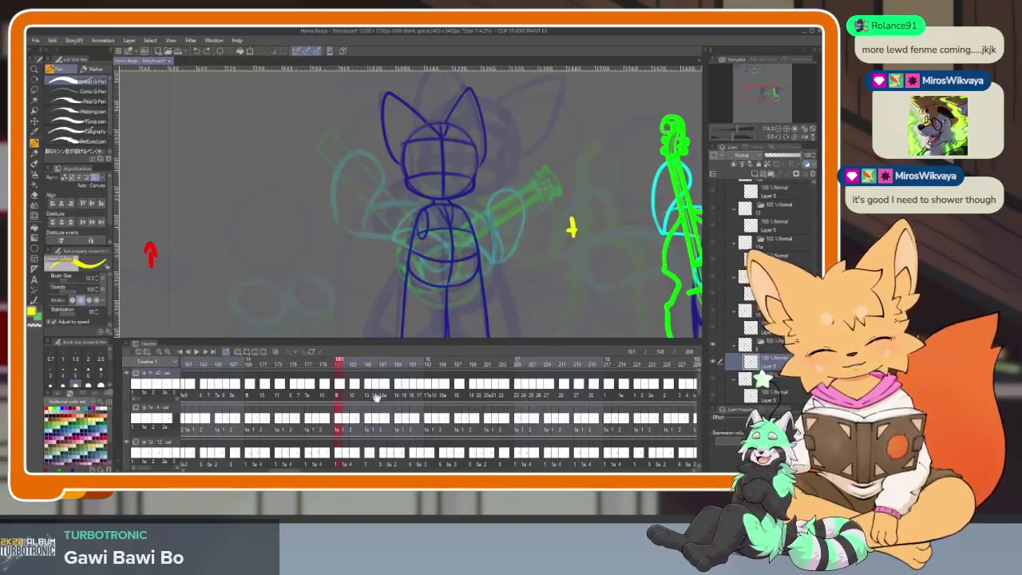
{"action": "scroll", "coordinate": [278, 399], "scroll_direction": "up", "scroll_amount": 3}
{"action": "scroll", "coordinate": [278, 399], "scroll_direction": "up", "scroll_amount": 1}
{"action": "scroll", "coordinate": [278, 399], "scroll_direction": "up", "scroll_amount": 2}
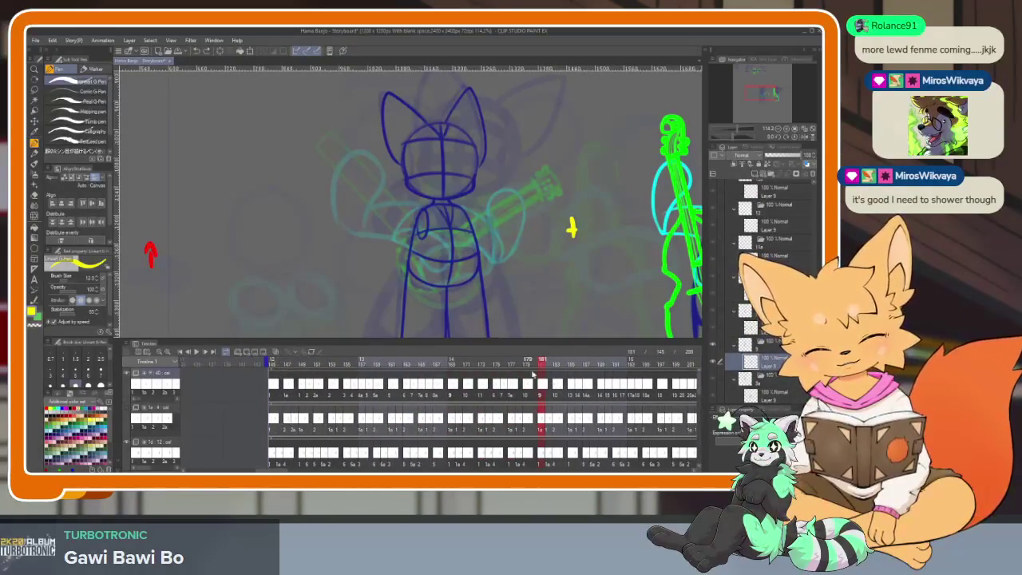
{"action": "scroll", "coordinate": [527, 383], "scroll_direction": "down", "scroll_amount": 1}
{"action": "scroll", "coordinate": [531, 399], "scroll_direction": "down", "scroll_amount": 1}
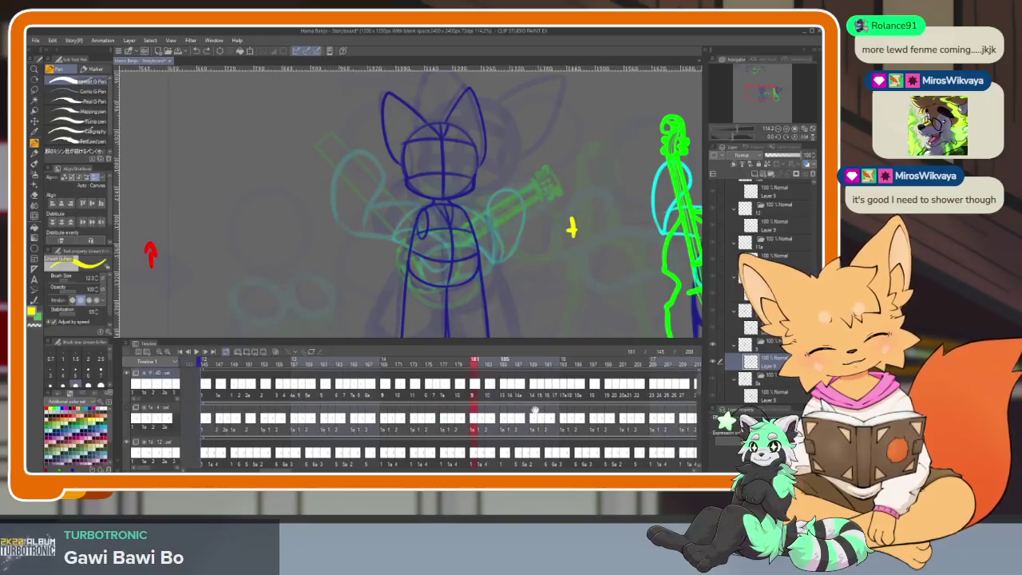
{"action": "left_click", "coordinate": [489, 364]}
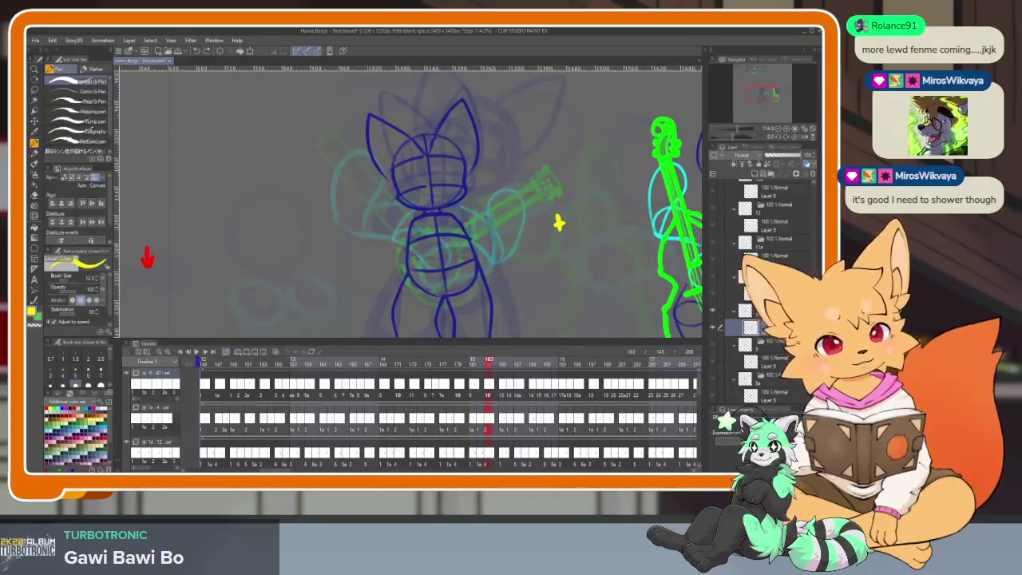
Select the current frame's drawing layer and flip between frame 145 and later fox frames.
{"action": "left_click", "coordinate": [766, 361]}
{"action": "scroll", "coordinate": [767, 288], "scroll_direction": "down", "scroll_amount": 1}
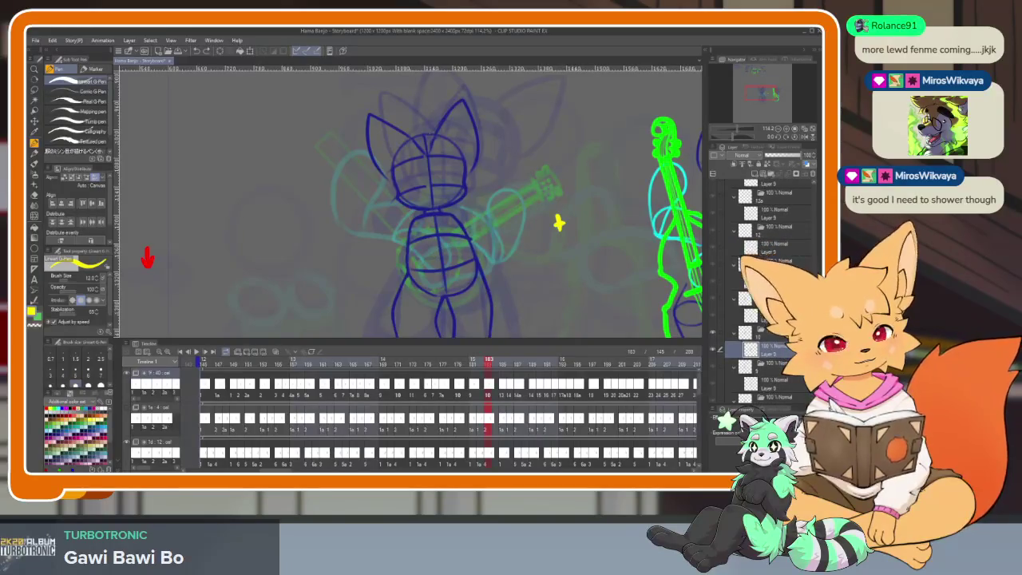
{"action": "key", "text": "Left"}
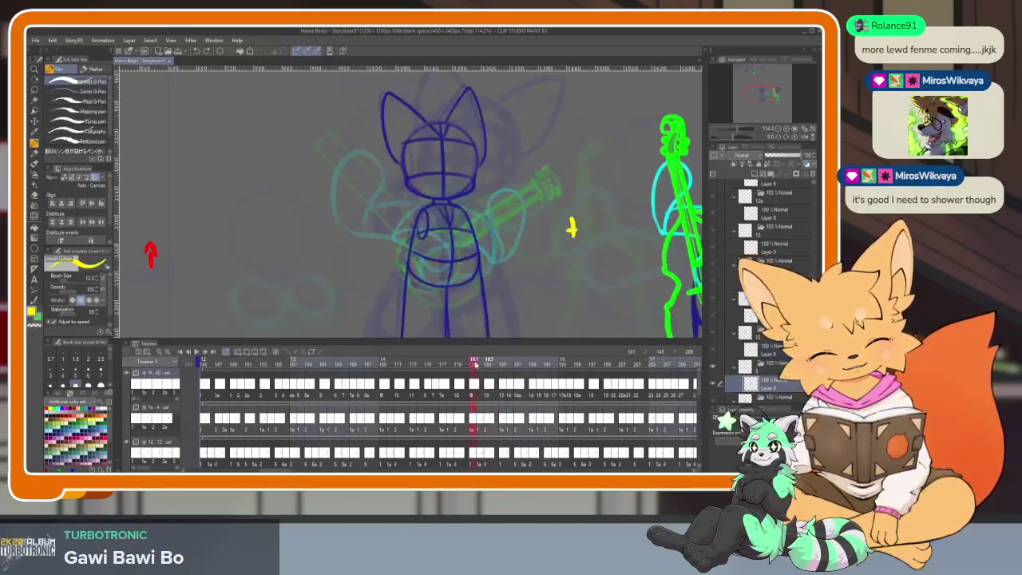
{"action": "key", "text": "Right"}
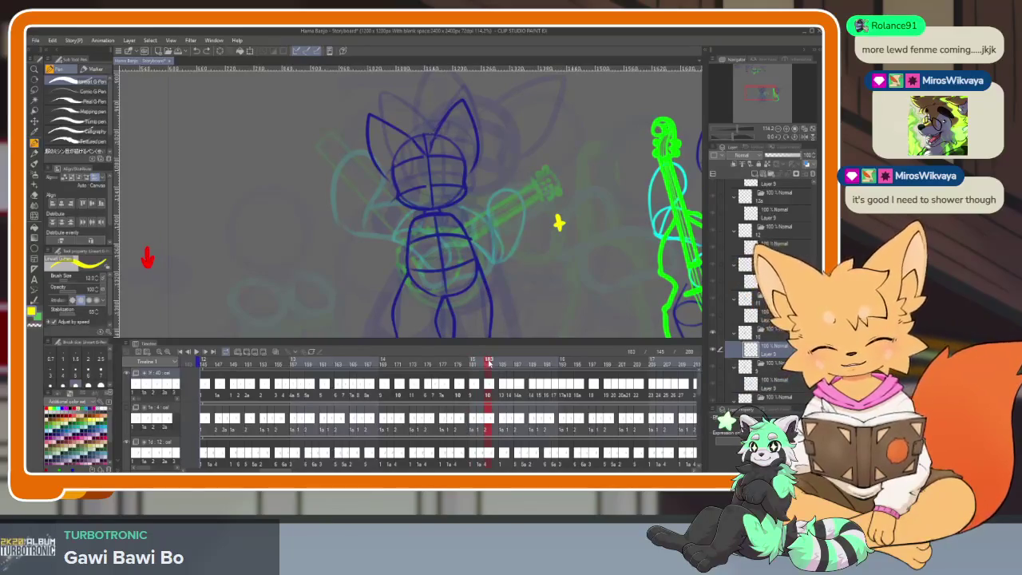
{"action": "left_click", "coordinate": [203, 388]}
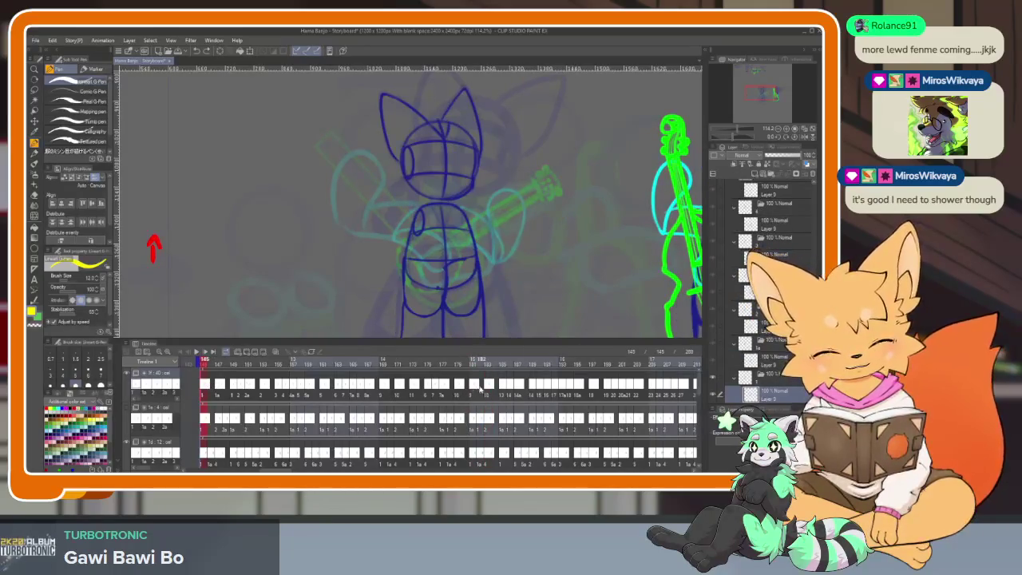
{"action": "left_click", "coordinate": [493, 389]}
{"action": "left_click", "coordinate": [204, 388]}
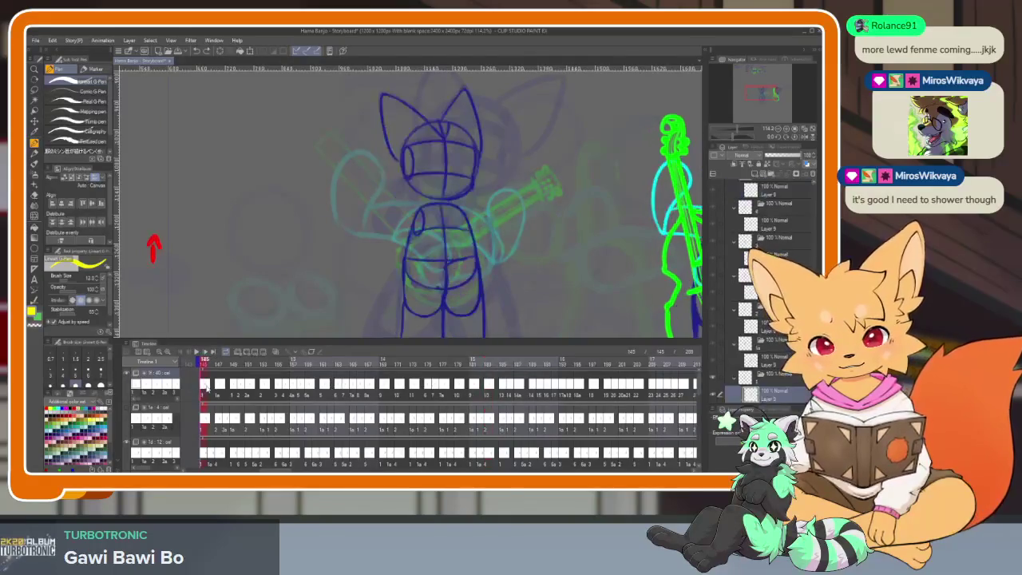
{"action": "left_click", "coordinate": [219, 388]}
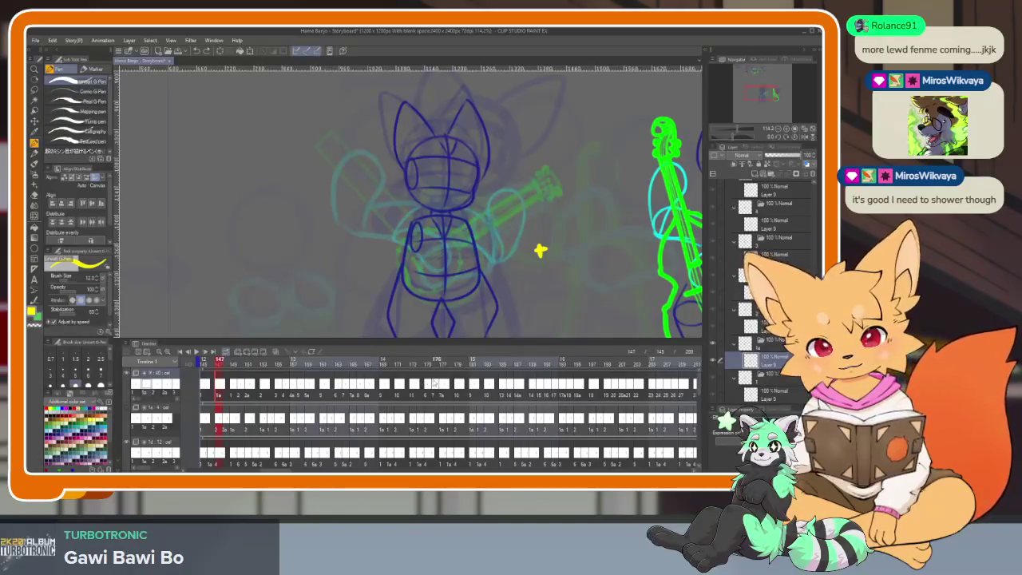
Switch the drawing colour to red and compare frames 183, 147 and 185–187.
{"action": "key", "text": "x"}
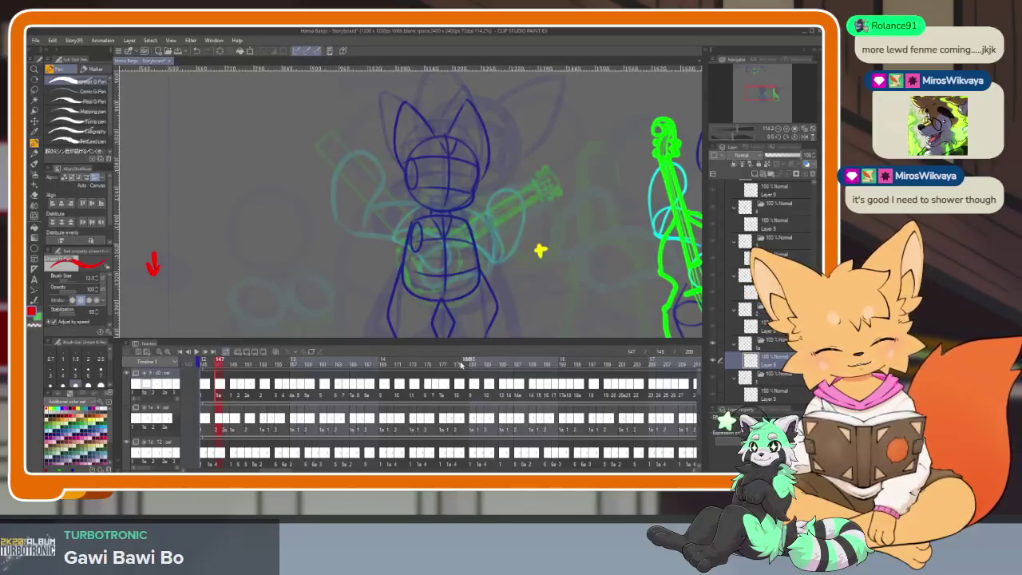
{"action": "left_click_drag", "start_coordinate": [462, 364], "coordinate": [486, 365]}
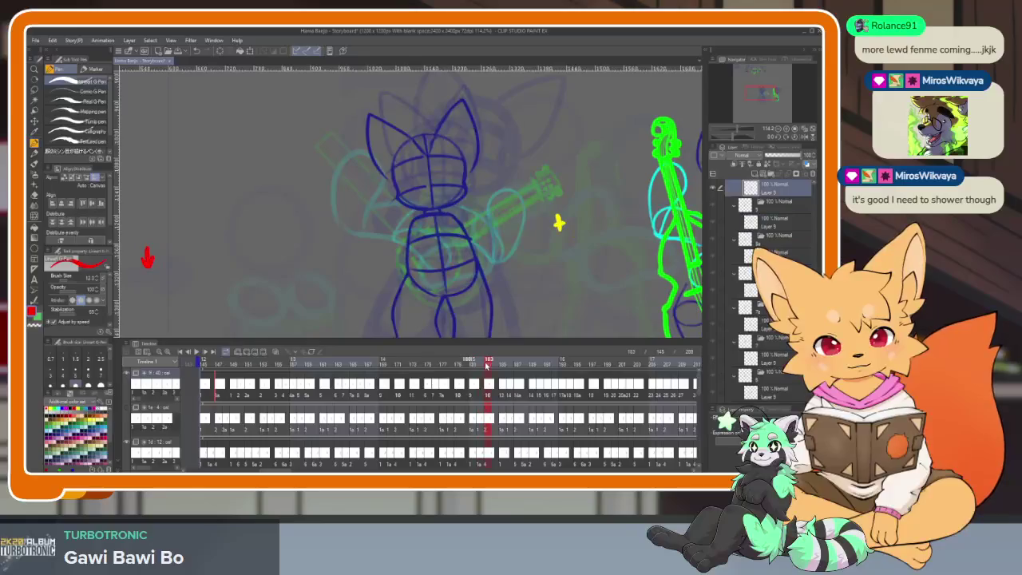
{"action": "left_click", "coordinate": [220, 389]}
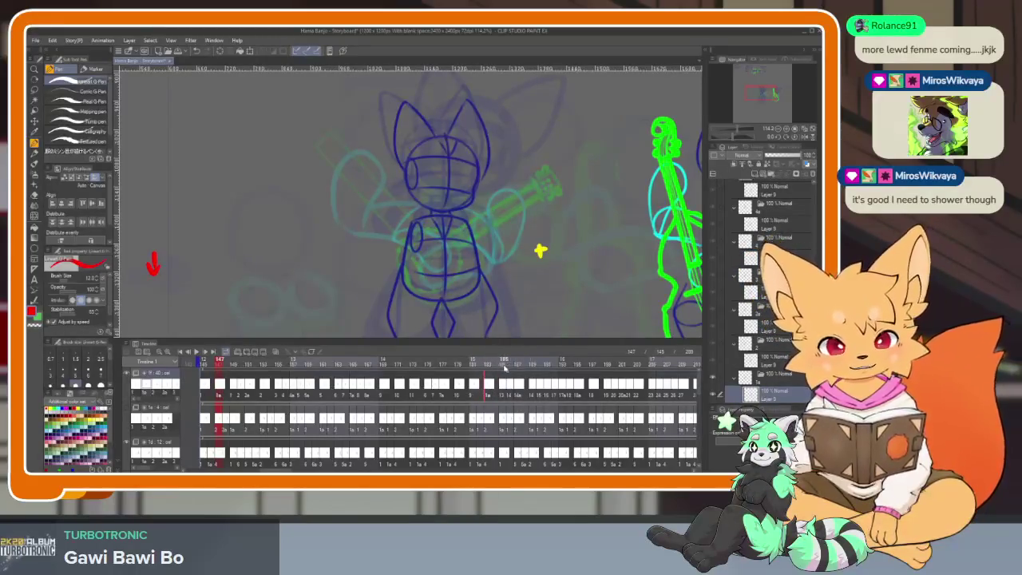
{"action": "left_click", "coordinate": [505, 365]}
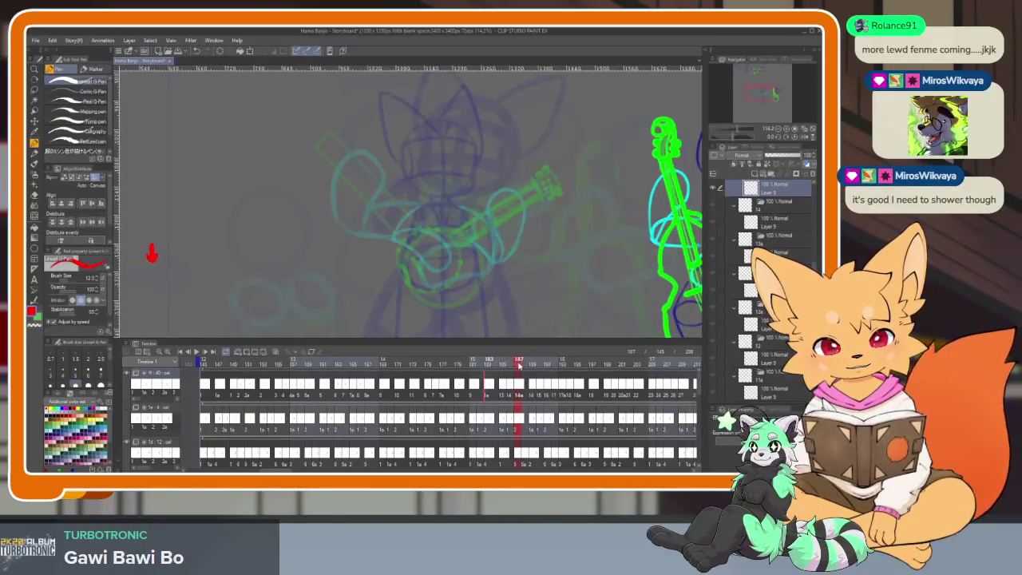
{"action": "left_click", "coordinate": [515, 365]}
{"action": "left_click", "coordinate": [518, 366]}
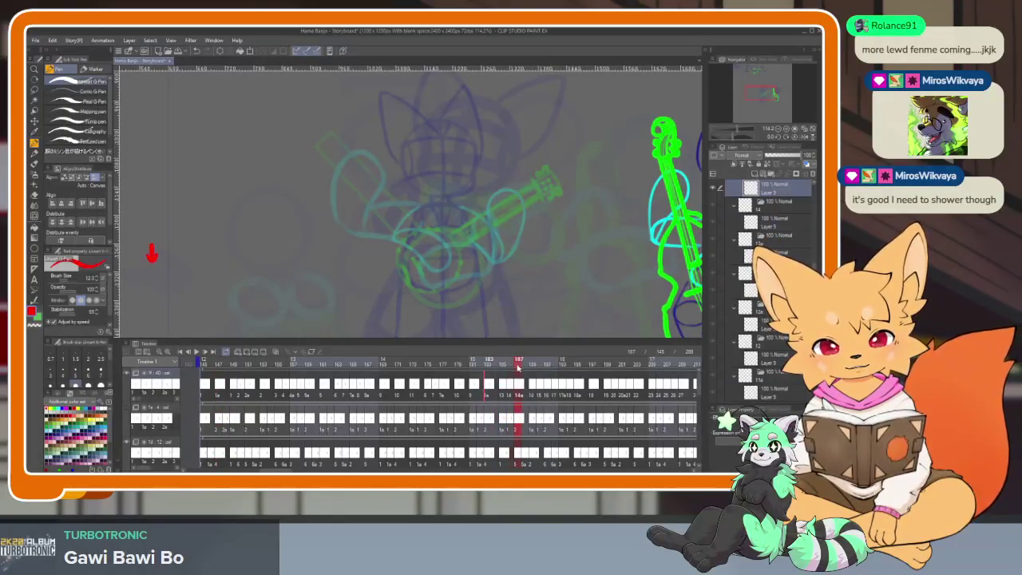
Compare frames 149–151 with the later cels, scrubbing forward to about frame 188.
{"action": "left_click", "coordinate": [230, 389]}
{"action": "left_click", "coordinate": [238, 389]}
{"action": "left_click", "coordinate": [247, 391]}
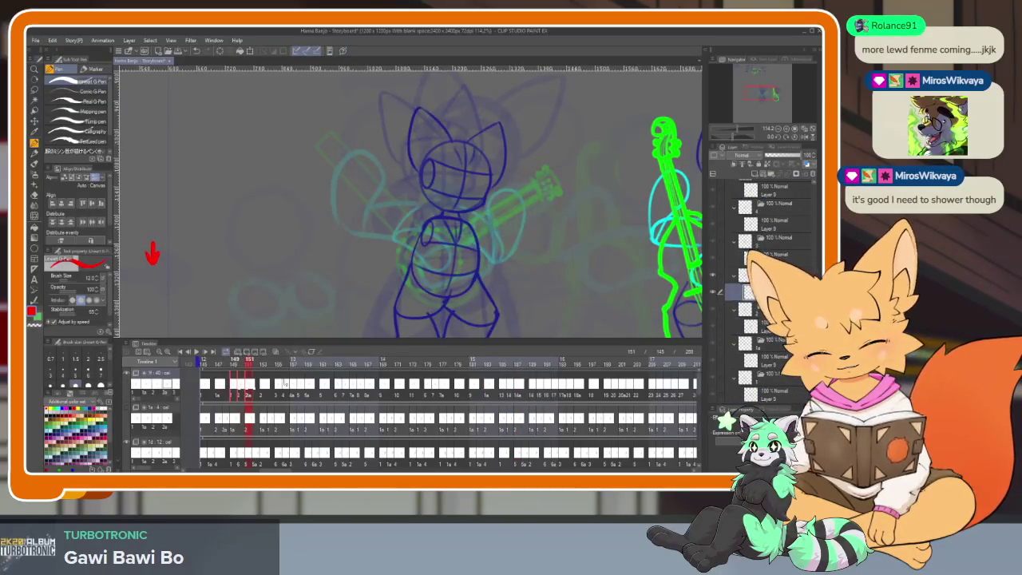
{"action": "left_click", "coordinate": [508, 390]}
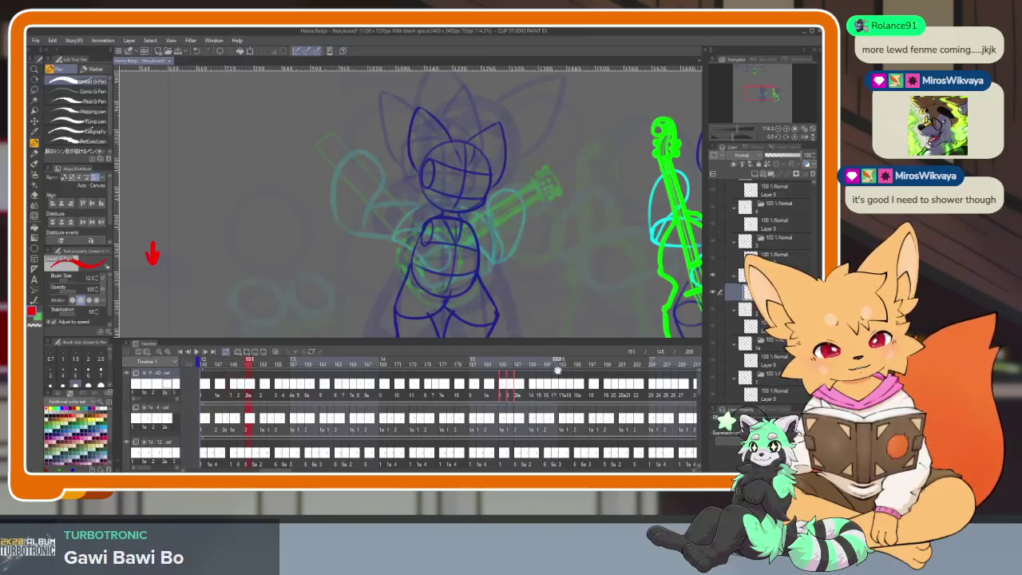
{"action": "left_click_drag", "start_coordinate": [505, 368], "coordinate": [586, 364]}
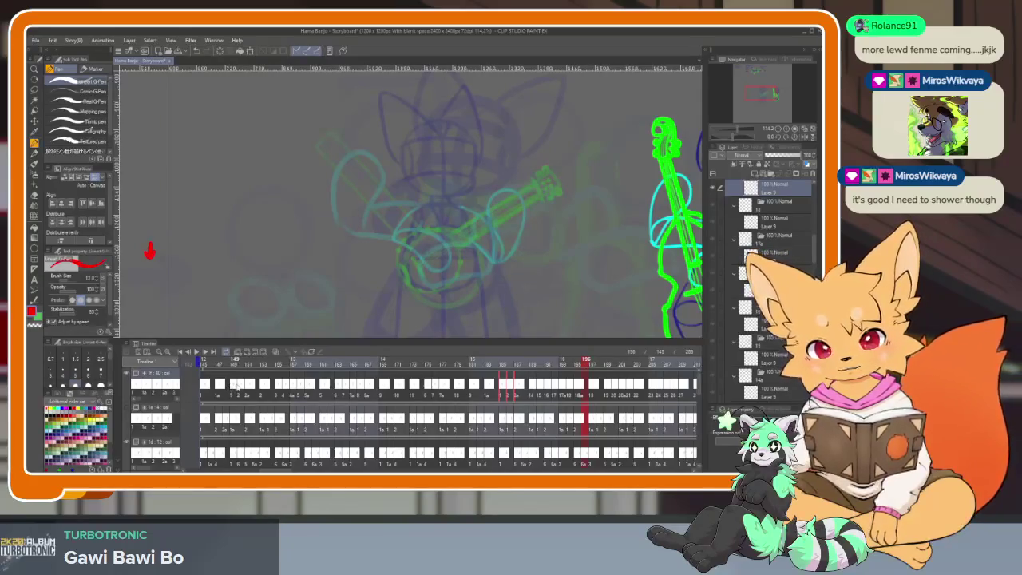
Check the fox's poses at frames 191–195 against the earlier strum frames up to 151.
{"action": "left_click", "coordinate": [544, 390]}
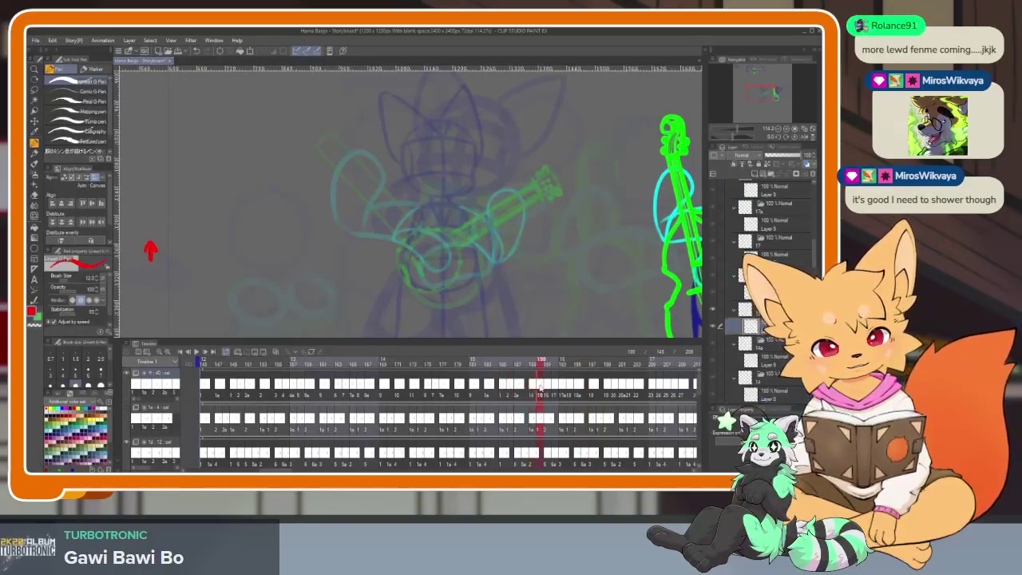
{"action": "left_click", "coordinate": [554, 391]}
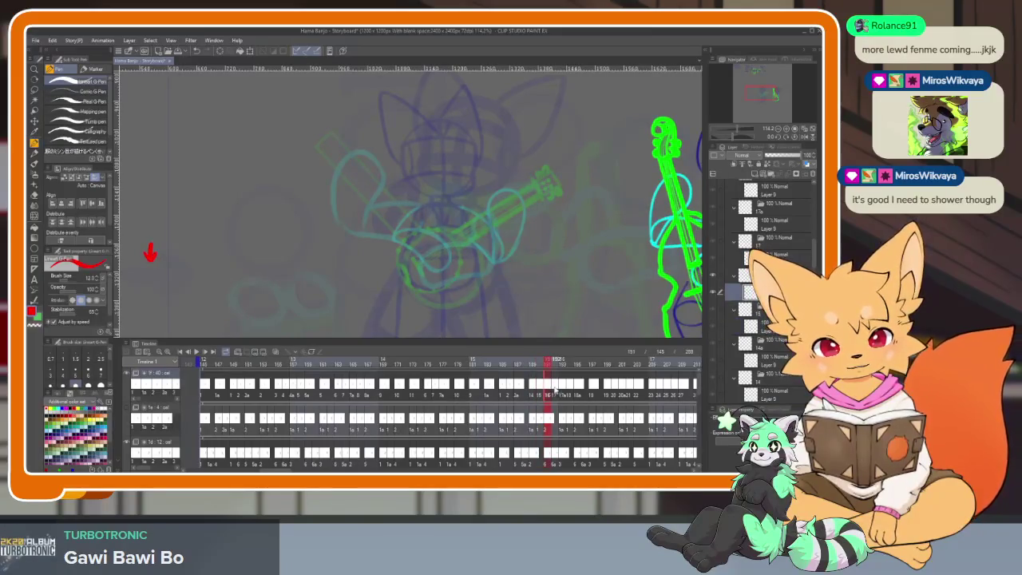
{"action": "left_click", "coordinate": [573, 391]}
{"action": "left_click", "coordinate": [575, 390]}
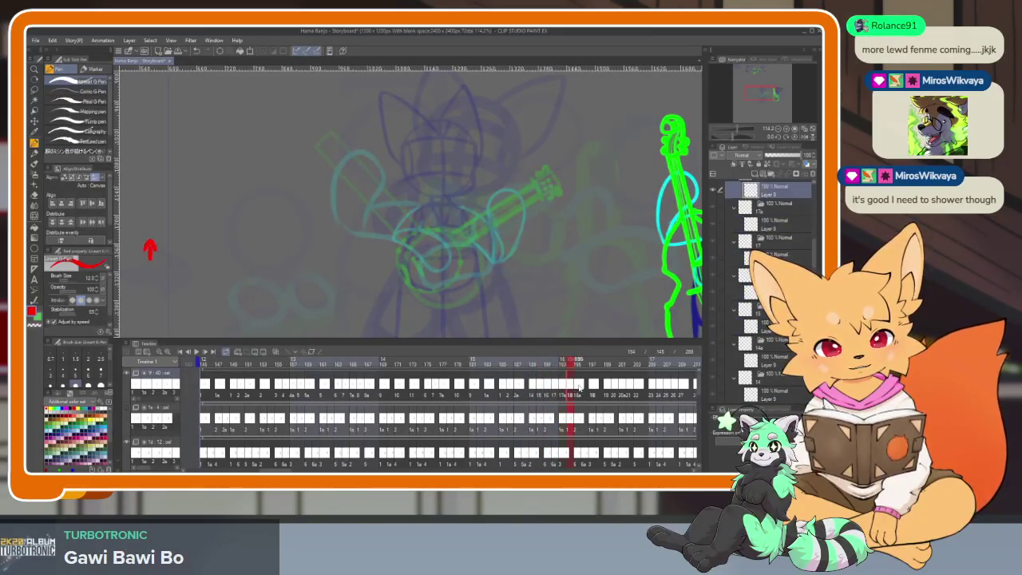
{"action": "left_click", "coordinate": [234, 391]}
{"action": "left_click", "coordinate": [242, 390]}
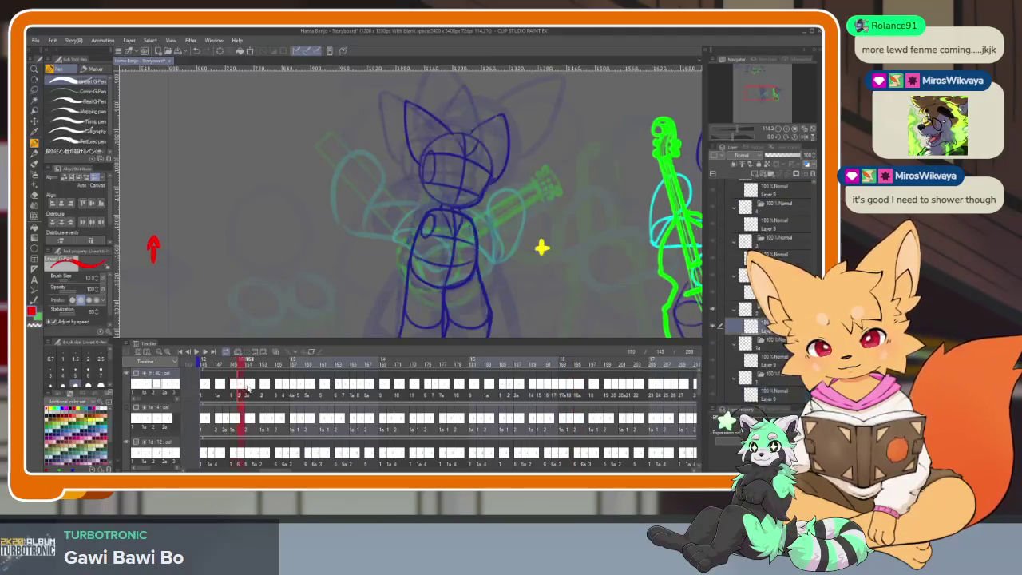
{"action": "left_click", "coordinate": [249, 391]}
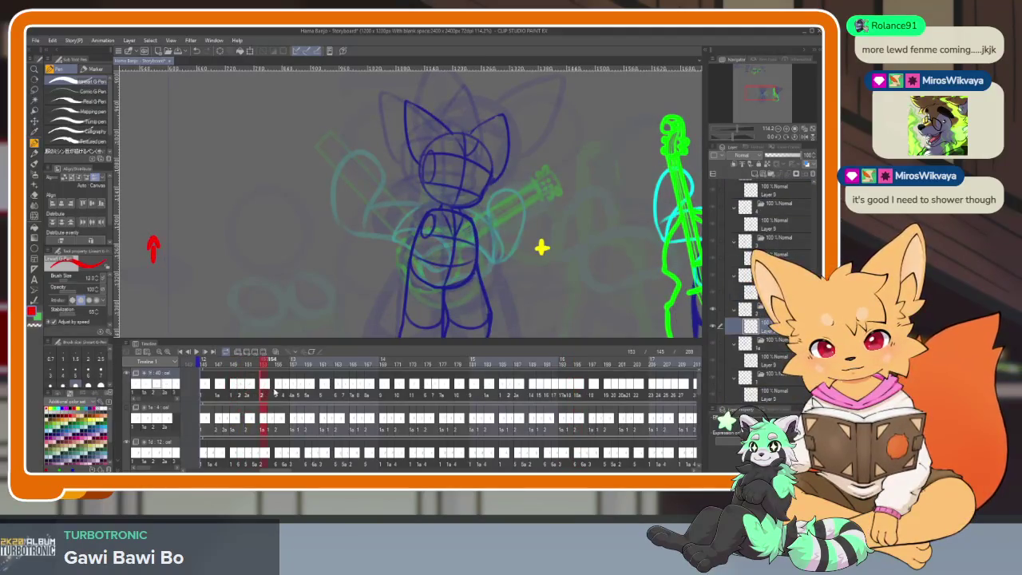
Compare the fox's poses across frames 153 to 158.
{"action": "left_click", "coordinate": [278, 388]}
{"action": "left_click", "coordinate": [285, 389]}
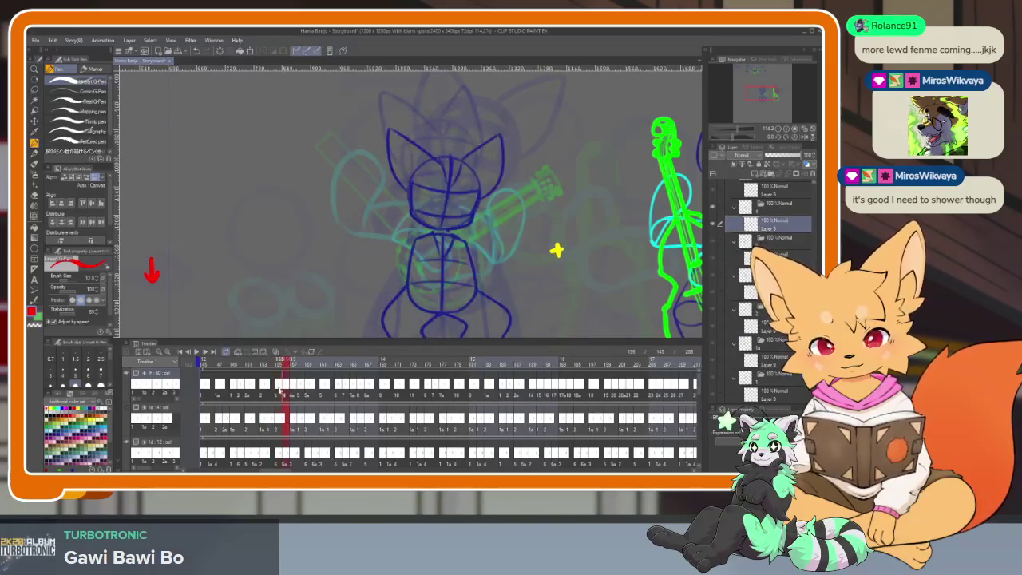
{"action": "left_click", "coordinate": [264, 388]}
{"action": "left_click", "coordinate": [248, 388]}
{"action": "left_click", "coordinate": [263, 388]}
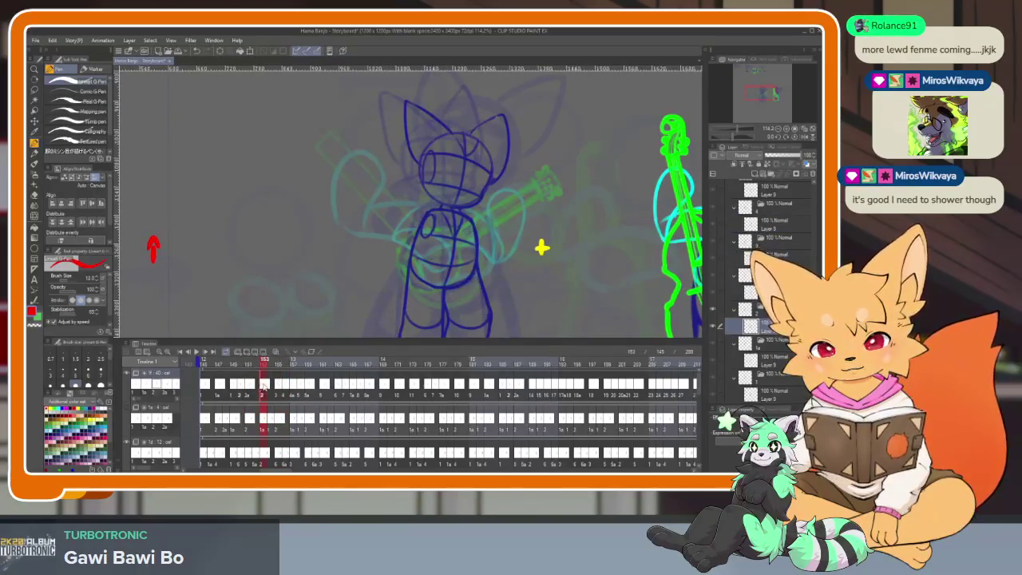
{"action": "left_click", "coordinate": [286, 382]}
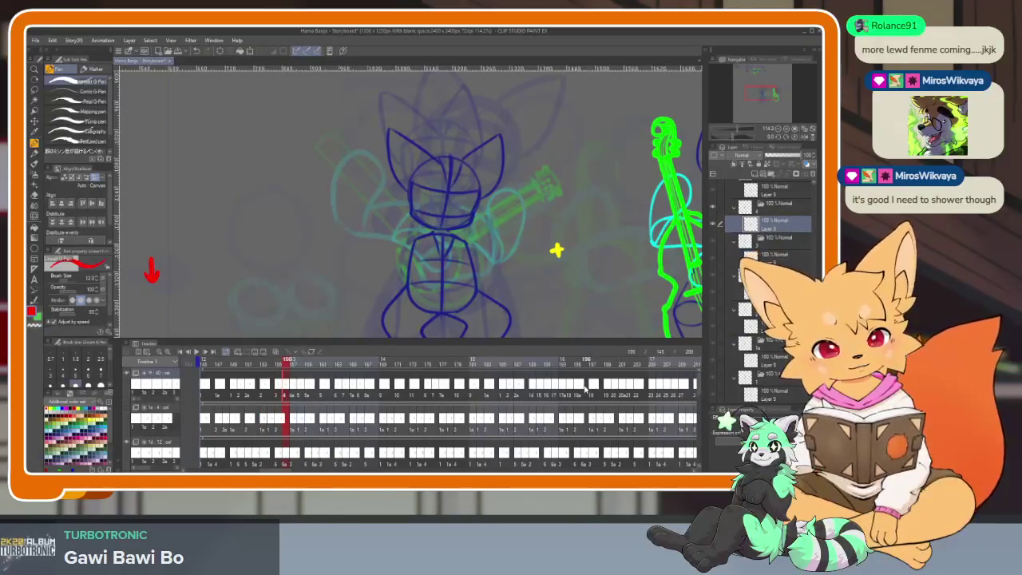
Delete the fox's later block of cels and paste the earlier cels into that gap.
{"action": "left_click", "coordinate": [533, 389]}
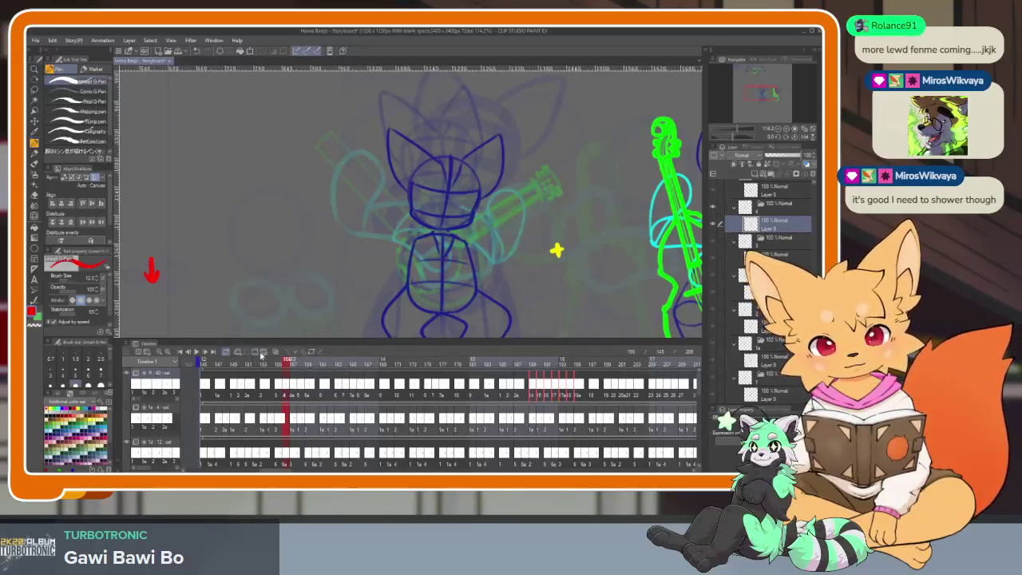
{"action": "left_click", "coordinate": [262, 354]}
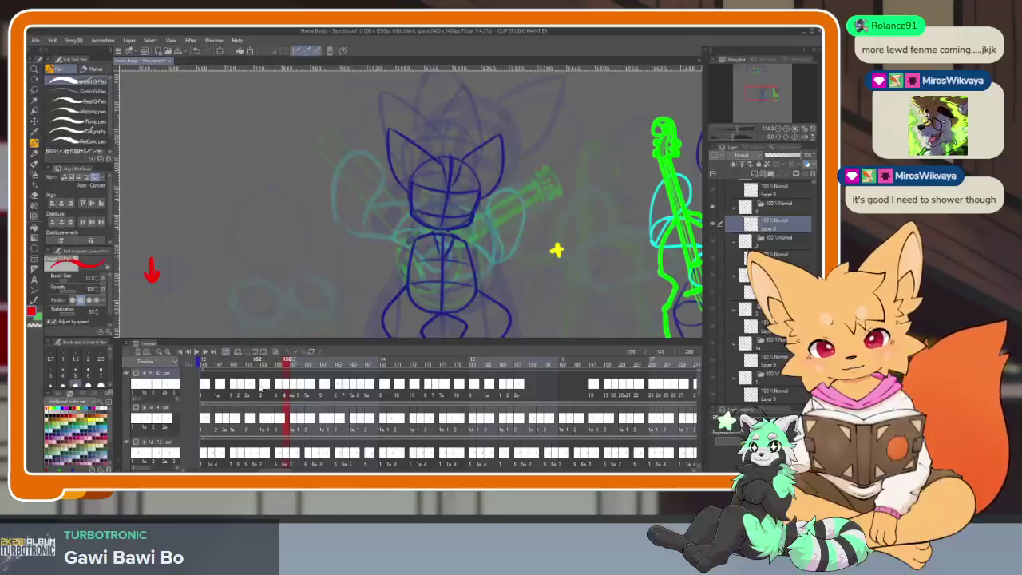
{"action": "left_click_drag", "start_coordinate": [307, 388], "coordinate": [268, 389]}
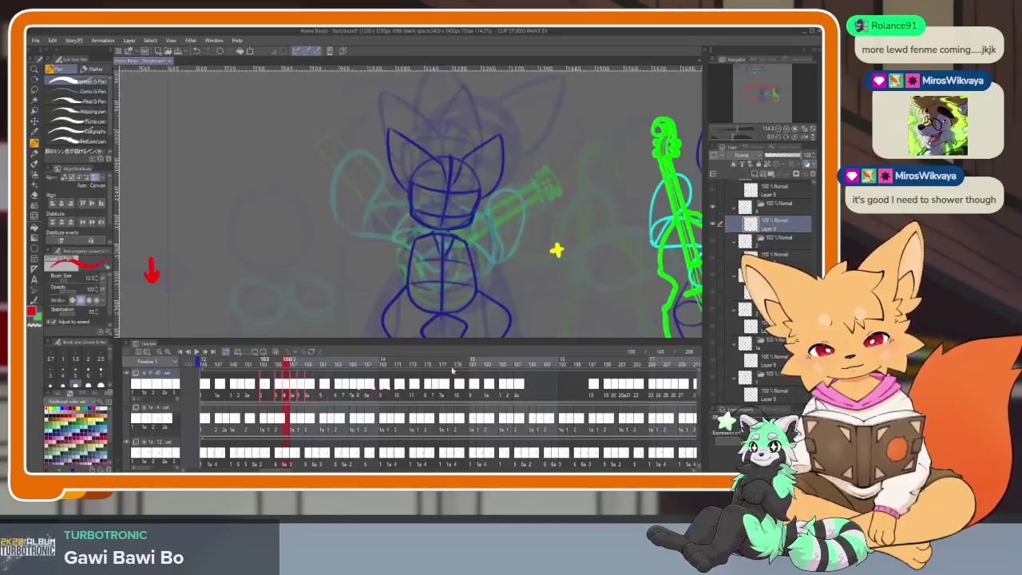
{"action": "left_click", "coordinate": [543, 392]}
{"action": "key", "text": "ctrl+v"}
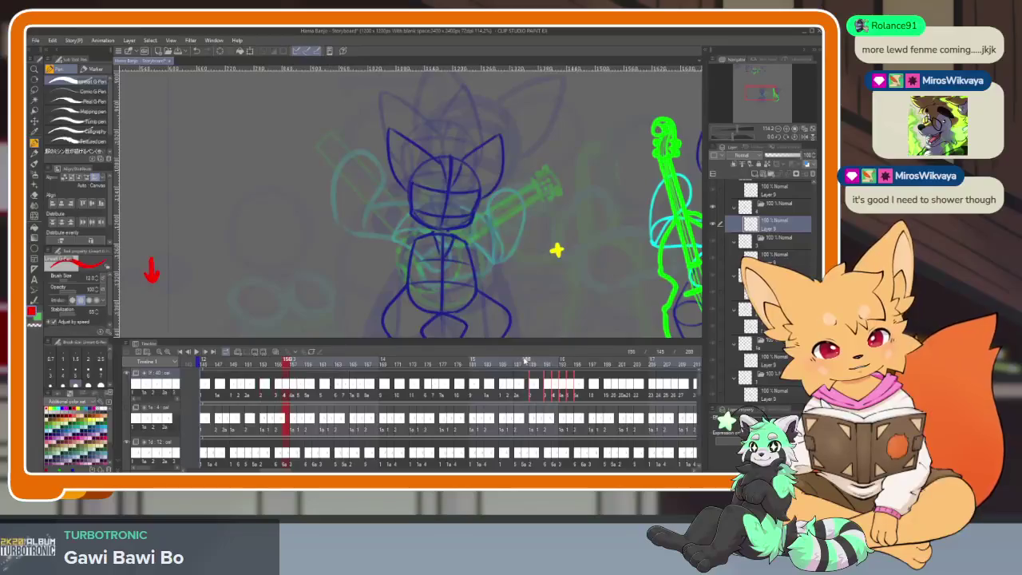
Play through the newly filled frames and compare frame 161 with frame 198.
{"action": "left_click", "coordinate": [527, 360]}
{"action": "left_click_drag", "start_coordinate": [531, 360], "coordinate": [591, 366]}
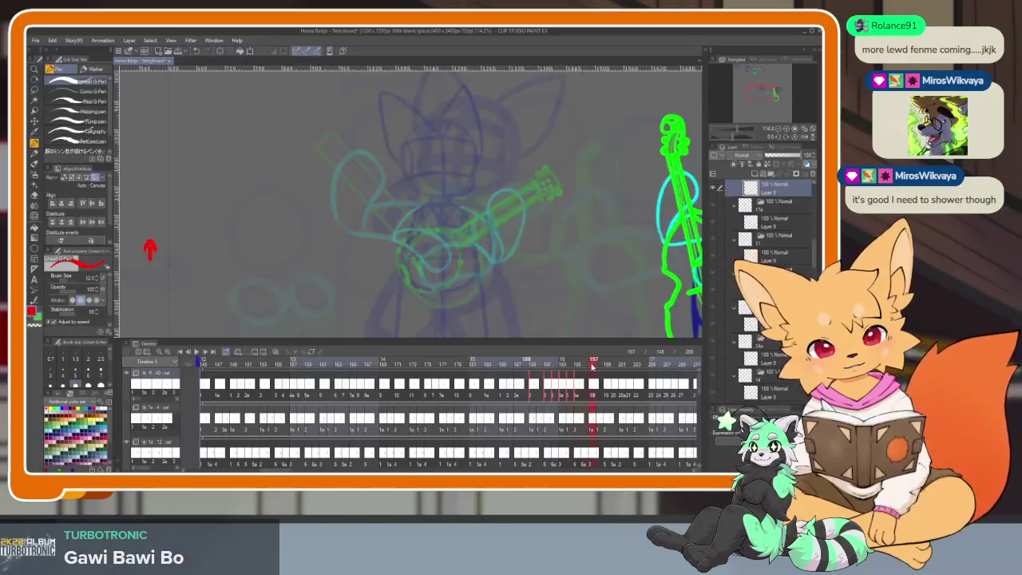
{"action": "left_click", "coordinate": [324, 361]}
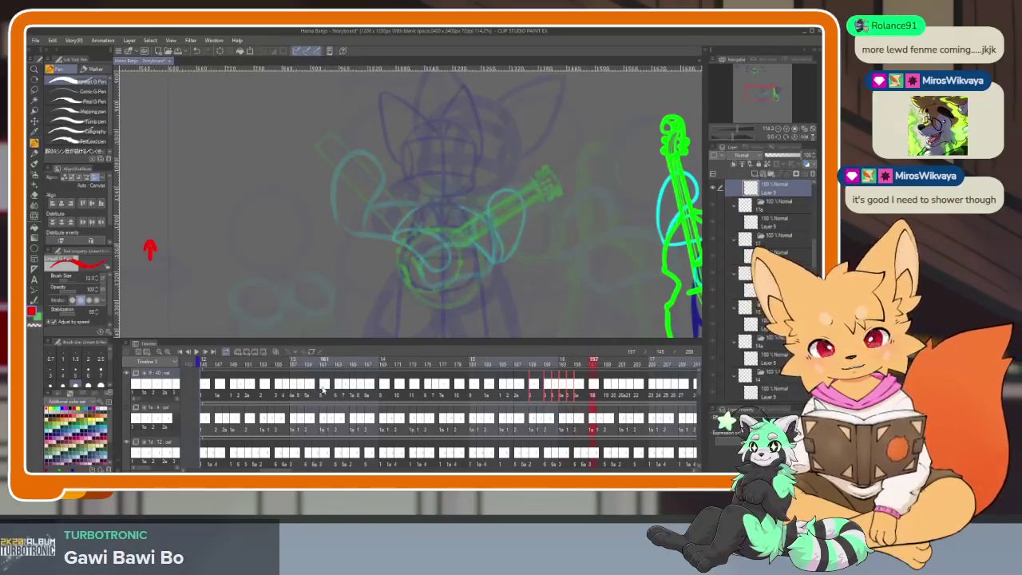
{"action": "left_click", "coordinate": [598, 389]}
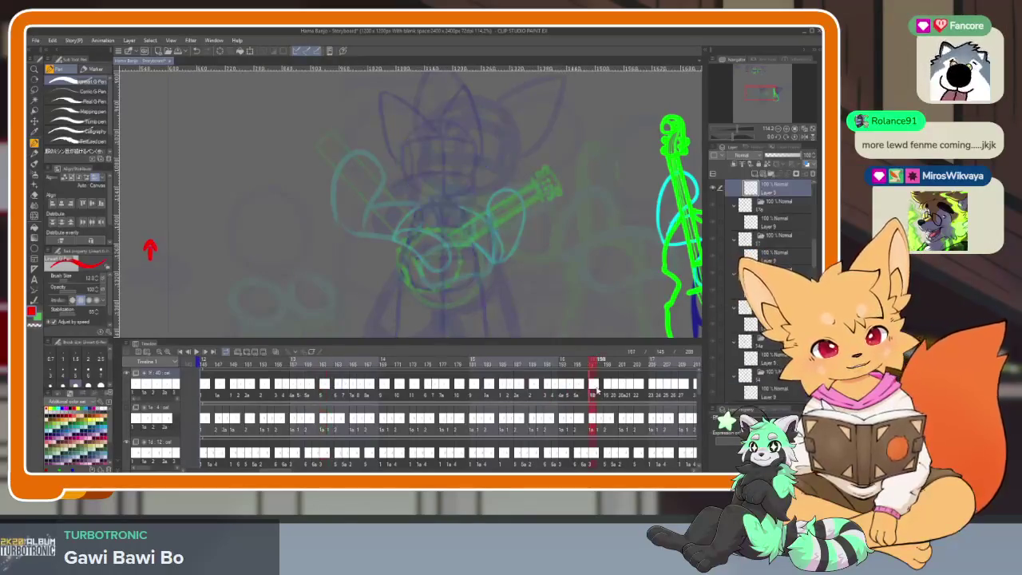
{"action": "left_click", "coordinate": [323, 385]}
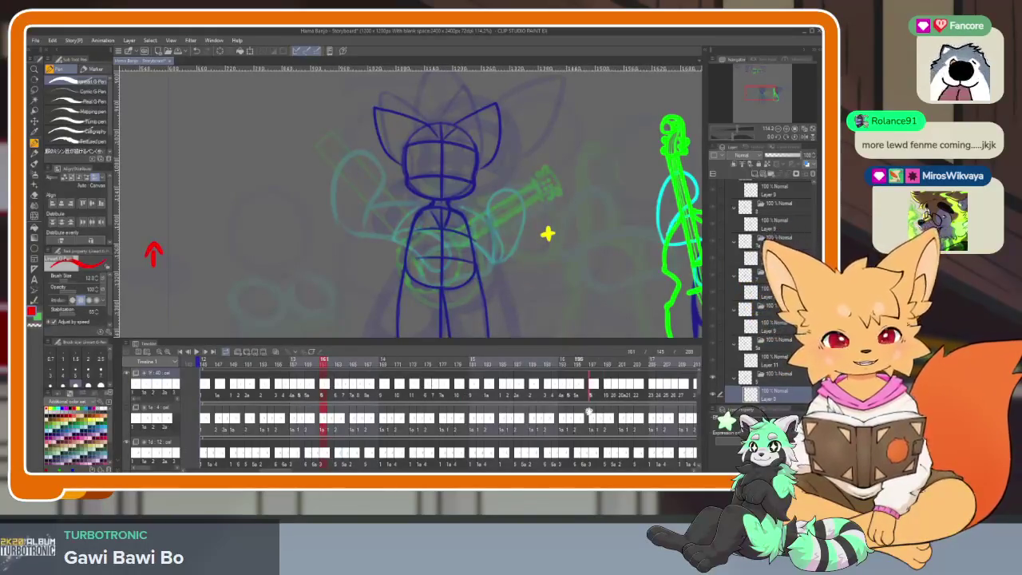
Compare fox poses at frames 163–165 against frame 199, then select cels 200–205.
{"action": "scroll", "coordinate": [557, 423], "scroll_direction": "down", "scroll_amount": 1}
{"action": "scroll", "coordinate": [558, 423], "scroll_direction": "down", "scroll_amount": 1}
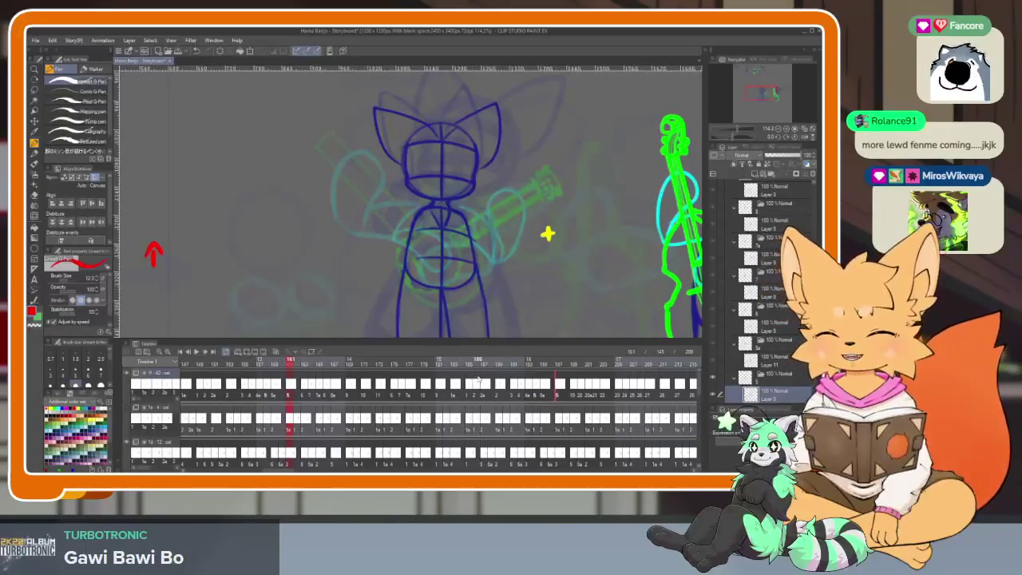
{"action": "scroll", "coordinate": [526, 394], "scroll_direction": "down", "scroll_amount": 1}
{"action": "scroll", "coordinate": [399, 384], "scroll_direction": "down", "scroll_amount": 1}
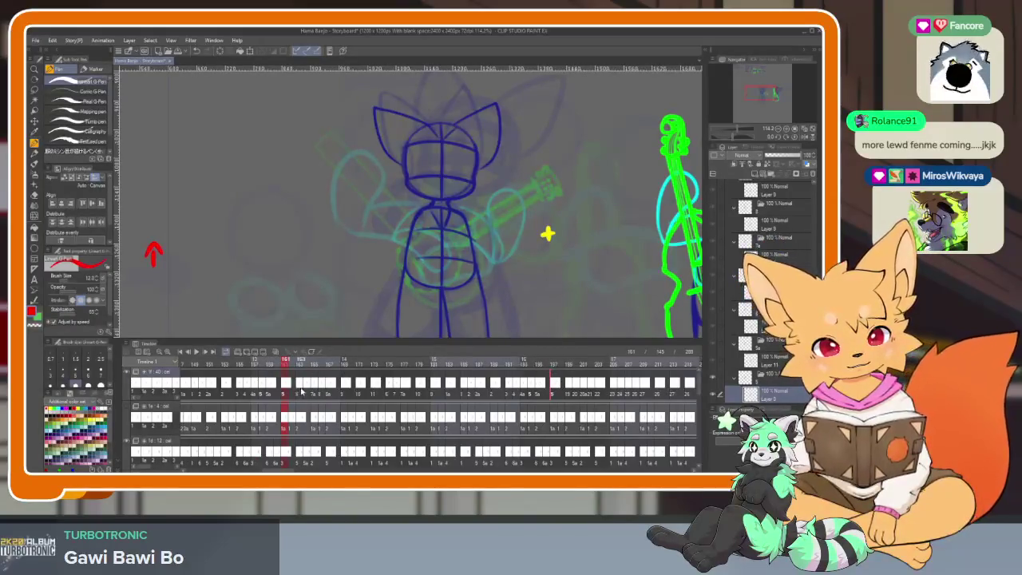
{"action": "left_click", "coordinate": [301, 391]}
{"action": "left_click", "coordinate": [571, 389]}
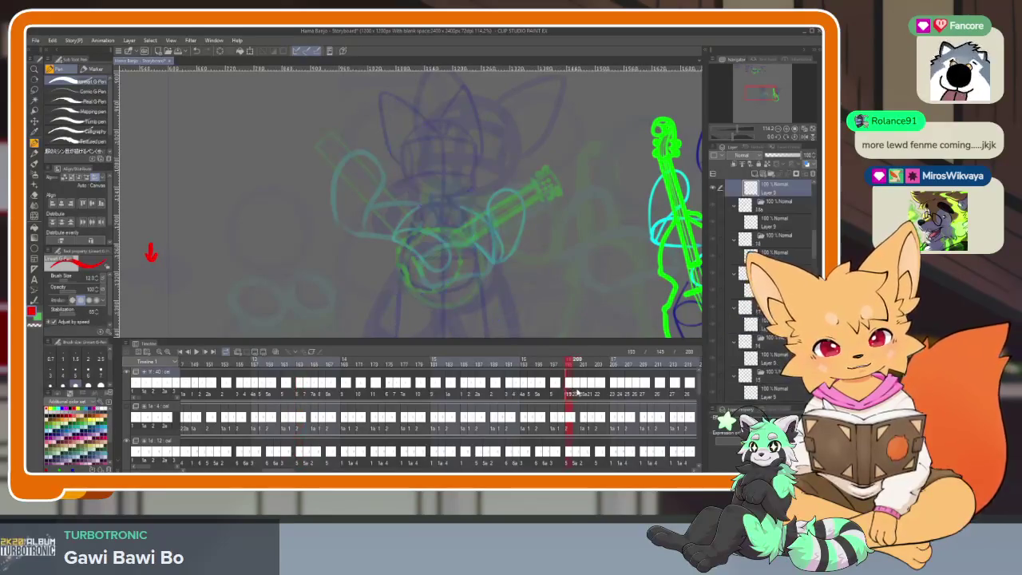
{"action": "left_click", "coordinate": [308, 390]}
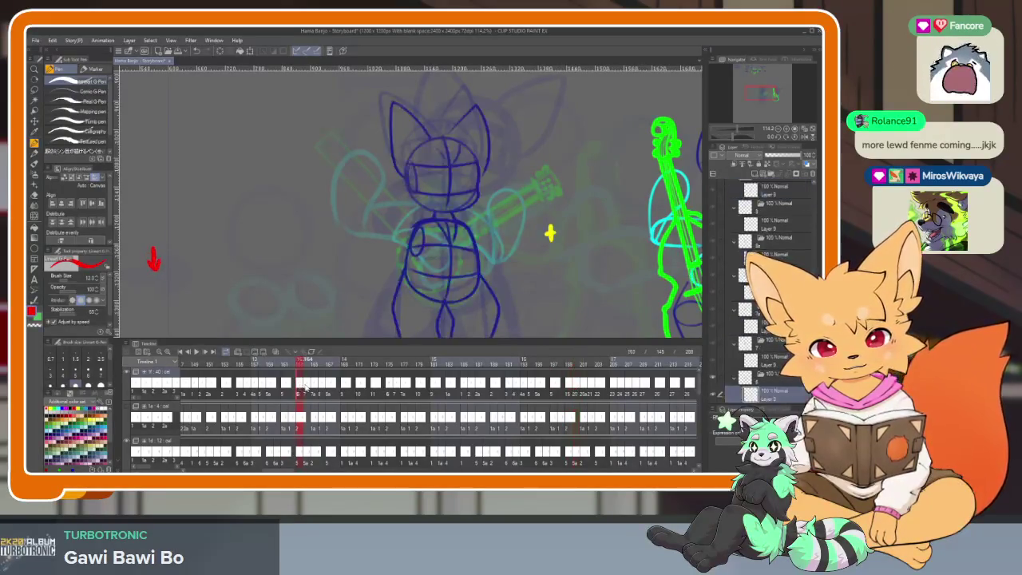
{"action": "left_click", "coordinate": [316, 388]}
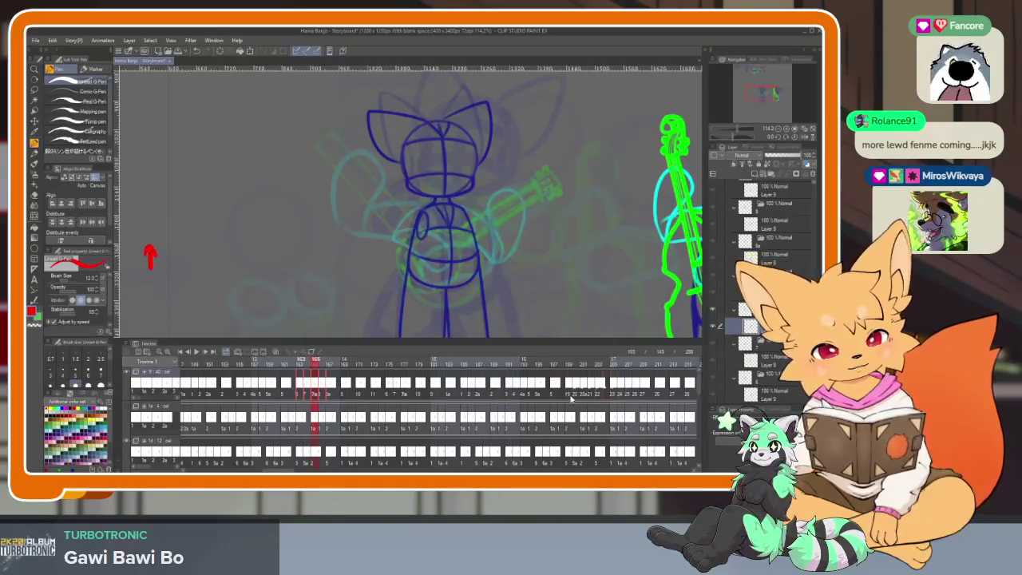
{"action": "mouse_move", "coordinate": [570, 388]}
{"action": "left_mouse_down"}
{"action": "mouse_move", "coordinate": [595, 388]}
{"action": "mouse_move", "coordinate": [591, 364]}
{"action": "mouse_move", "coordinate": [572, 366]}
{"action": "mouse_move", "coordinate": [614, 364]}
{"action": "left_mouse_up"}
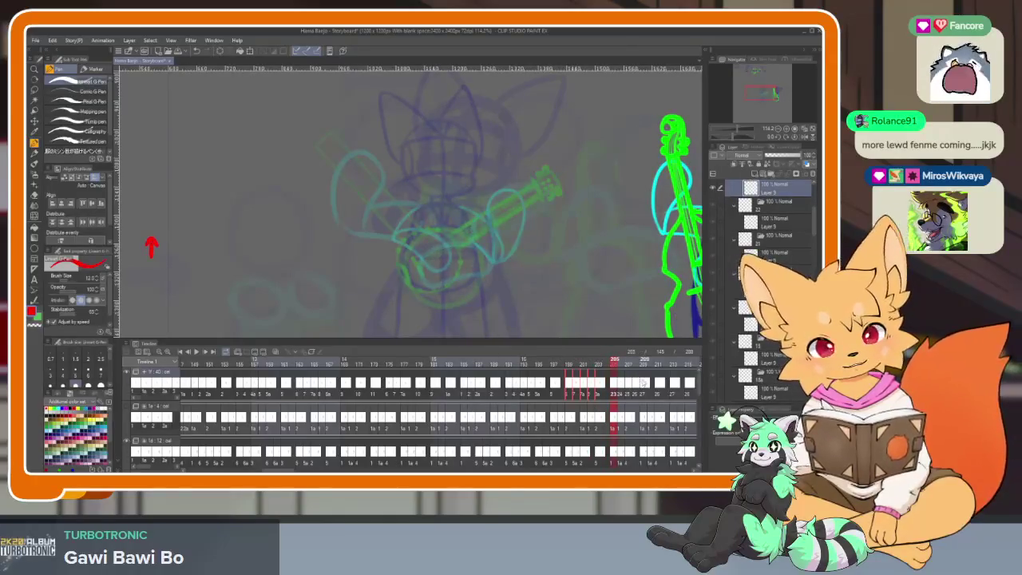
{"action": "scroll", "coordinate": [559, 421], "scroll_direction": "right", "scroll_amount": 3}
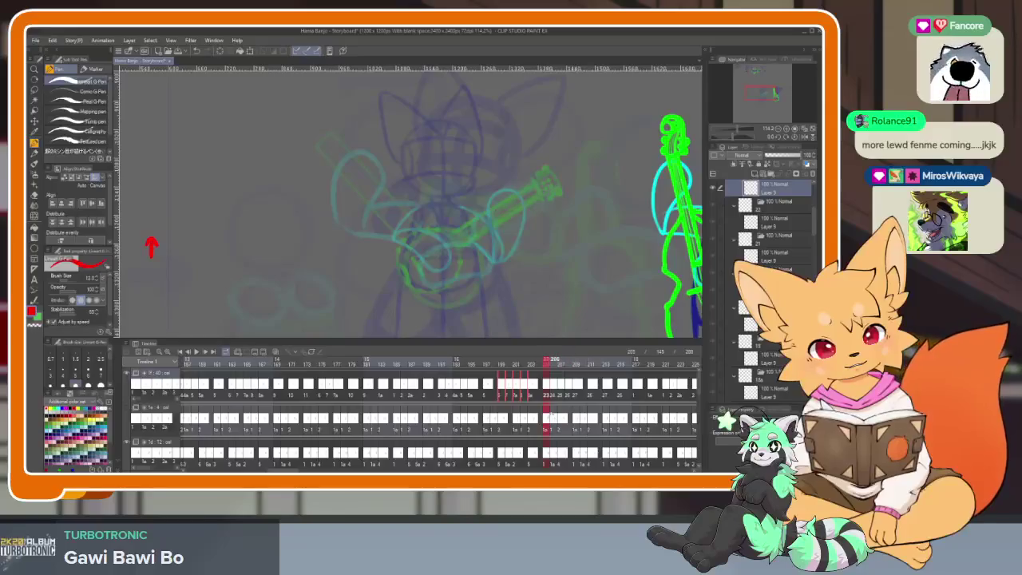
View the fox at frames 169 and 171, then step through frames 201 to 209.
{"action": "scroll", "coordinate": [573, 427], "scroll_direction": "left", "scroll_amount": 1}
{"action": "left_click", "coordinate": [299, 386]}
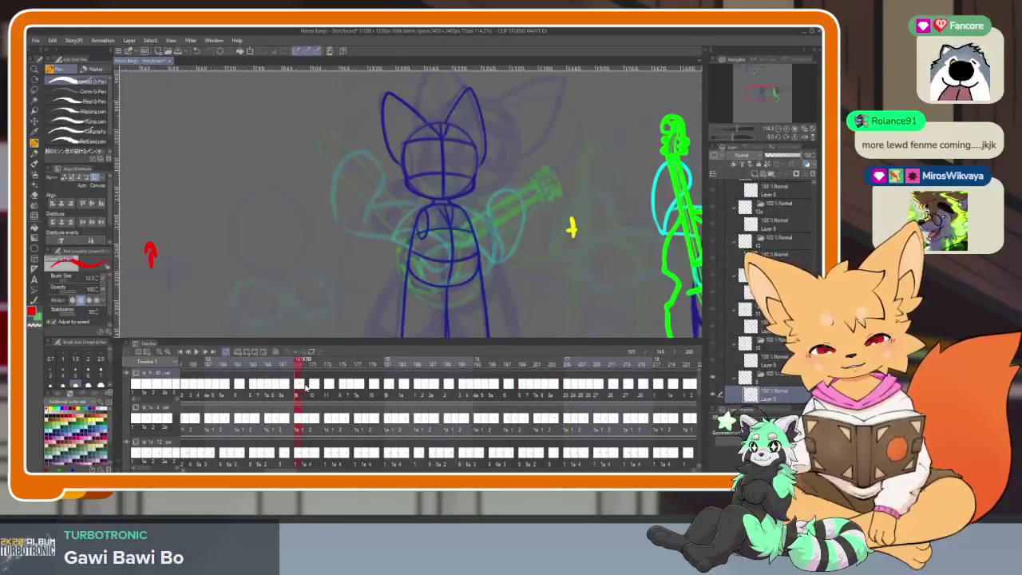
{"action": "left_click", "coordinate": [313, 385]}
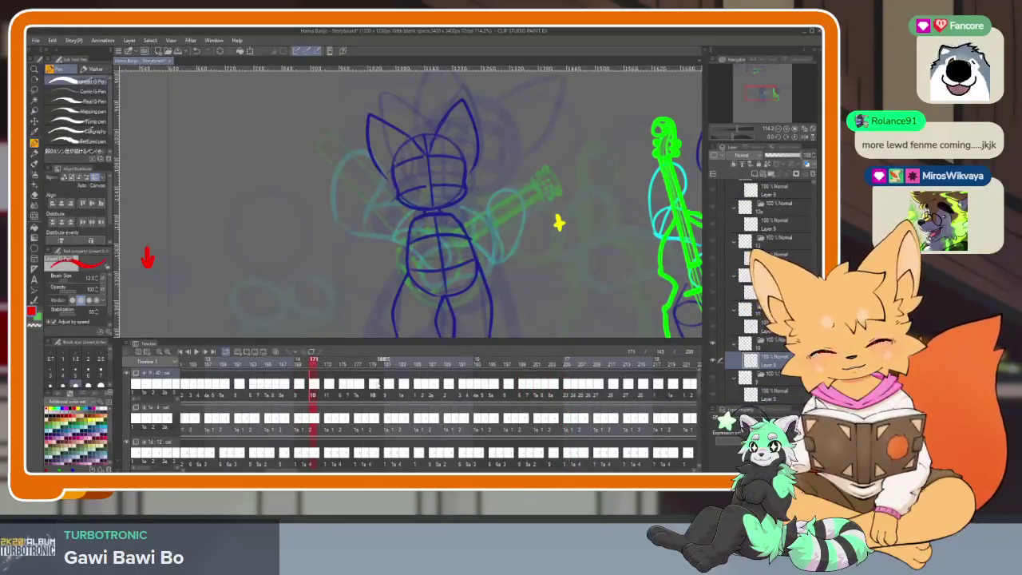
{"action": "left_click", "coordinate": [567, 390]}
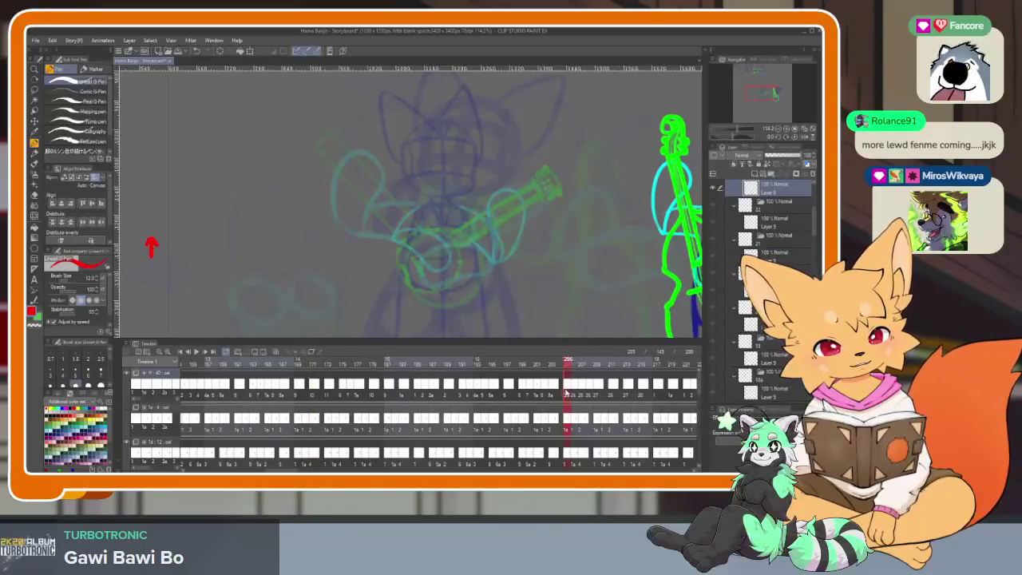
{"action": "left_click", "coordinate": [528, 390]}
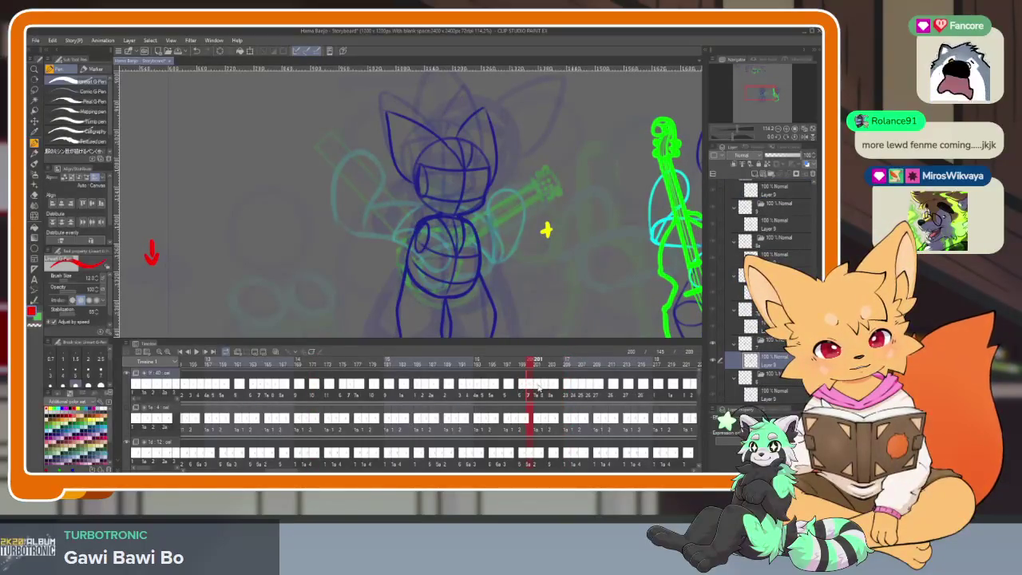
{"action": "left_click", "coordinate": [540, 390]}
{"action": "left_click", "coordinate": [548, 390]}
{"action": "left_click", "coordinate": [558, 390]}
{"action": "left_click", "coordinate": [568, 390]}
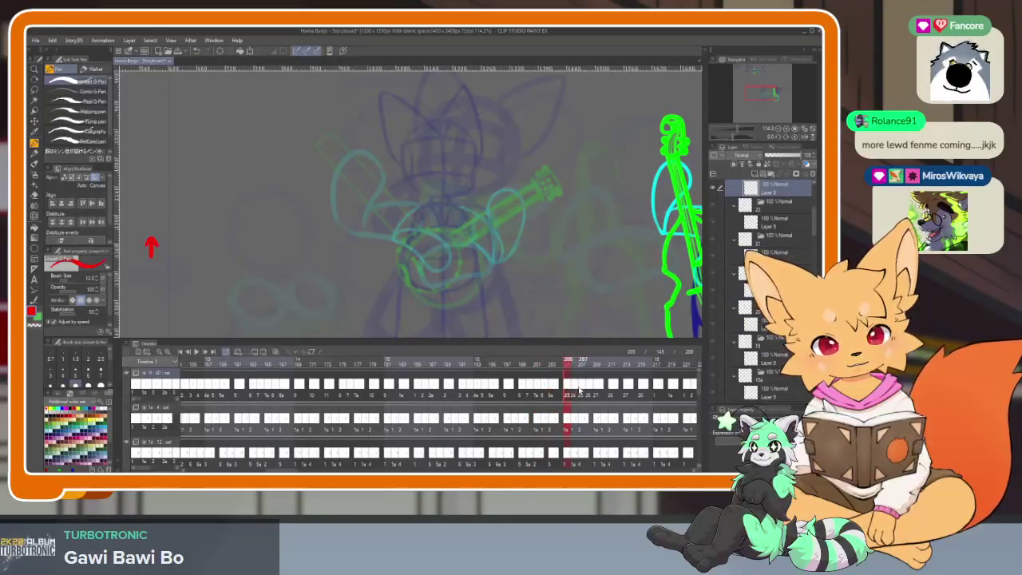
{"action": "left_click", "coordinate": [574, 389]}
{"action": "left_click", "coordinate": [597, 389]}
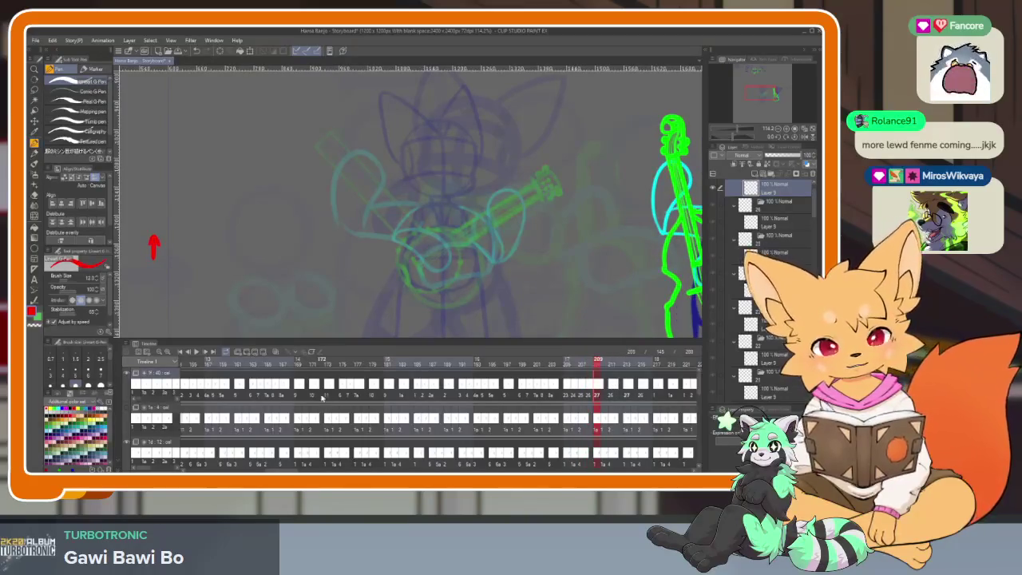
Compare frames 164–167 with 206–209, then flip through 163, 168, 171, 169 and 167.
{"action": "left_click", "coordinate": [256, 389]}
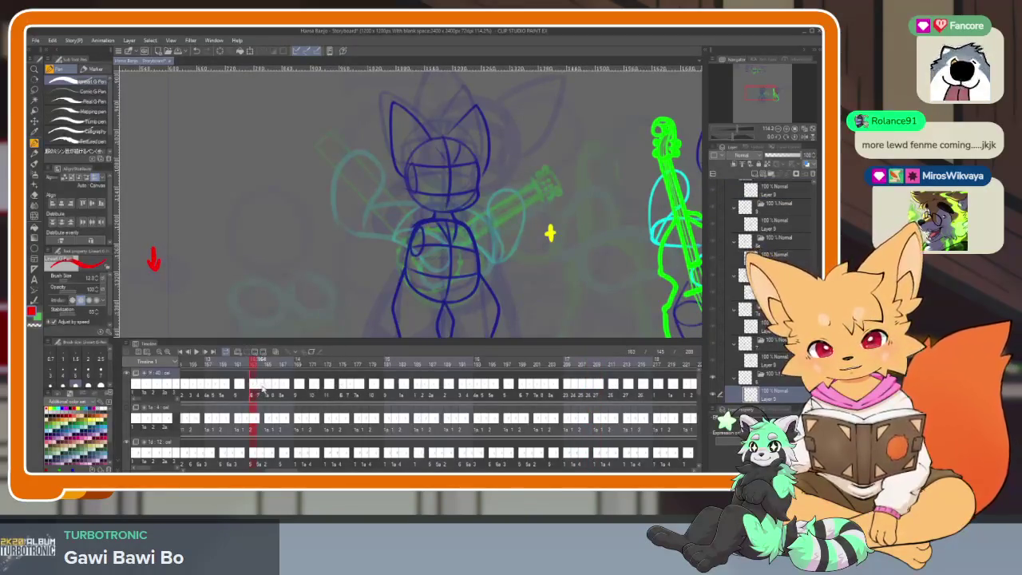
{"action": "left_click_drag", "start_coordinate": [262, 388], "coordinate": [282, 391]}
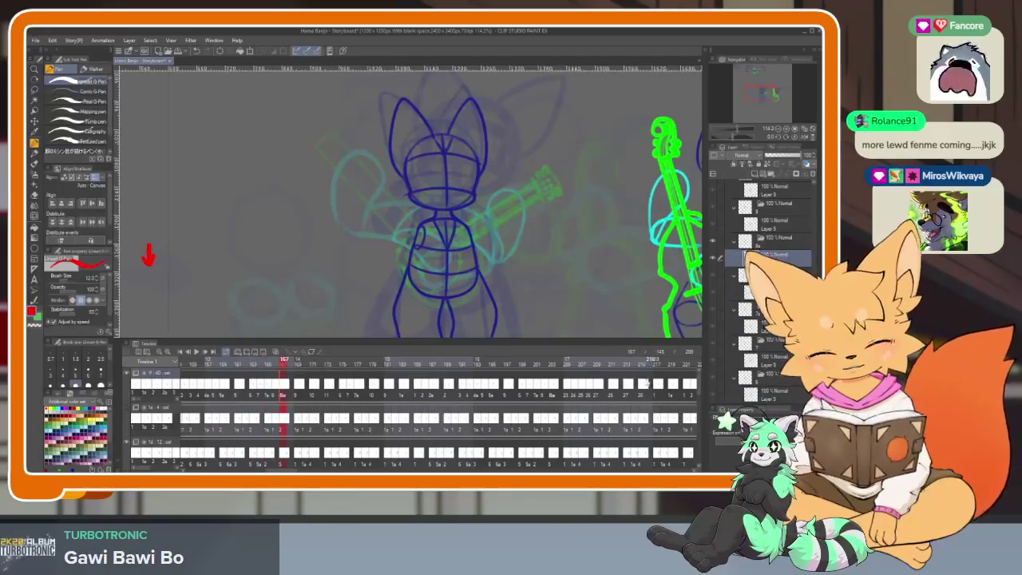
{"action": "left_click", "coordinate": [568, 389]}
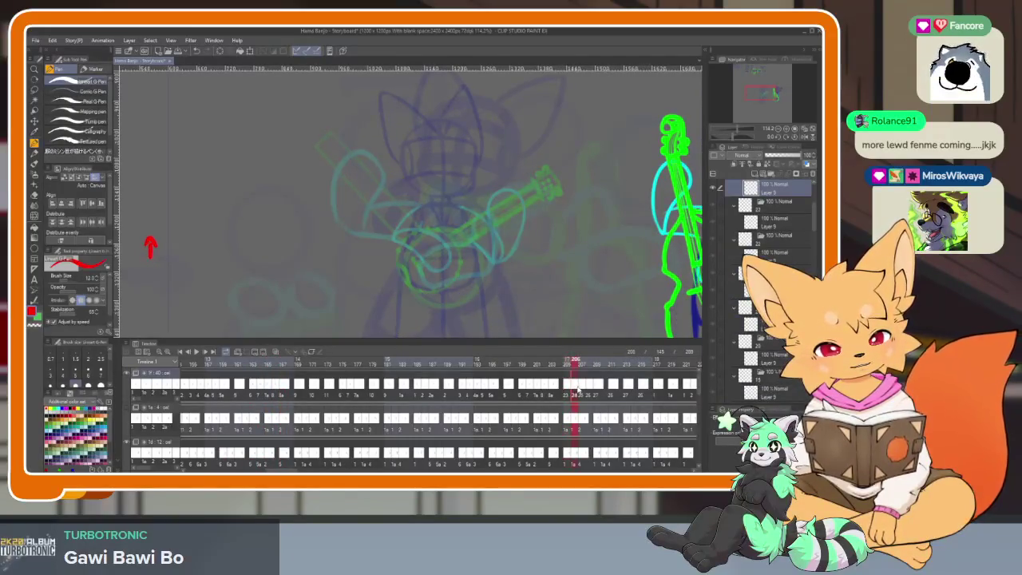
{"action": "left_click_drag", "start_coordinate": [581, 391], "coordinate": [600, 391]}
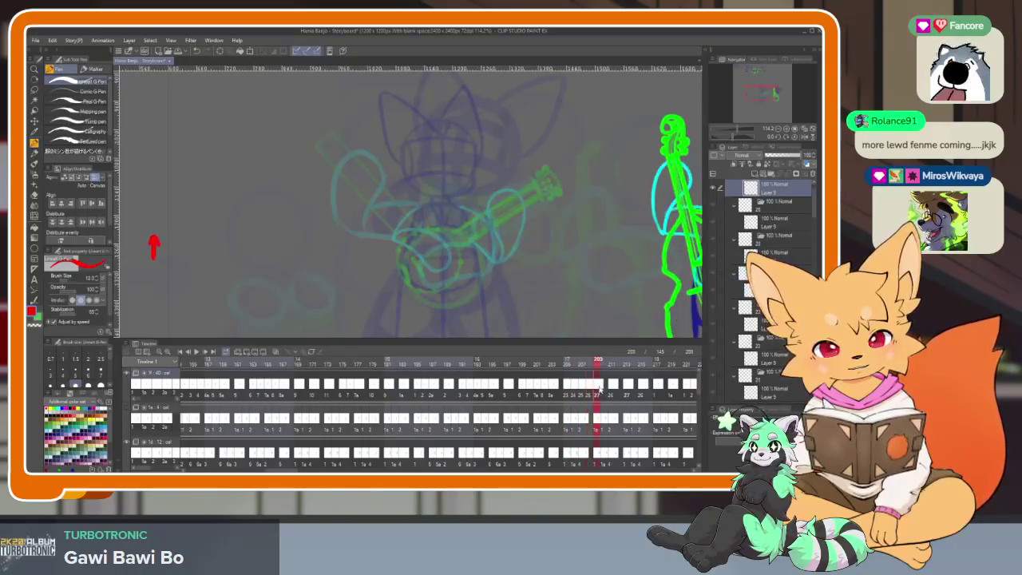
{"action": "left_click", "coordinate": [254, 386]}
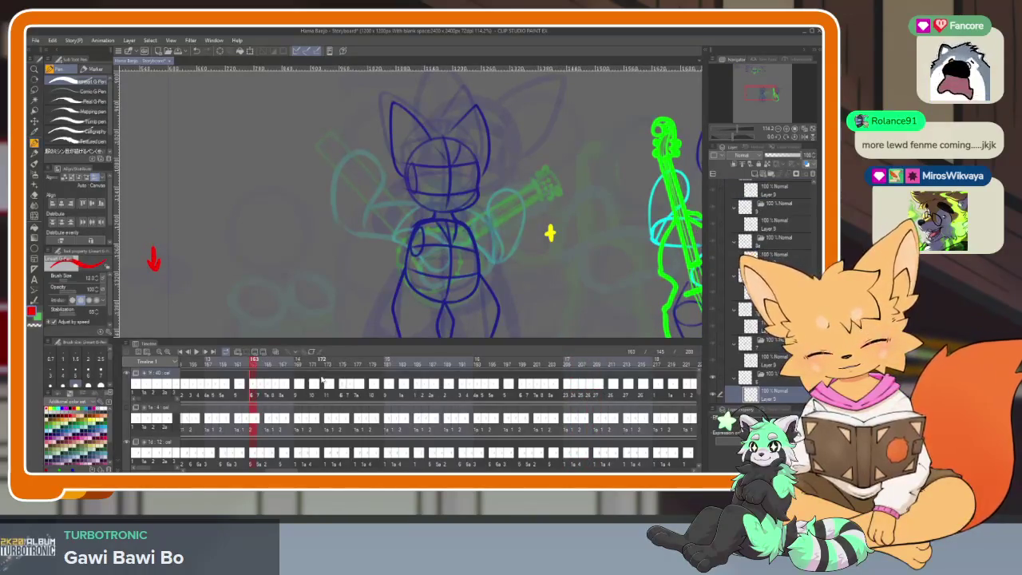
{"action": "left_click", "coordinate": [297, 385]}
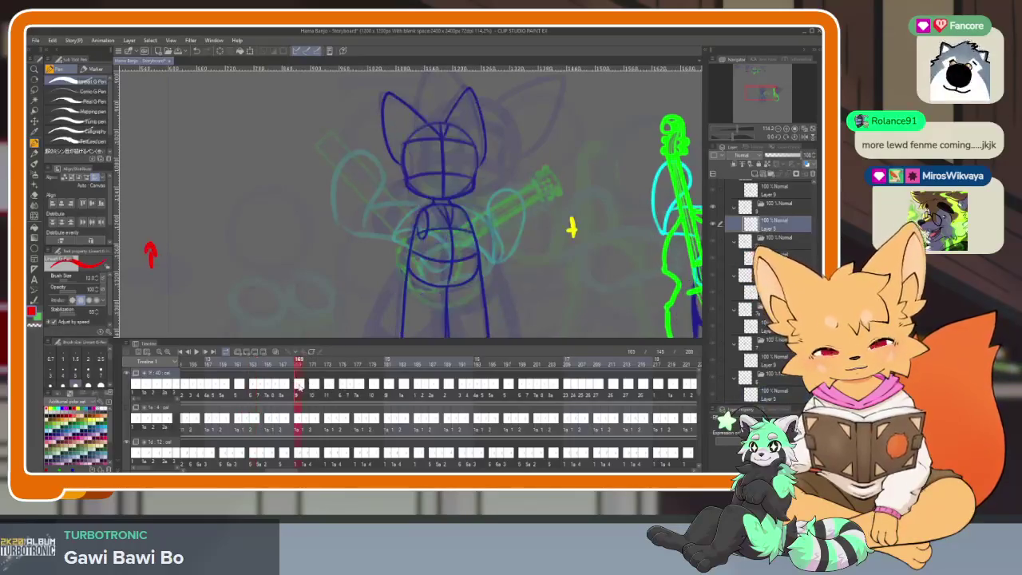
{"action": "left_click", "coordinate": [313, 386]}
{"action": "left_click", "coordinate": [298, 387]}
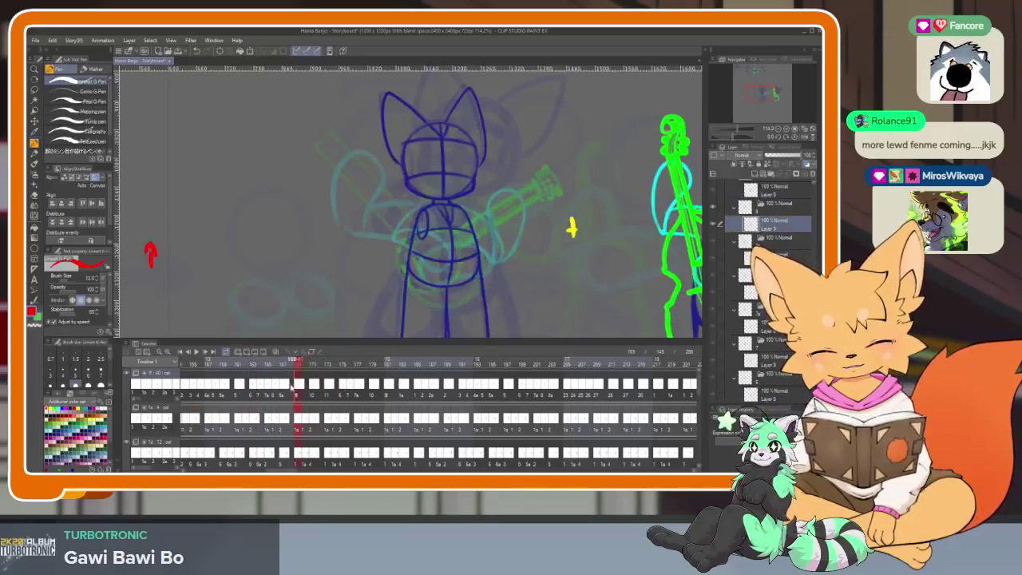
{"action": "left_click", "coordinate": [283, 387]}
{"action": "scroll", "coordinate": [322, 393], "scroll_direction": "up", "scroll_amount": 2}
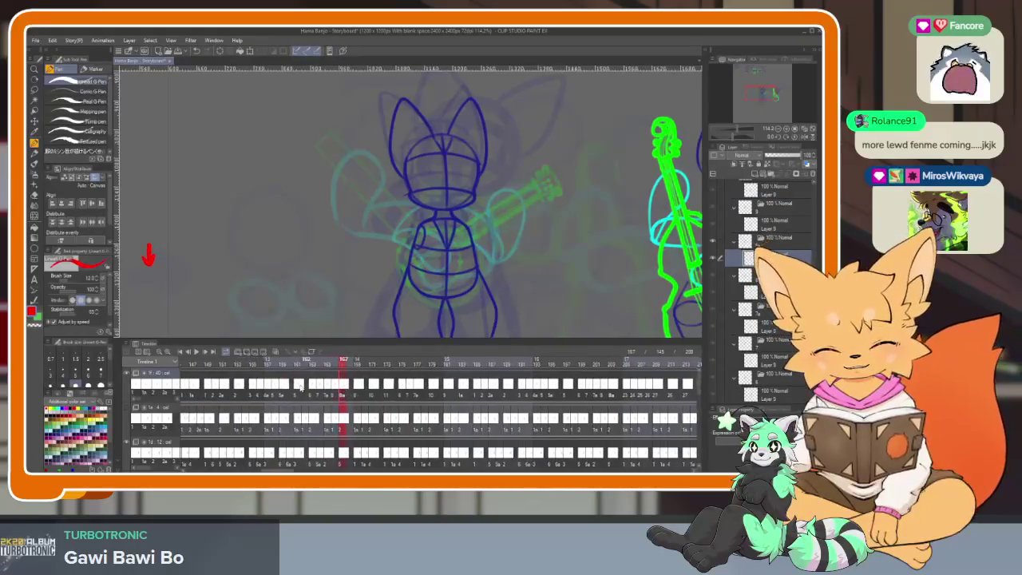
Check the early frames around 151 and select a short run of frames there.
{"action": "left_click", "coordinate": [263, 387]}
{"action": "scroll", "coordinate": [263, 387], "scroll_direction": "up", "scroll_amount": 1}
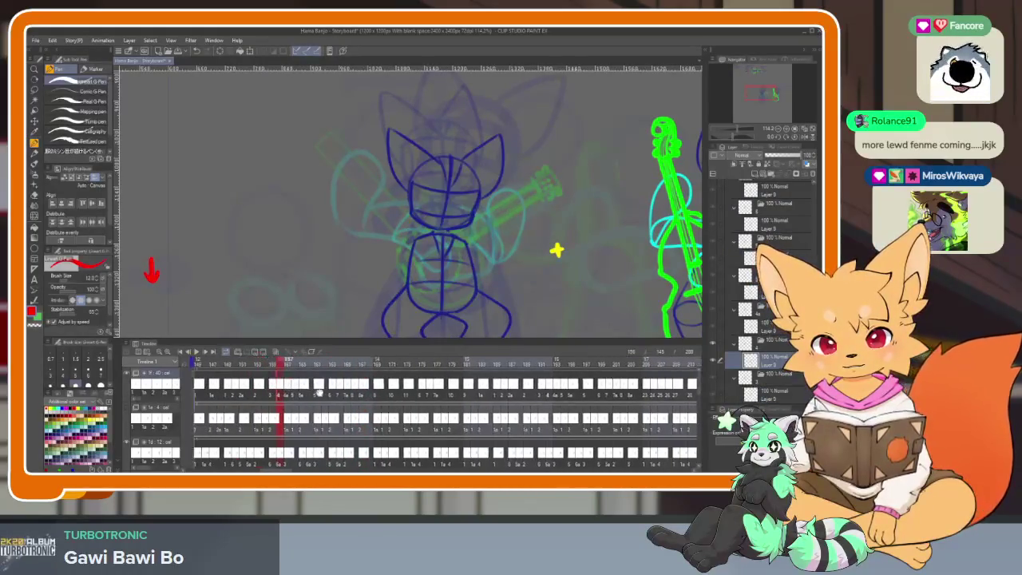
{"action": "scroll", "coordinate": [263, 386], "scroll_direction": "up", "scroll_amount": 2}
{"action": "left_click", "coordinate": [275, 387]}
{"action": "left_click", "coordinate": [293, 387]}
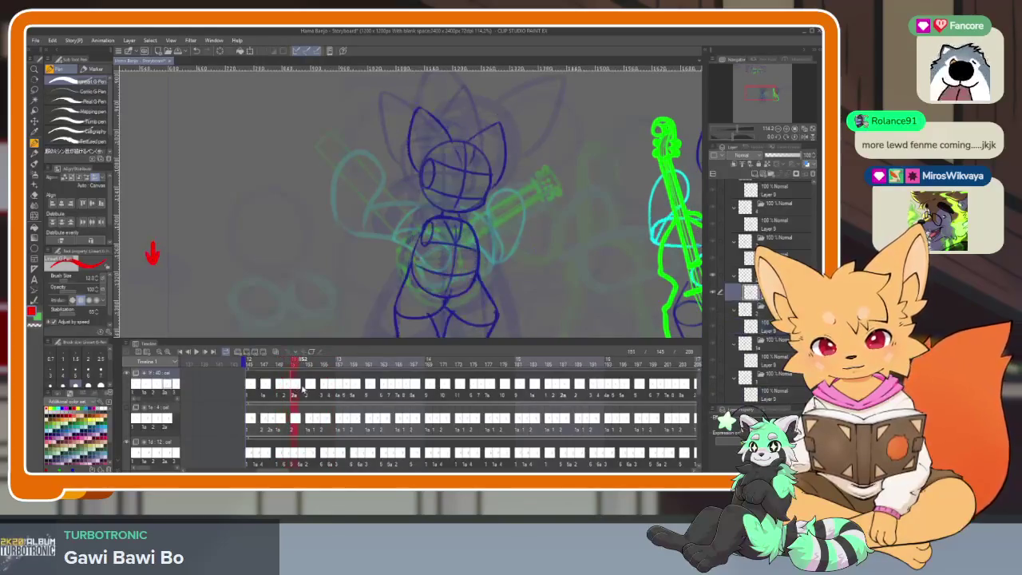
{"action": "left_click_drag", "start_coordinate": [276, 387], "coordinate": [299, 390]}
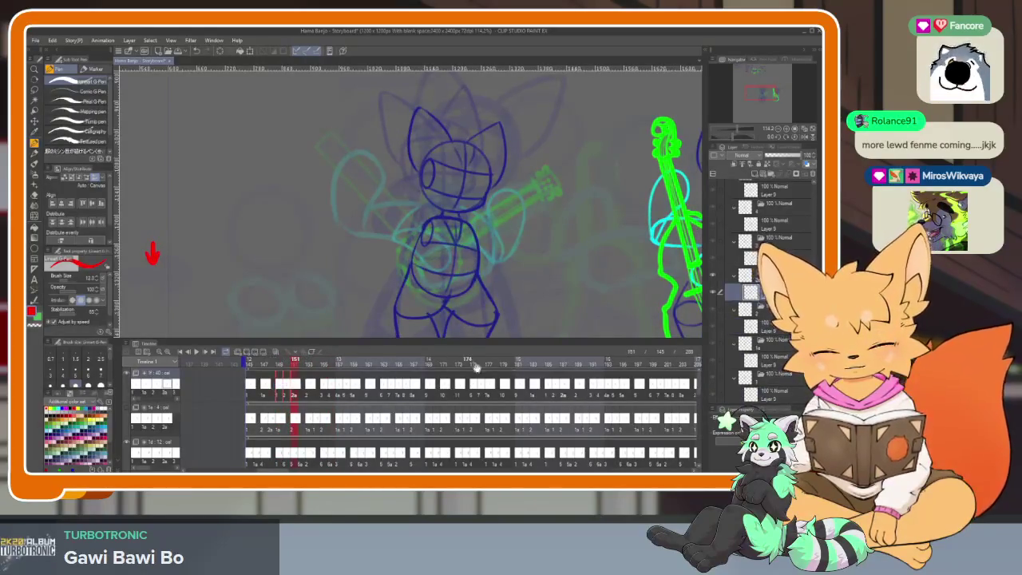
{"action": "scroll", "coordinate": [467, 415], "scroll_direction": "down", "scroll_amount": 1}
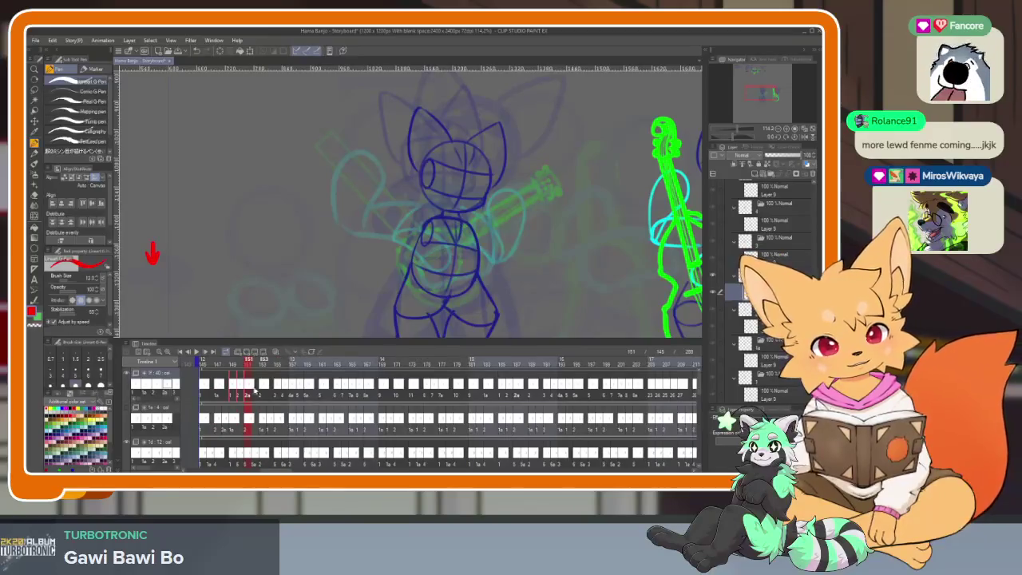
{"action": "left_click", "coordinate": [234, 386]}
Show the fox's back-view pose at frames 203–207, scrubbing back to 204.
{"action": "left_click", "coordinate": [656, 386]}
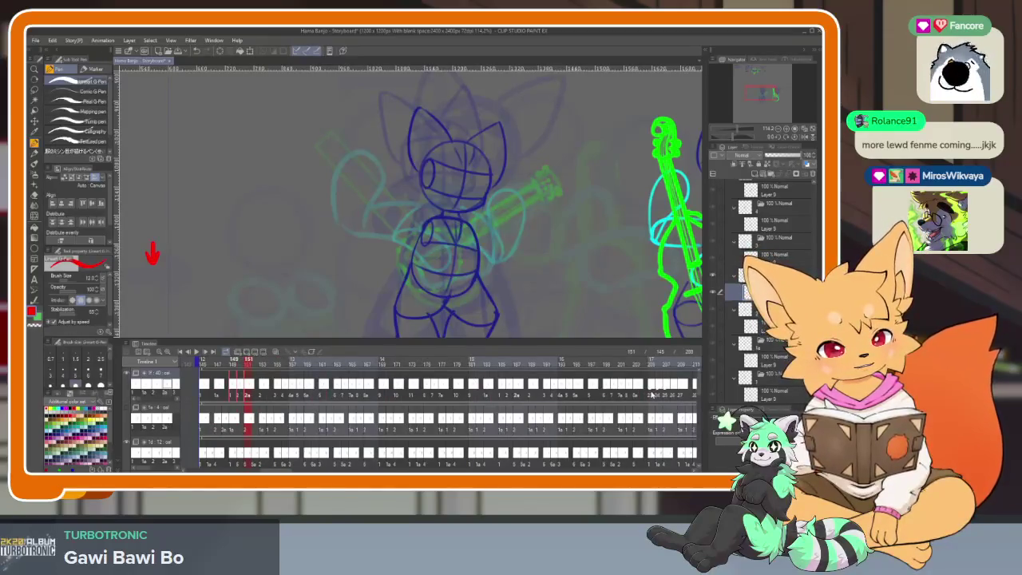
{"action": "left_click", "coordinate": [651, 364]}
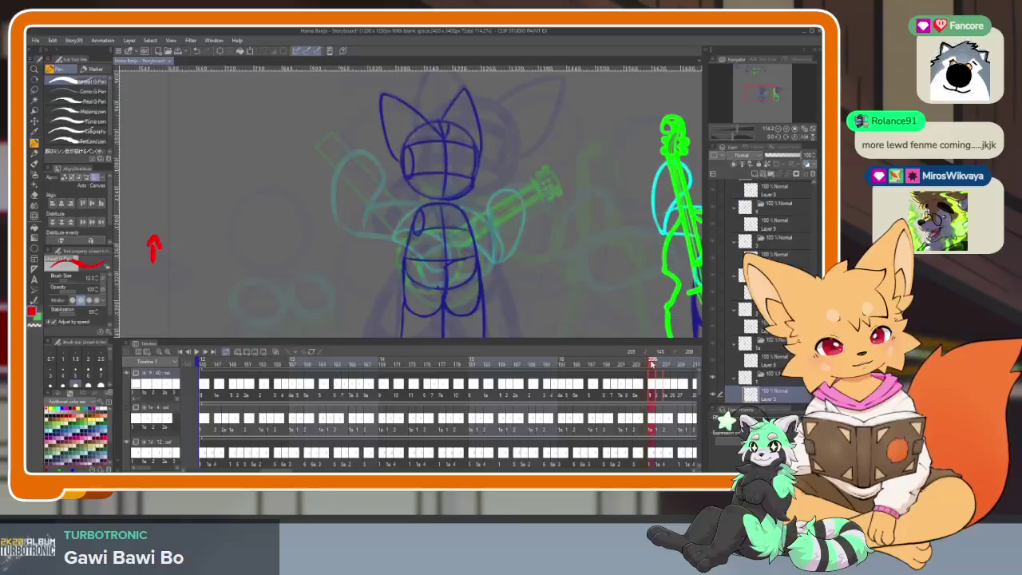
{"action": "left_click", "coordinate": [665, 365]}
{"action": "mouse_move", "coordinate": [666, 365]}
{"action": "left_mouse_down"}
{"action": "mouse_move", "coordinate": [631, 365]}
{"action": "mouse_move", "coordinate": [652, 364]}
{"action": "left_mouse_up"}
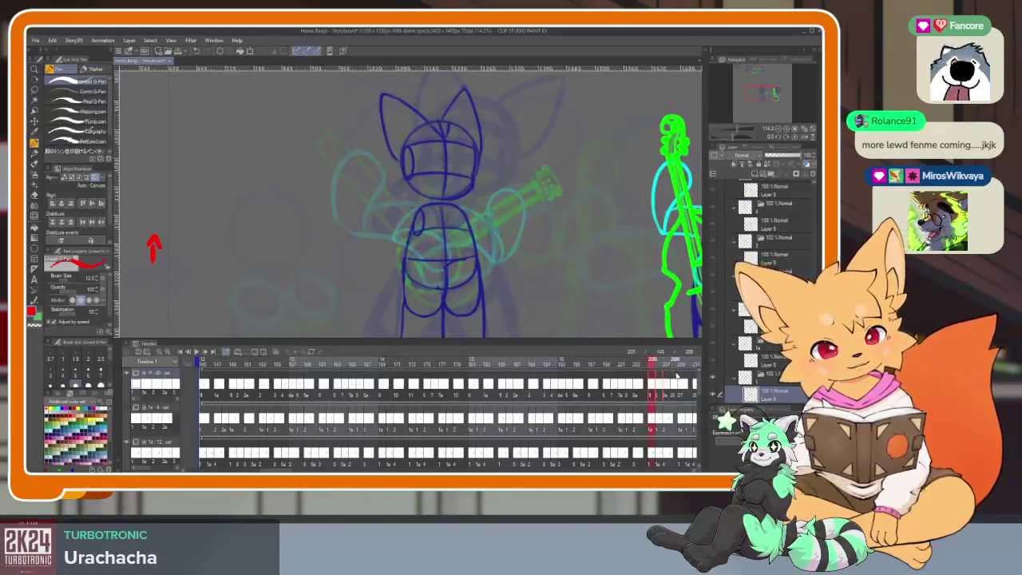
{"action": "key", "text": "space"}
Compare the early frames with the back view at 205, scrubbing between frames 197 and 206.
{"action": "mouse_move", "coordinate": [244, 389]}
{"action": "left_mouse_down"}
{"action": "mouse_move", "coordinate": [233, 386]}
{"action": "mouse_move", "coordinate": [249, 389]}
{"action": "left_mouse_up"}
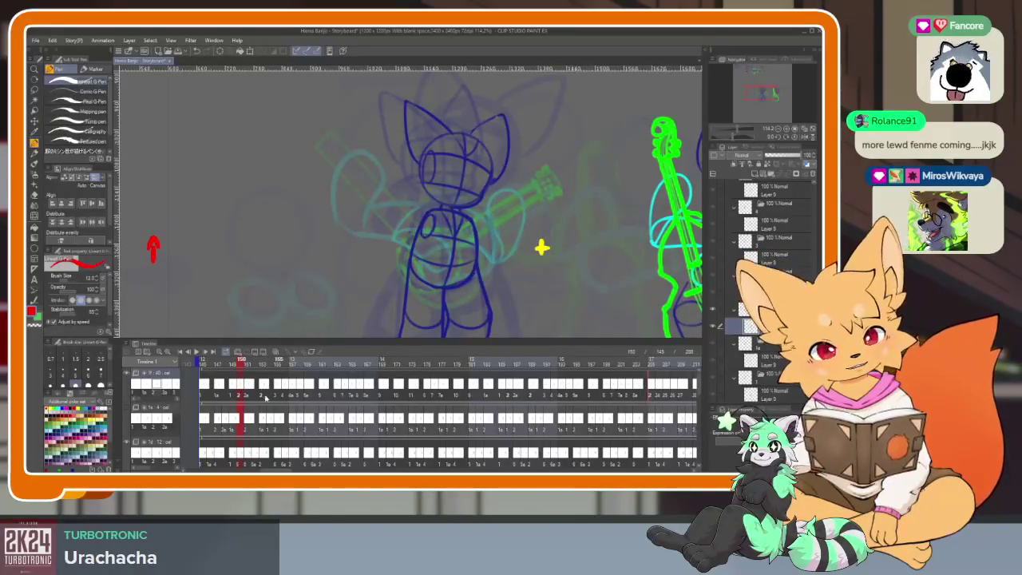
{"action": "left_click", "coordinate": [233, 386]}
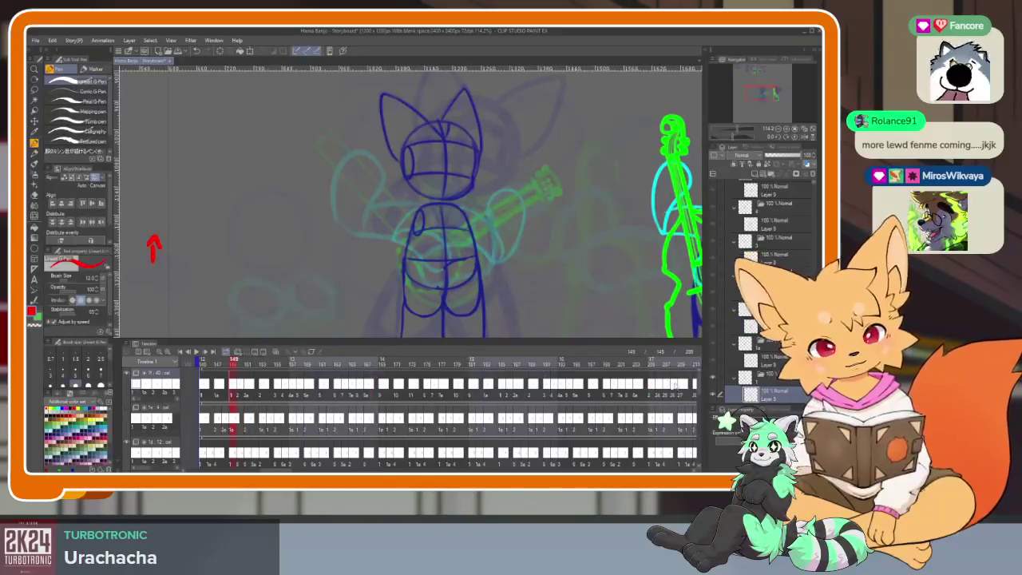
{"action": "key", "text": "Right"}
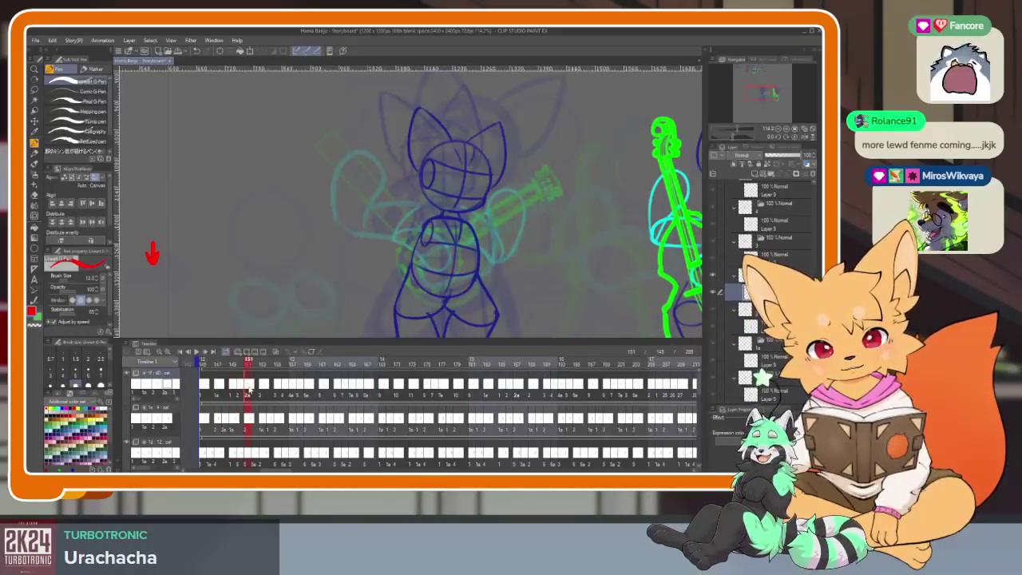
{"action": "left_click", "coordinate": [649, 362]}
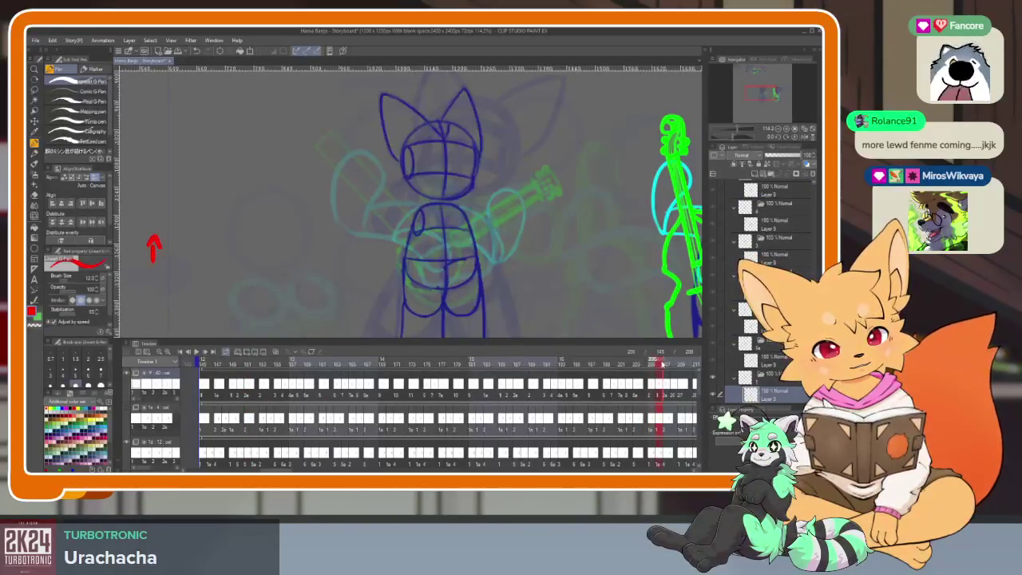
{"action": "mouse_move", "coordinate": [653, 361]}
{"action": "left_mouse_down"}
{"action": "mouse_move", "coordinate": [594, 368]}
{"action": "mouse_move", "coordinate": [652, 367]}
{"action": "mouse_move", "coordinate": [644, 369]}
{"action": "left_mouse_up"}
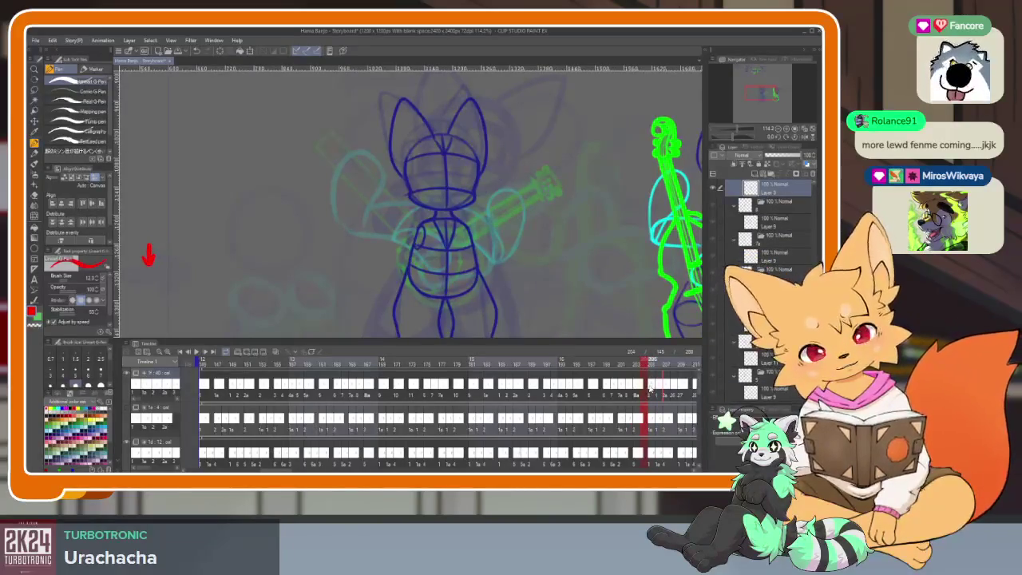
{"action": "left_click", "coordinate": [660, 391]}
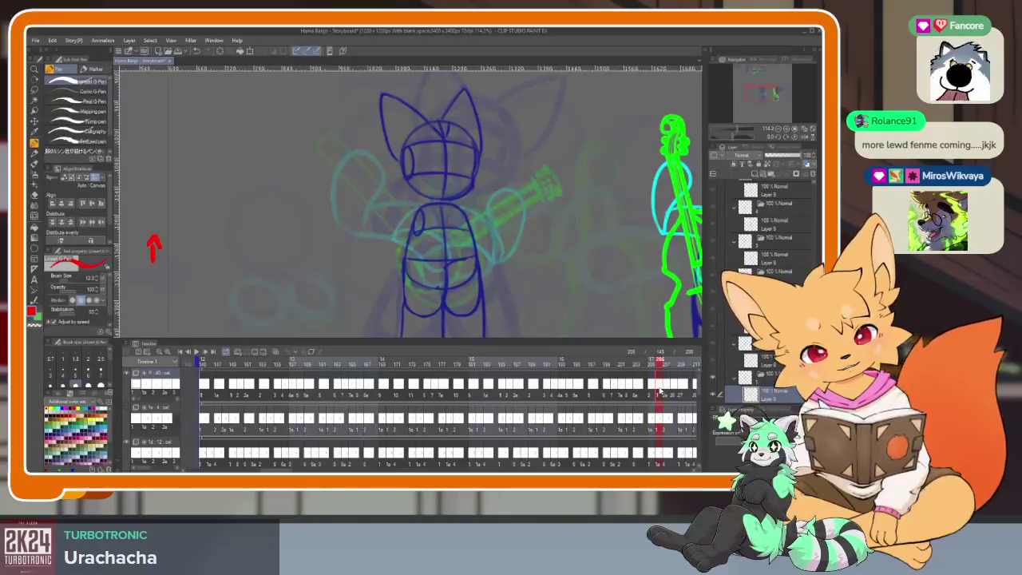
Flip between frame 147 and the back-view frames 203 through 207.
{"action": "left_click", "coordinate": [218, 393]}
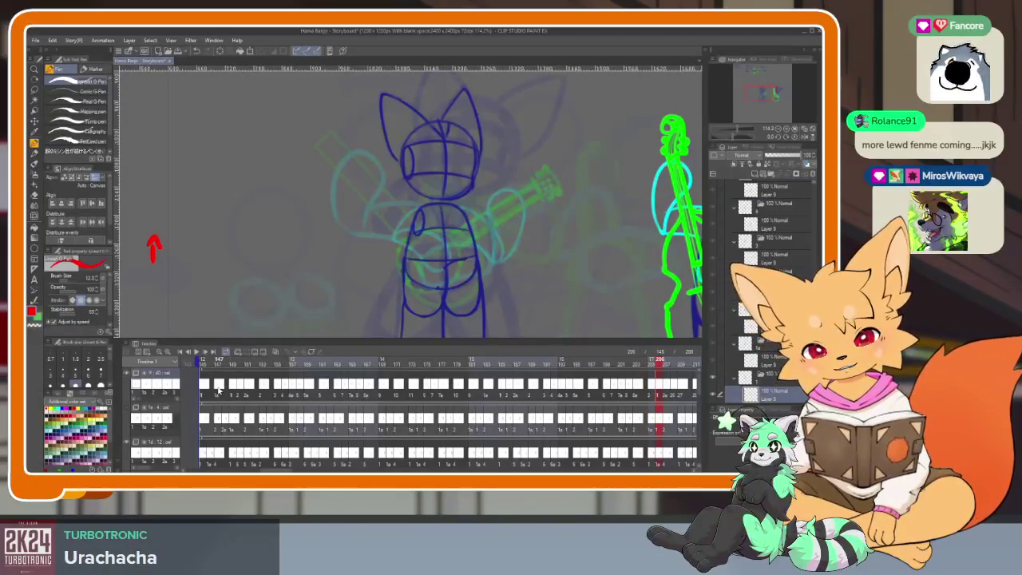
{"action": "left_click", "coordinate": [645, 387]}
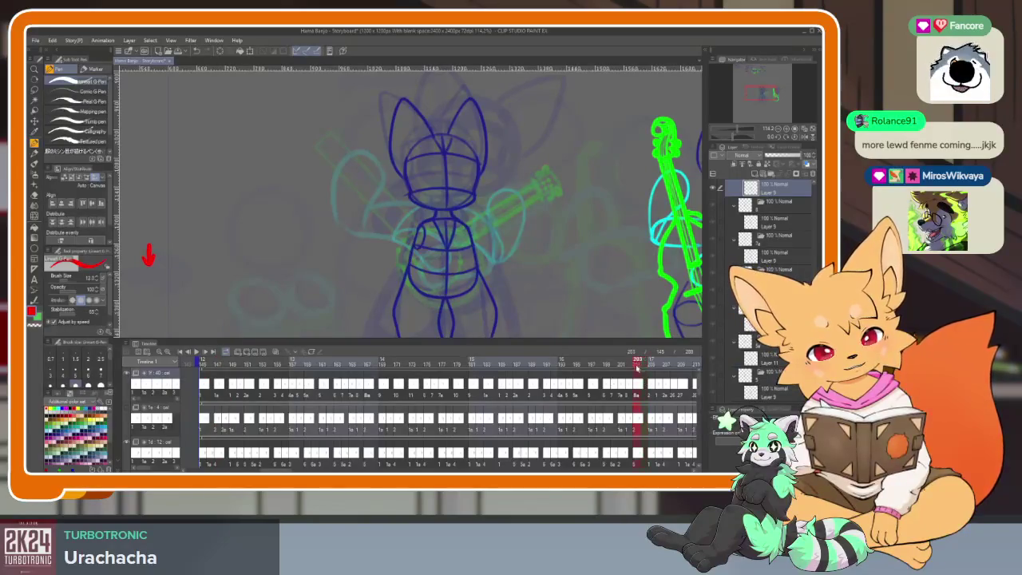
{"action": "left_click", "coordinate": [645, 376]}
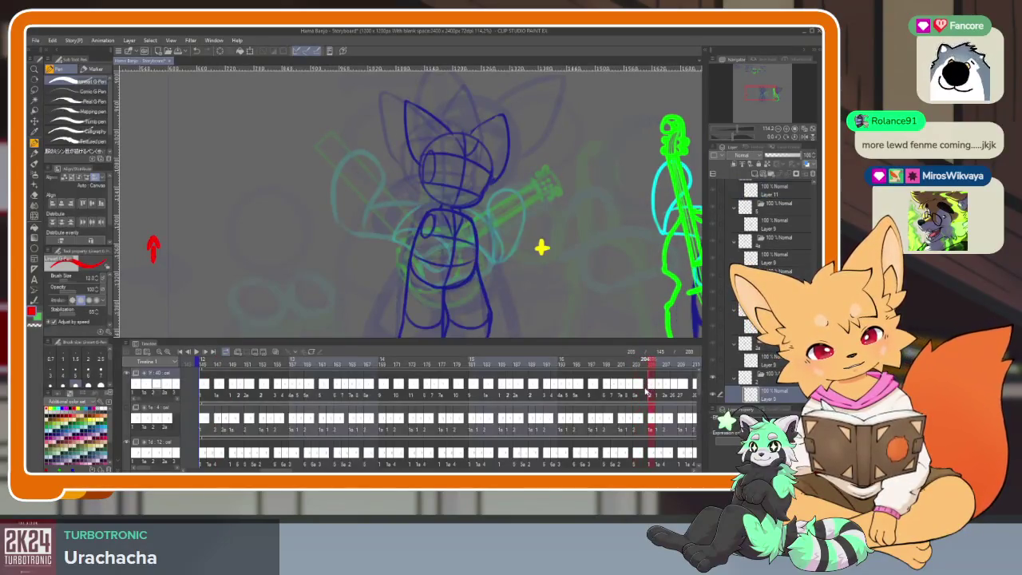
{"action": "left_click", "coordinate": [217, 390]}
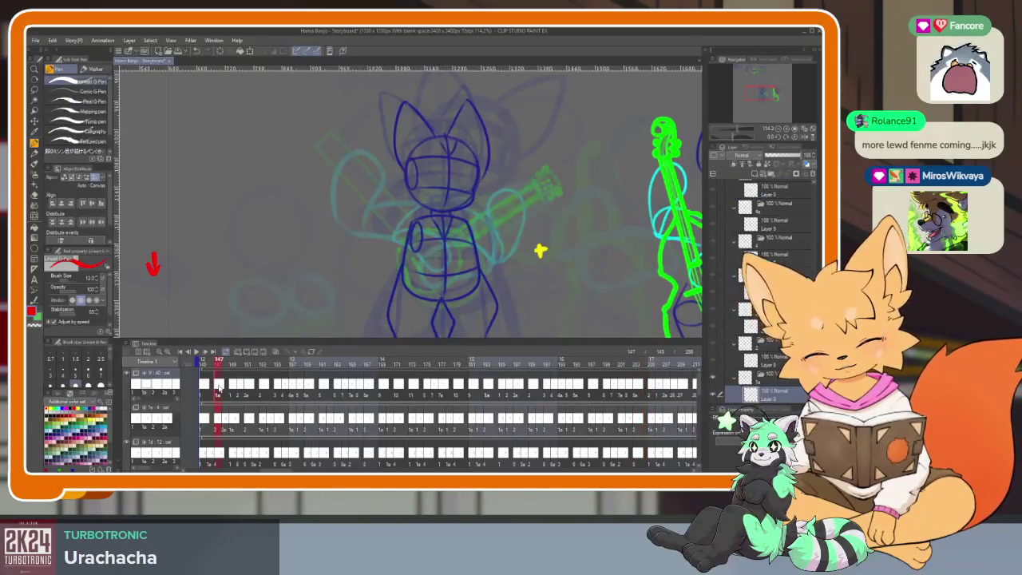
{"action": "left_click", "coordinate": [639, 365]}
{"action": "left_click", "coordinate": [643, 364]}
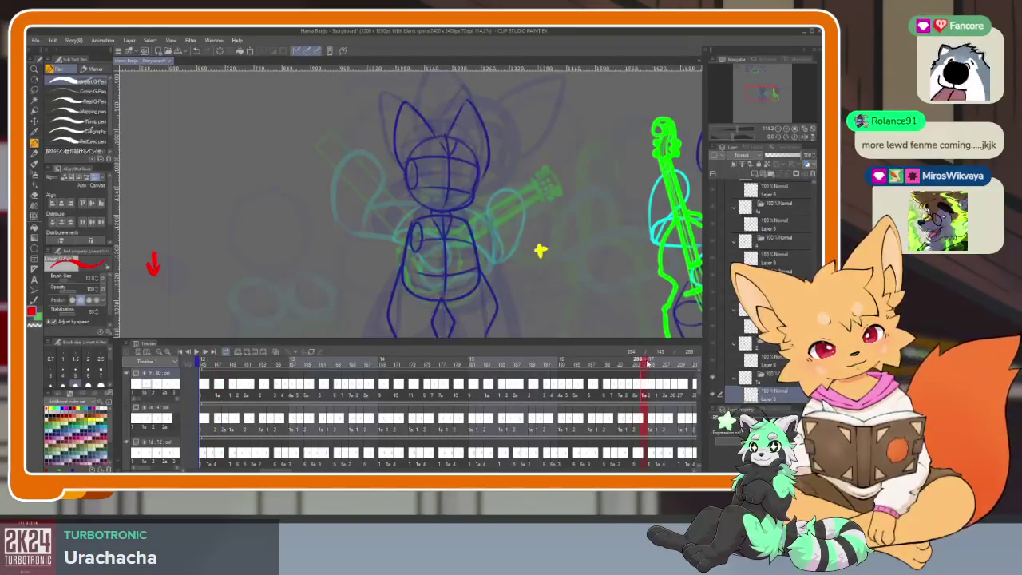
{"action": "key", "text": "Right"}
{"action": "left_click", "coordinate": [659, 363]}
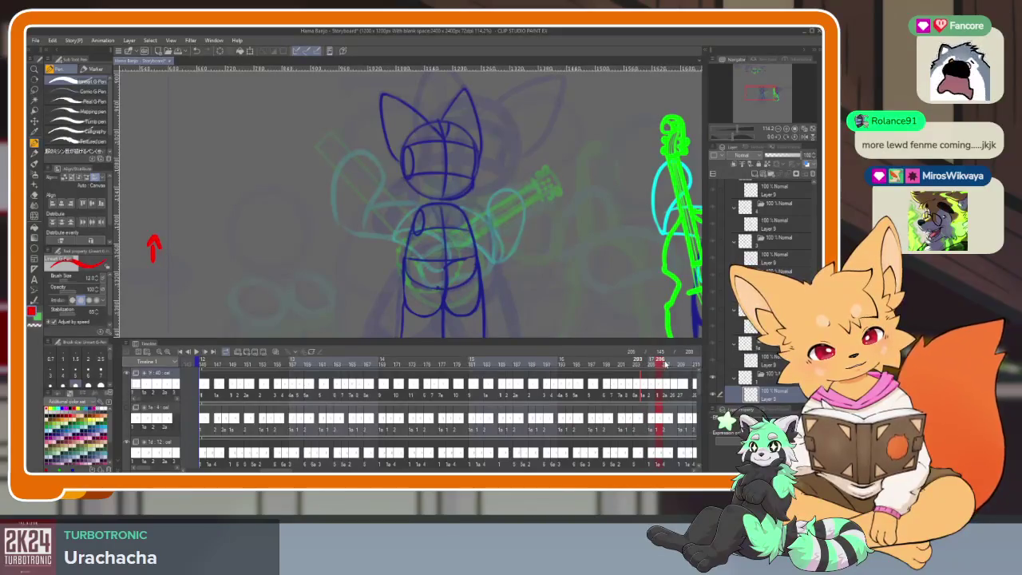
{"action": "left_click", "coordinate": [665, 363]}
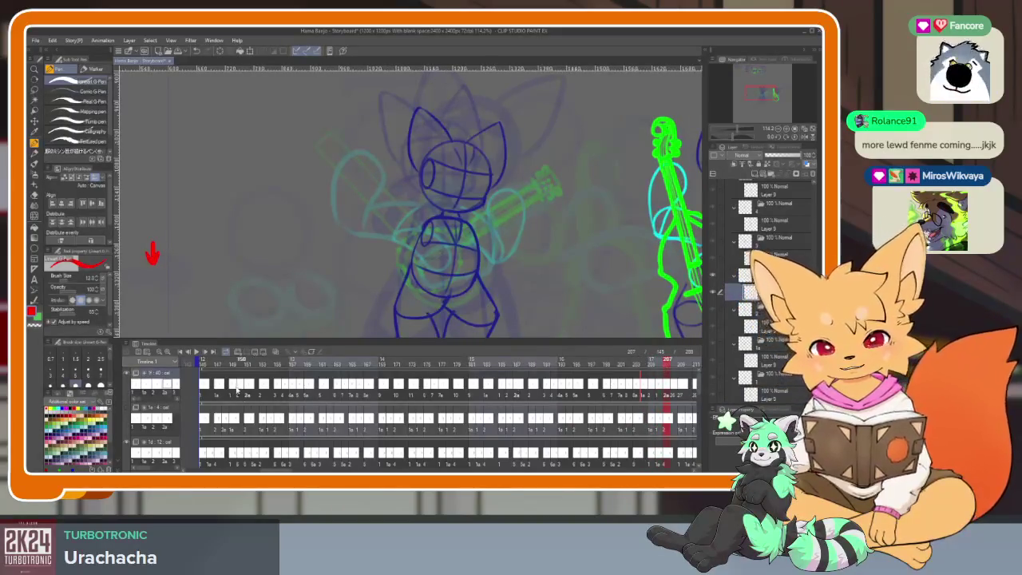
Review frames 147–150 and 156, then scrub frames 200–207 and return to 199.
{"action": "left_click", "coordinate": [233, 386]}
{"action": "left_click", "coordinate": [242, 389]}
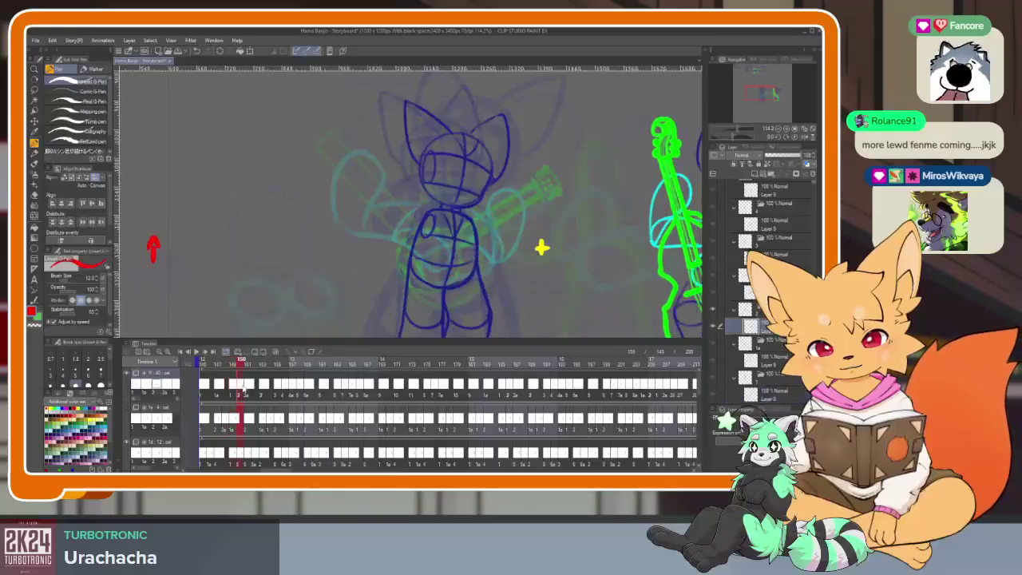
{"action": "left_click", "coordinate": [247, 387]}
{"action": "left_click", "coordinate": [218, 391]}
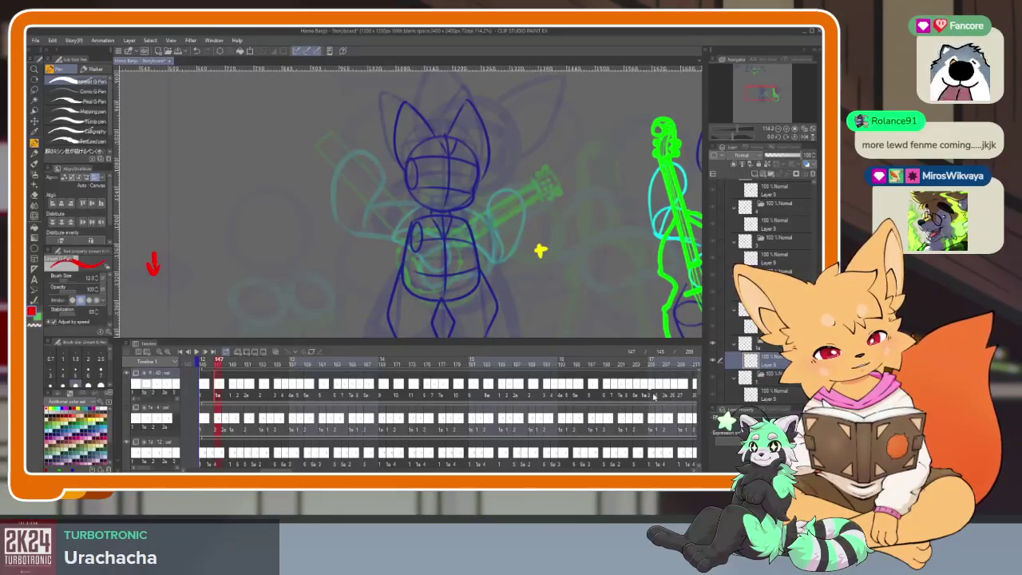
{"action": "left_click", "coordinate": [605, 361]}
{"action": "left_click_drag", "start_coordinate": [613, 361], "coordinate": [651, 364]}
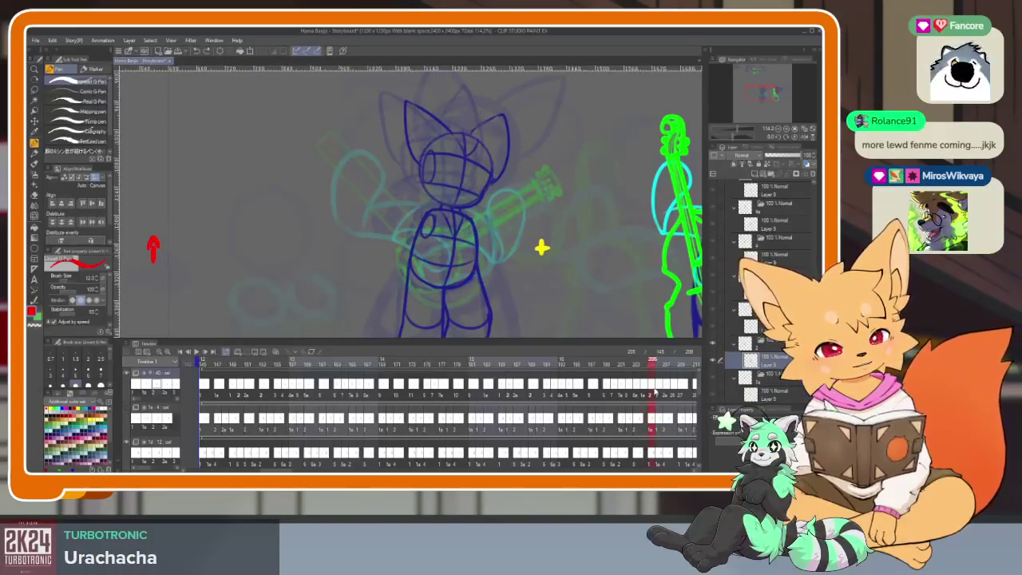
{"action": "left_click", "coordinate": [279, 390]}
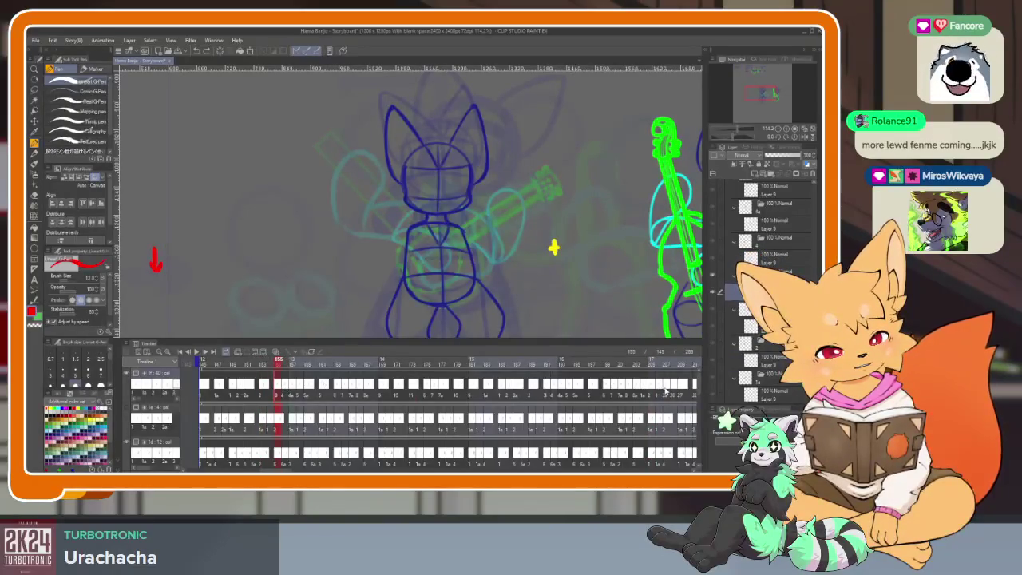
{"action": "left_click_drag", "start_coordinate": [652, 363], "coordinate": [659, 364]}
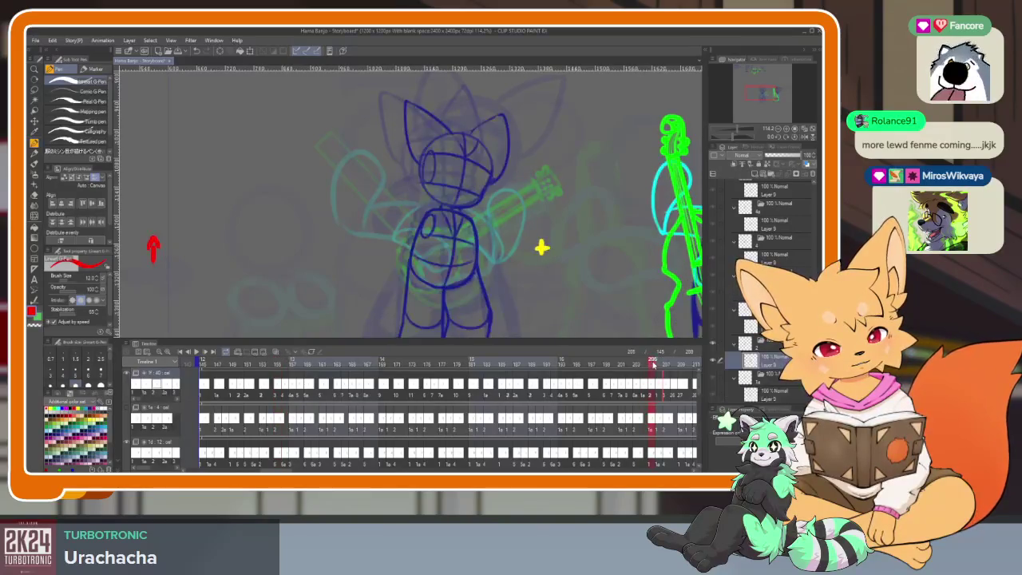
{"action": "left_click_drag", "start_coordinate": [662, 364], "coordinate": [600, 369]}
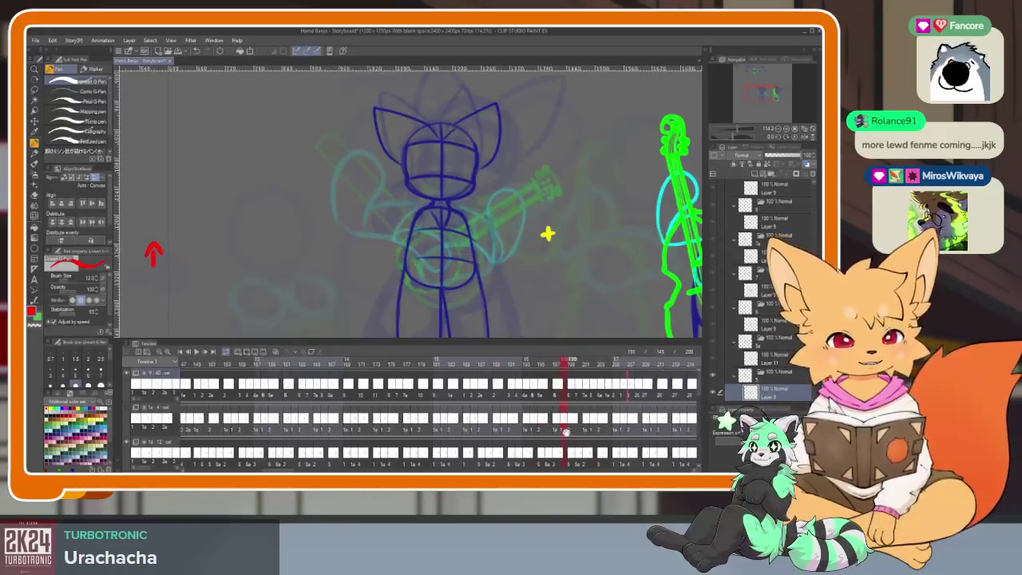
Scroll the timeline past frame 199 and step through the first few later frames.
{"action": "scroll", "coordinate": [600, 401], "scroll_direction": "right", "scroll_amount": 5}
{"action": "scroll", "coordinate": [527, 393], "scroll_direction": "right", "scroll_amount": 1}
{"action": "scroll", "coordinate": [519, 388], "scroll_direction": "right", "scroll_amount": 1}
{"action": "scroll", "coordinate": [515, 383], "scroll_direction": "right", "scroll_amount": 1}
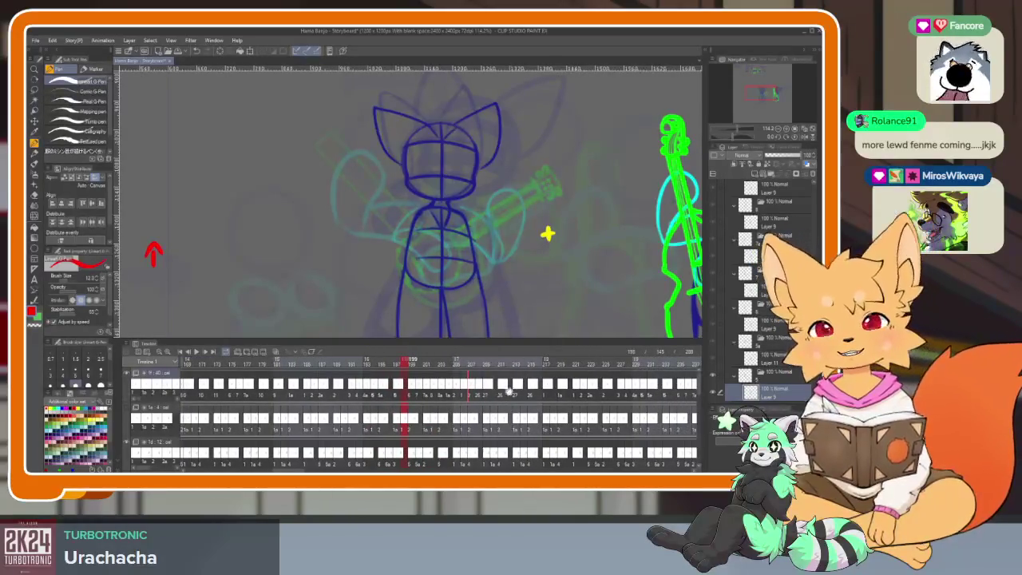
{"action": "scroll", "coordinate": [479, 378], "scroll_direction": "right", "scroll_amount": 1}
{"action": "scroll", "coordinate": [428, 374], "scroll_direction": "right", "scroll_amount": 1}
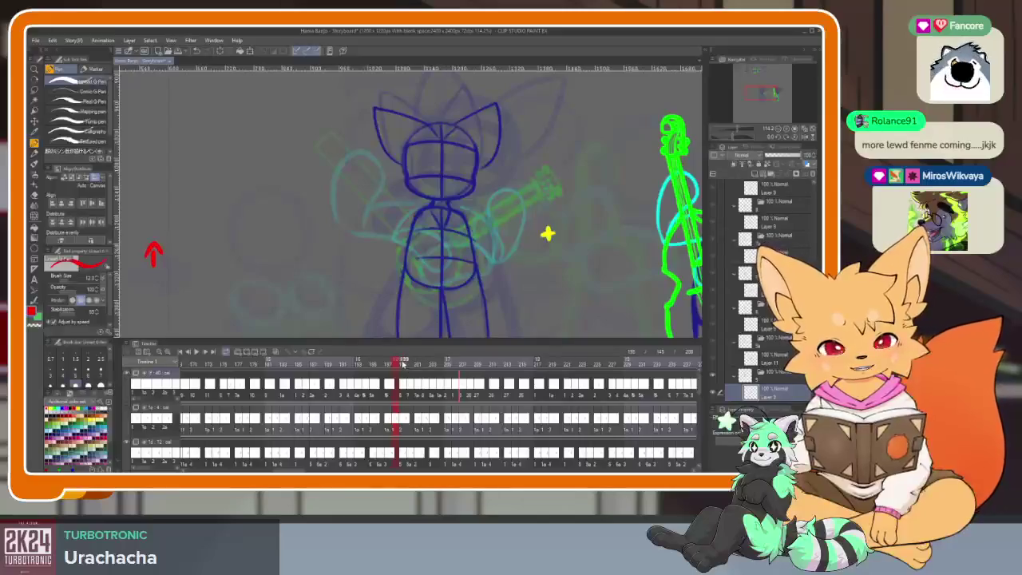
{"action": "left_click", "coordinate": [404, 364]}
{"action": "left_click", "coordinate": [409, 365]}
{"action": "left_click", "coordinate": [416, 364]}
Advance a few more frames, then scrub back to about frame 189.
{"action": "left_click", "coordinate": [431, 364]}
{"action": "left_click", "coordinate": [440, 364]}
{"action": "left_click", "coordinate": [446, 363]}
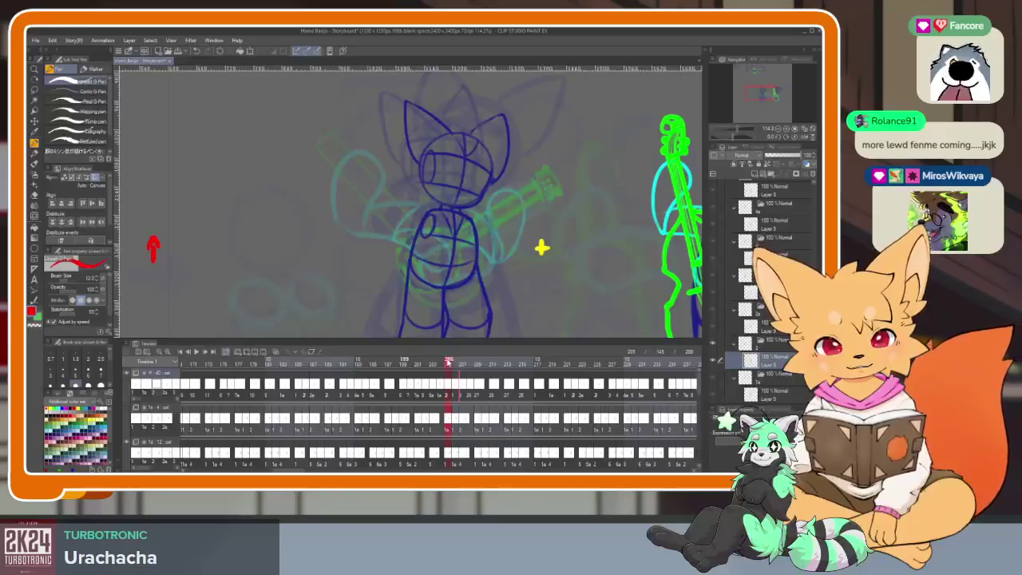
{"action": "left_click", "coordinate": [455, 363]}
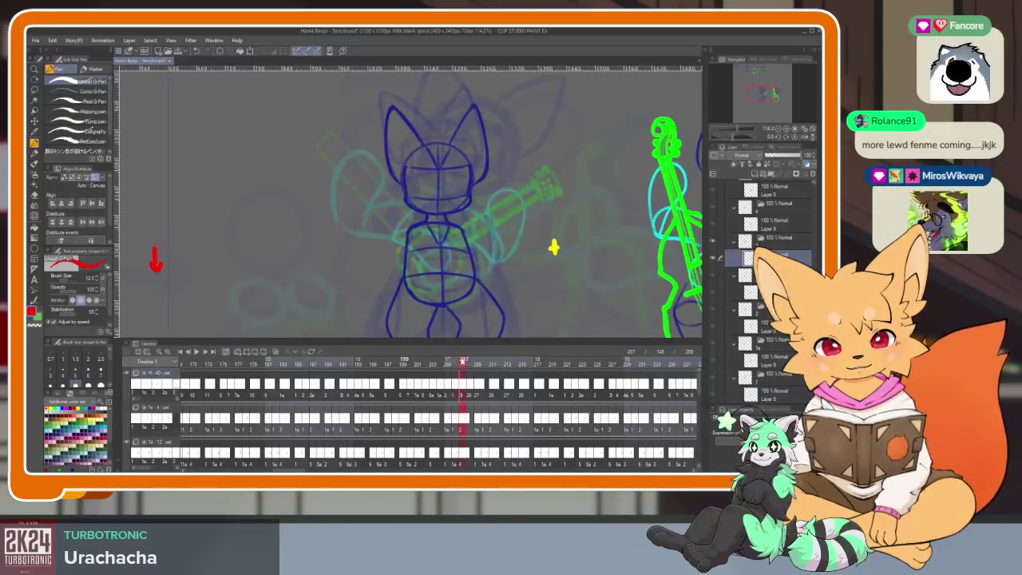
{"action": "mouse_move", "coordinate": [460, 361]}
{"action": "left_mouse_down"}
{"action": "mouse_move", "coordinate": [416, 367]}
{"action": "mouse_move", "coordinate": [529, 366]}
{"action": "mouse_move", "coordinate": [338, 366]}
{"action": "mouse_move", "coordinate": [454, 366]}
{"action": "left_mouse_up"}
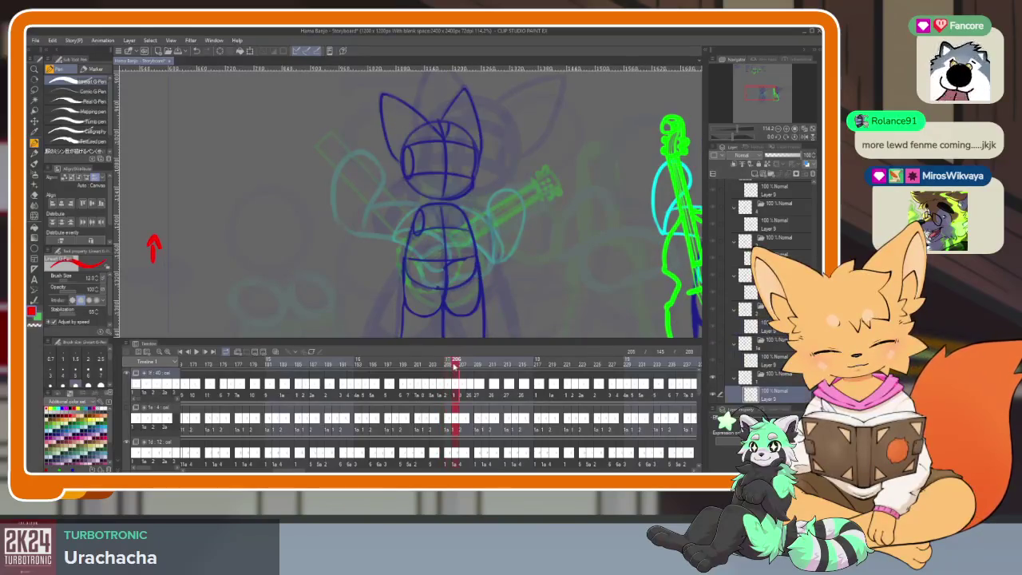
{"action": "key", "text": "Left"}
{"action": "key", "text": "Left"}
{"action": "key", "text": "Left"}
{"action": "key", "text": "Left"}
{"action": "key", "text": "Left"}
{"action": "key", "text": "Left"}
{"action": "key", "text": "Left"}
{"action": "key", "text": "Left"}
{"action": "key", "text": "Left"}
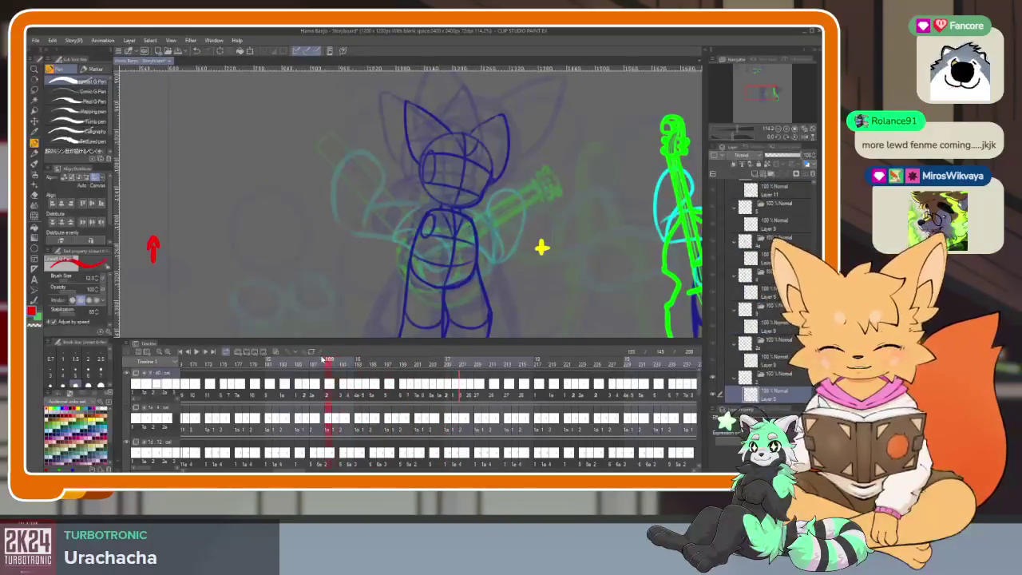
Scrub frames up to about 204, switch to Layer 9, and advance to frame 209.
{"action": "left_click_drag", "start_coordinate": [398, 366], "coordinate": [474, 364]}
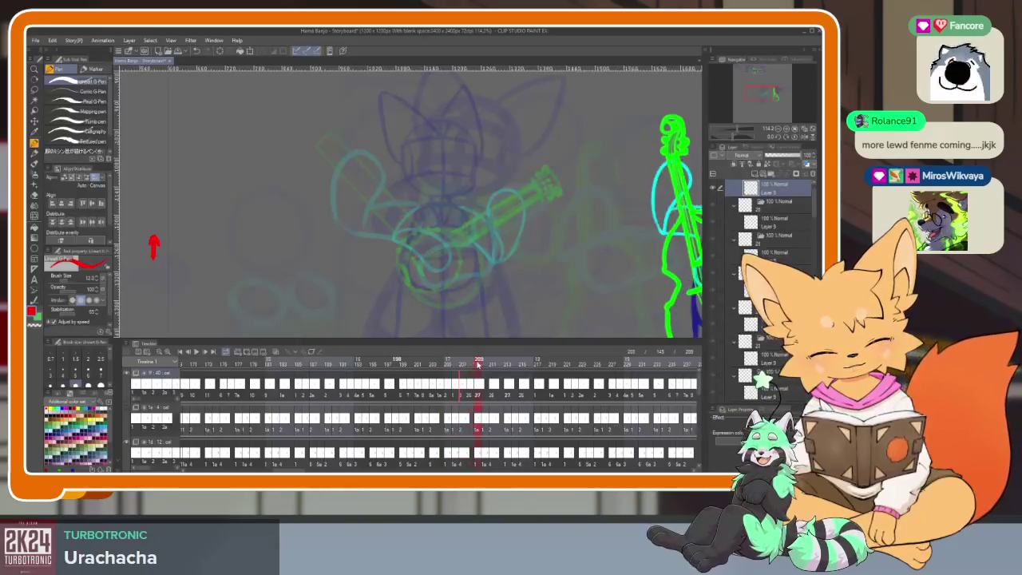
{"action": "key", "text": "alt+bracketleft"}
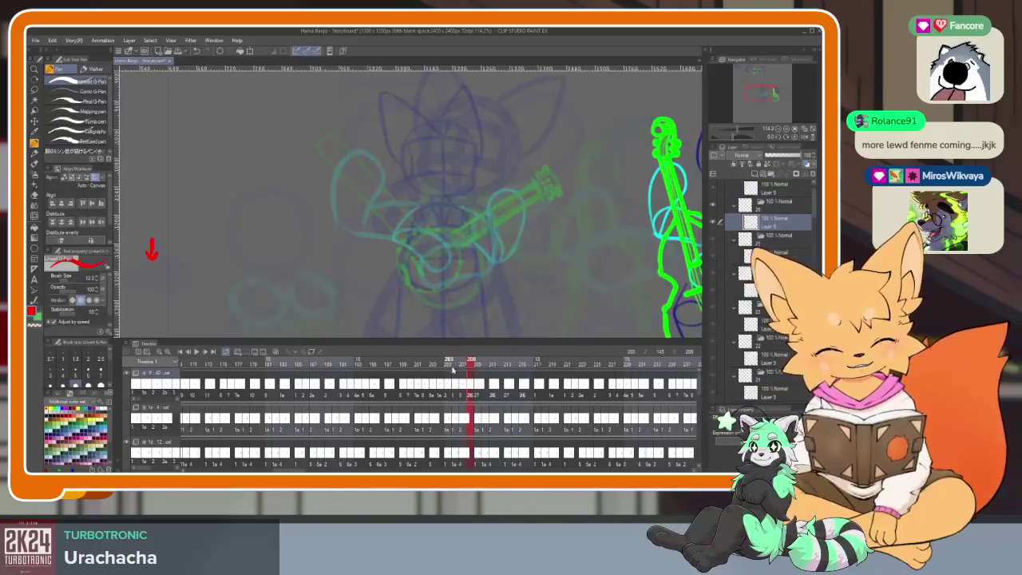
{"action": "scroll", "coordinate": [342, 383], "scroll_direction": "left", "scroll_amount": 5}
{"action": "scroll", "coordinate": [476, 392], "scroll_direction": "right", "scroll_amount": 5}
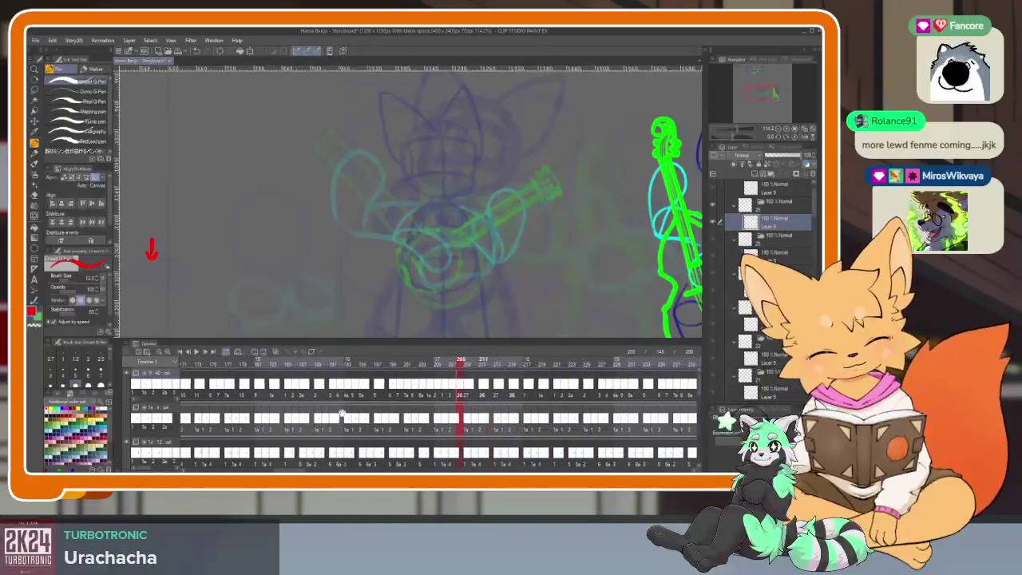
{"action": "left_click", "coordinate": [463, 388]}
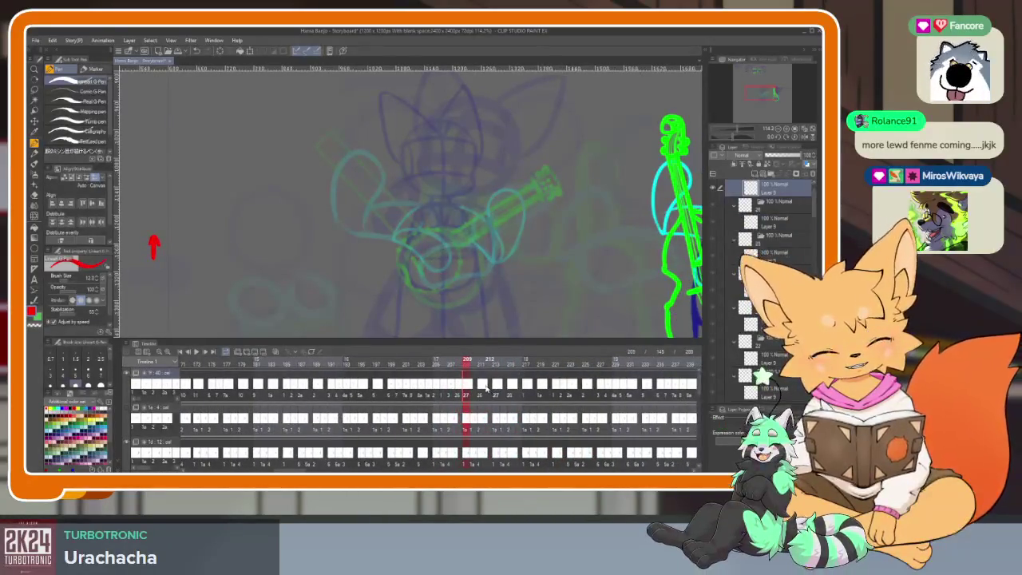
Scroll the timeline back to the start of the sequence and land near frame 149.
{"action": "scroll", "coordinate": [495, 395], "scroll_direction": "left", "scroll_amount": 2}
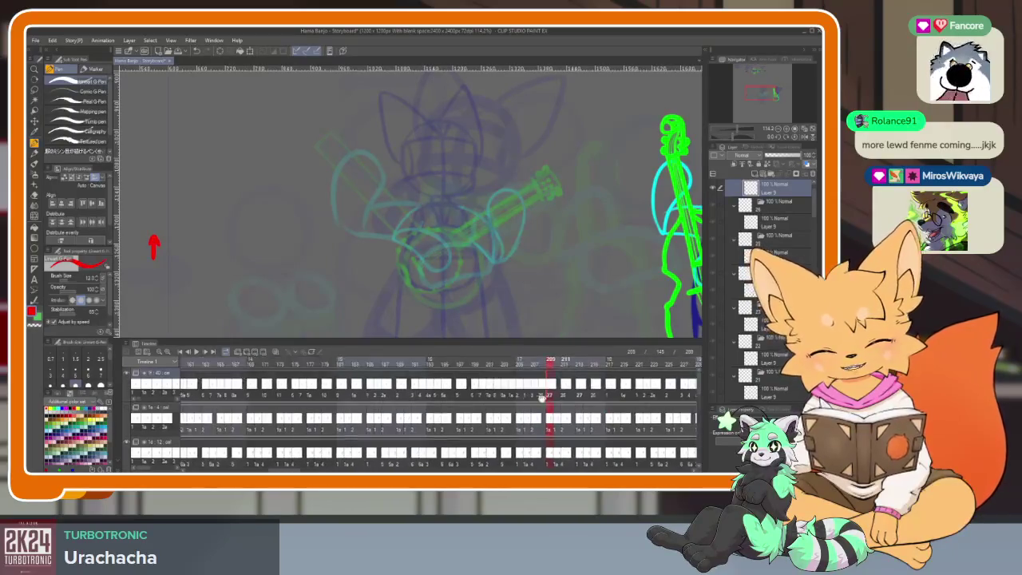
{"action": "scroll", "coordinate": [558, 400], "scroll_direction": "left", "scroll_amount": 3}
{"action": "scroll", "coordinate": [574, 402], "scroll_direction": "left", "scroll_amount": 3}
{"action": "scroll", "coordinate": [479, 395], "scroll_direction": "left", "scroll_amount": 2}
{"action": "left_click", "coordinate": [310, 385]}
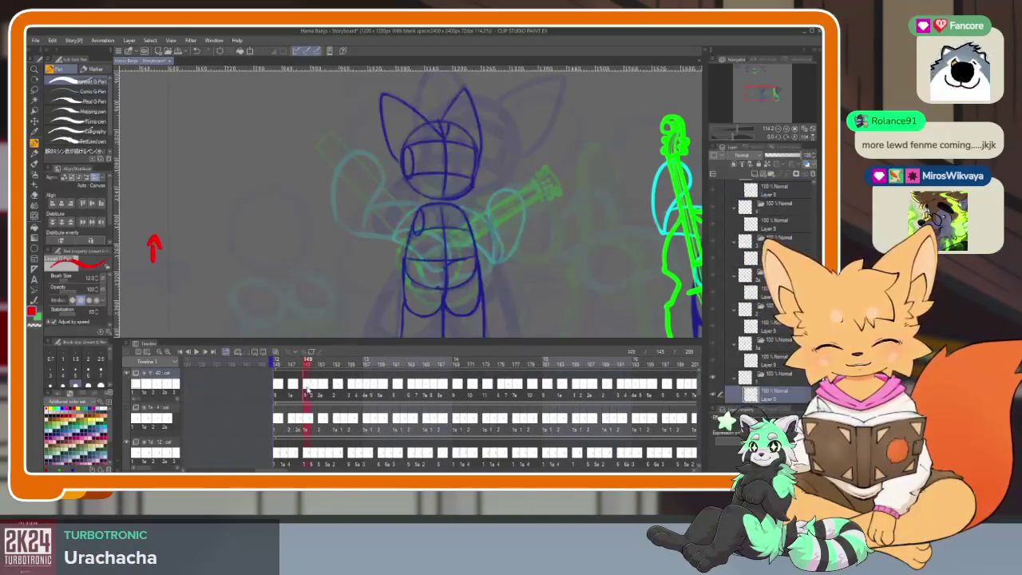
Step forward through frames 147 to 181 to check the fox's motion.
{"action": "left_click", "coordinate": [292, 387]}
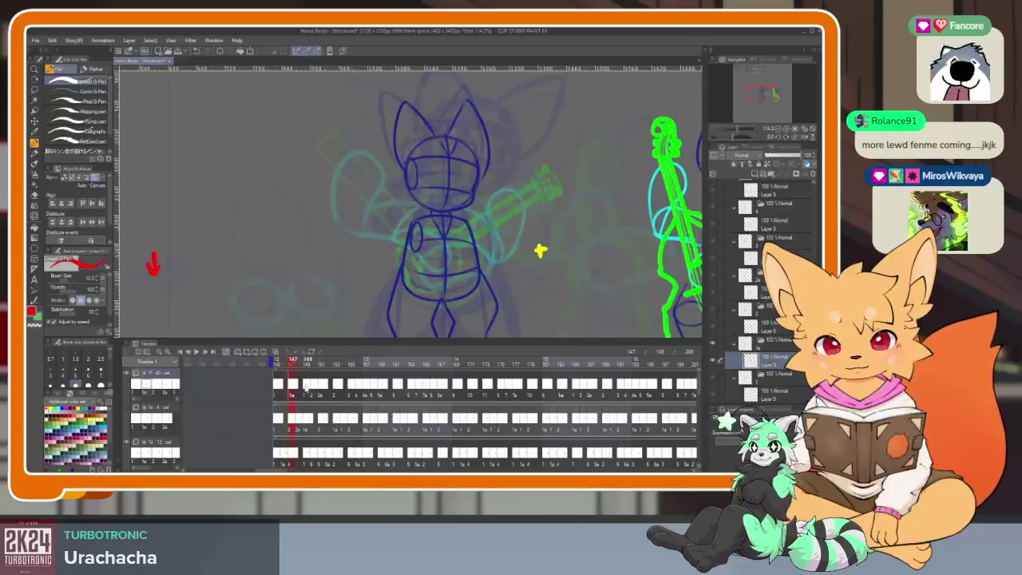
{"action": "left_click", "coordinate": [308, 389]}
{"action": "left_click", "coordinate": [297, 389]}
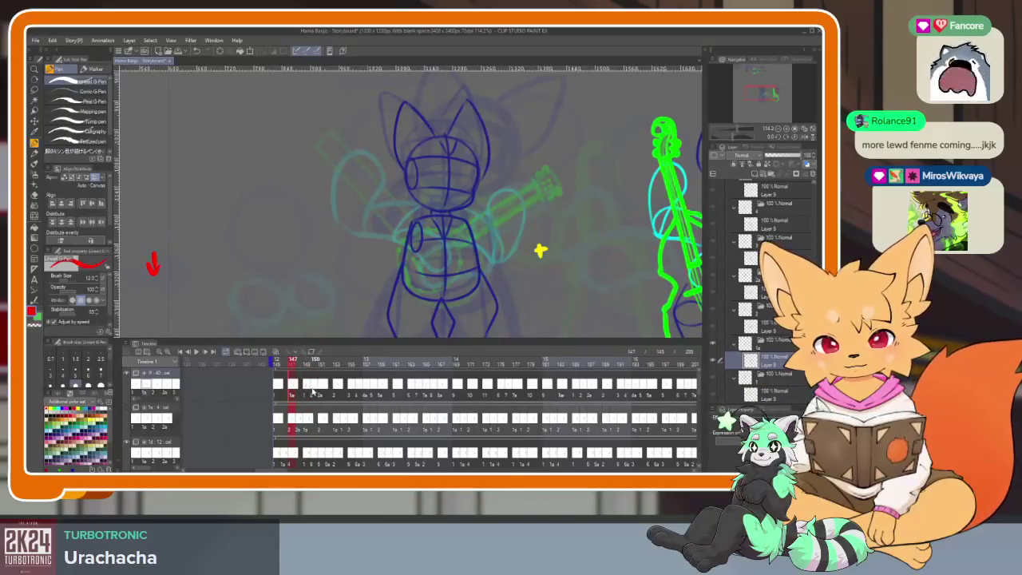
{"action": "left_click", "coordinate": [318, 390]}
{"action": "left_click", "coordinate": [339, 389]}
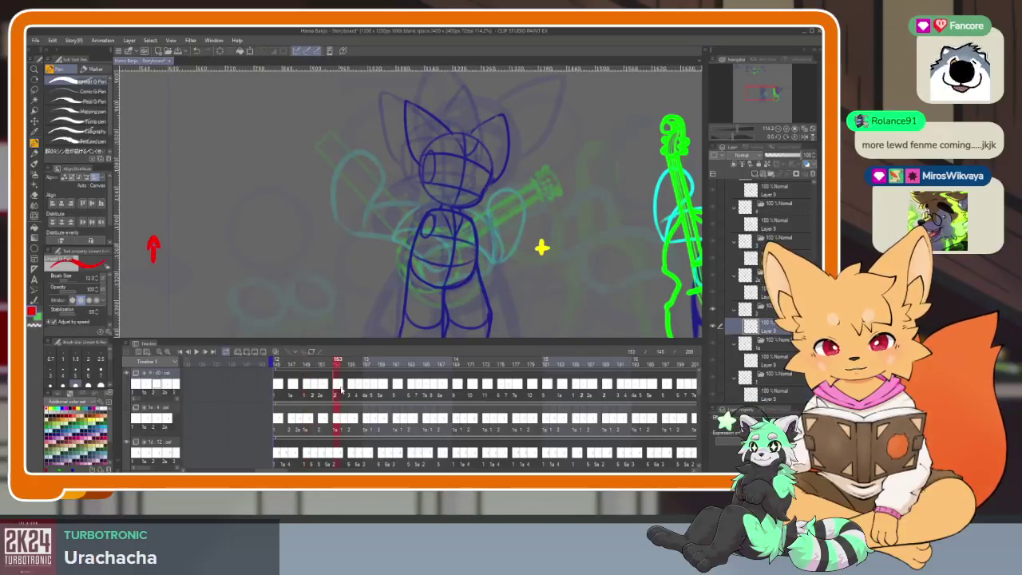
{"action": "left_click", "coordinate": [457, 390]}
{"action": "left_click", "coordinate": [472, 389]}
{"action": "left_click", "coordinate": [486, 390]}
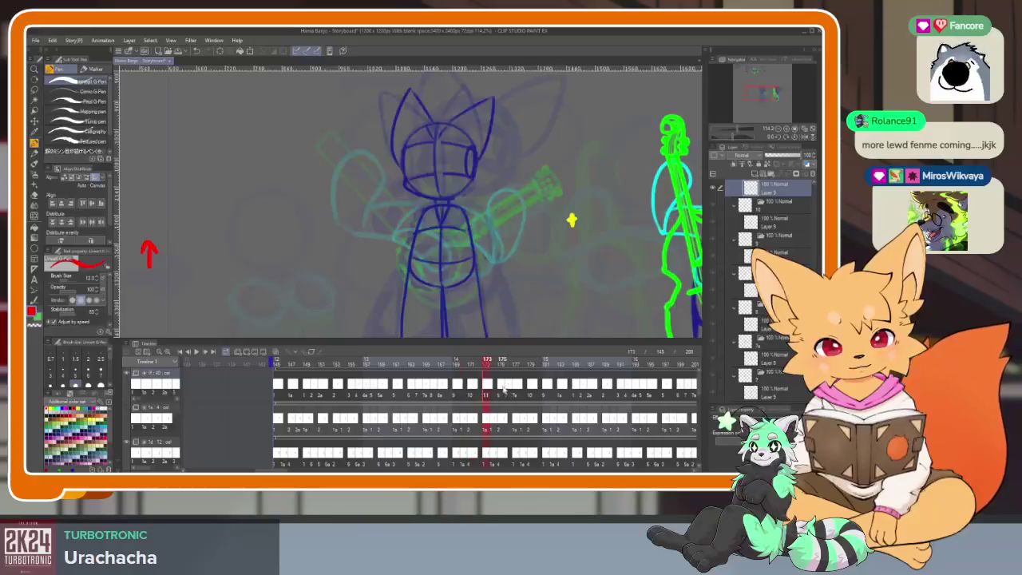
{"action": "left_click", "coordinate": [503, 390]}
{"action": "left_click", "coordinate": [511, 390]}
{"action": "left_click", "coordinate": [517, 390]}
{"action": "left_click", "coordinate": [532, 391]}
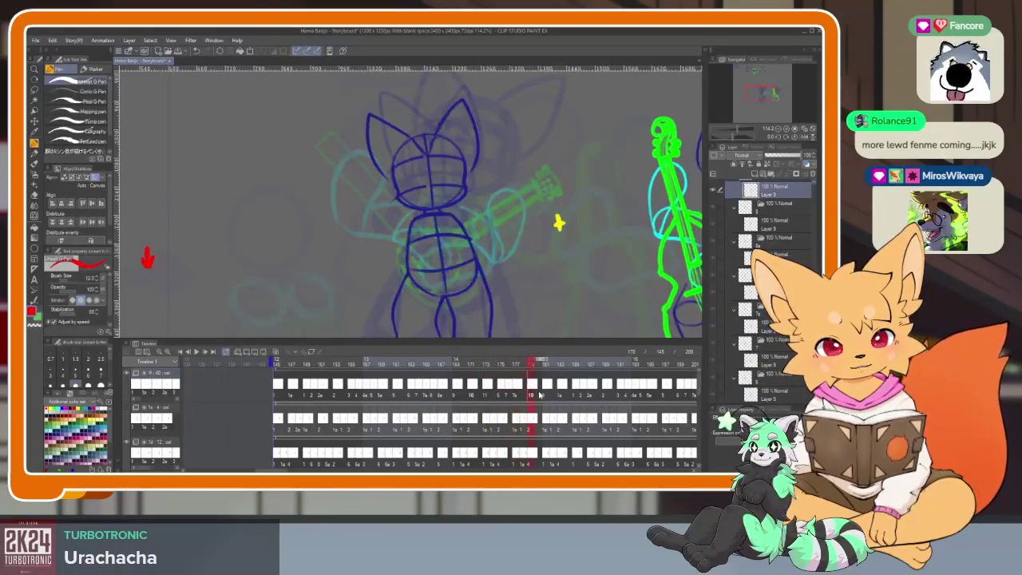
{"action": "left_click", "coordinate": [546, 390]}
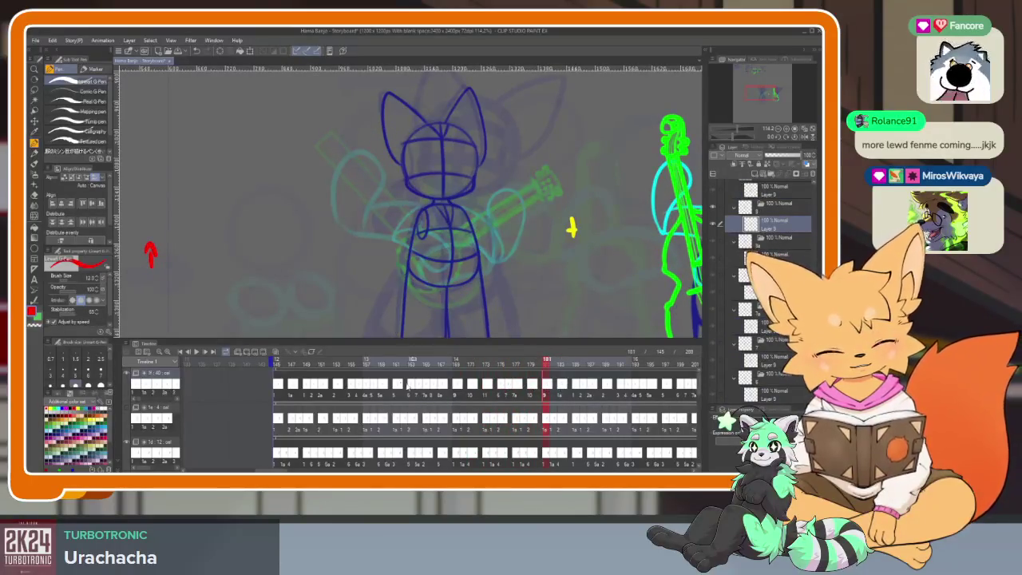
Jump back and compare frames around 157 to 160, settling on frame 158.
{"action": "left_click", "coordinate": [348, 389]}
{"action": "left_click", "coordinate": [359, 390]}
{"action": "left_click", "coordinate": [367, 391]}
{"action": "left_click", "coordinate": [373, 391]}
{"action": "left_click", "coordinate": [383, 392]}
{"action": "left_click", "coordinate": [395, 389]}
{"action": "left_click", "coordinate": [383, 391]}
{"action": "left_click", "coordinate": [379, 392]}
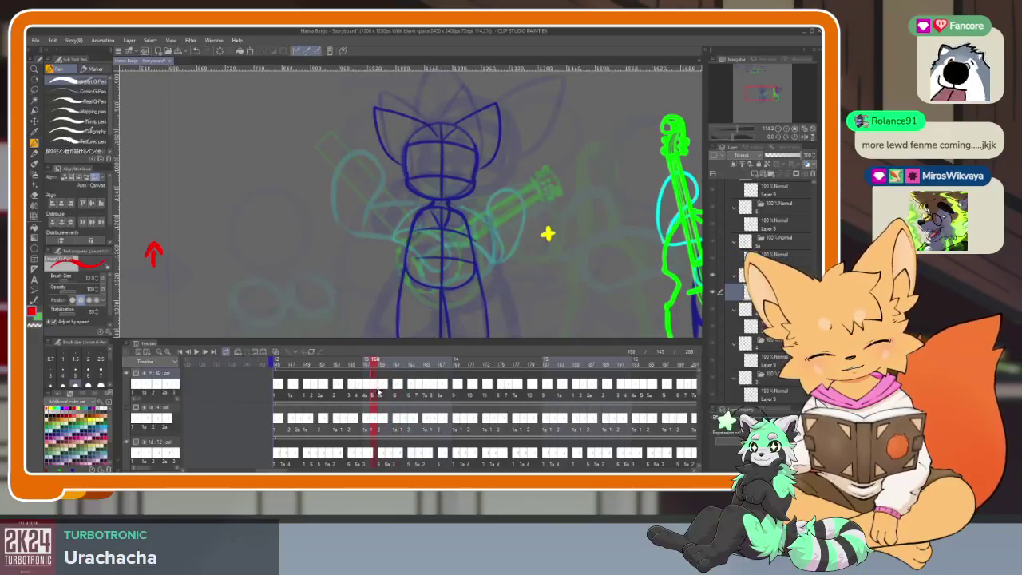
Compare frames between 146 and 159, then hide all panels for a full-window canvas.
{"action": "left_click", "coordinate": [336, 385]}
{"action": "left_click", "coordinate": [279, 386]}
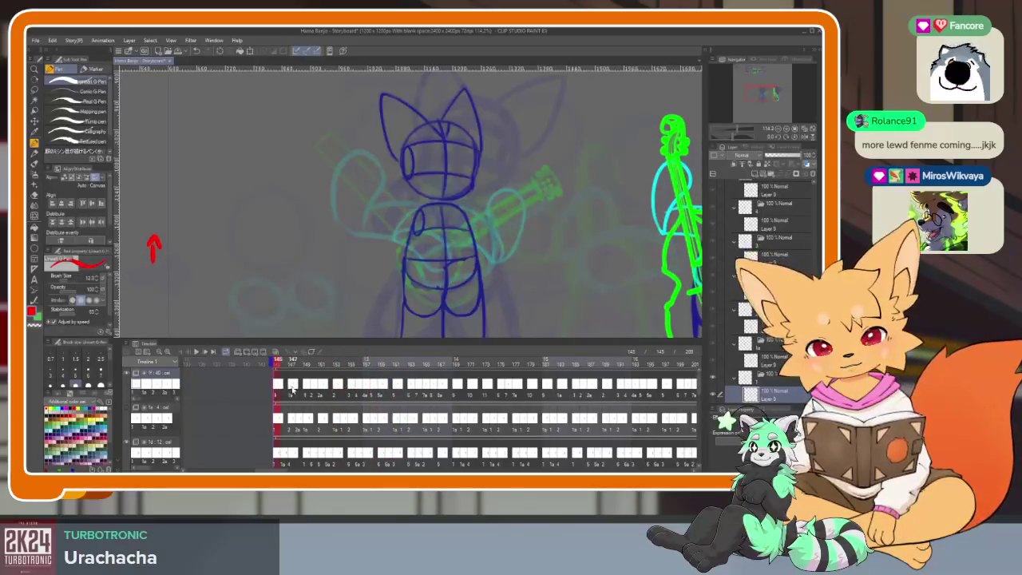
{"action": "left_click", "coordinate": [292, 390]}
{"action": "left_click", "coordinate": [295, 389]}
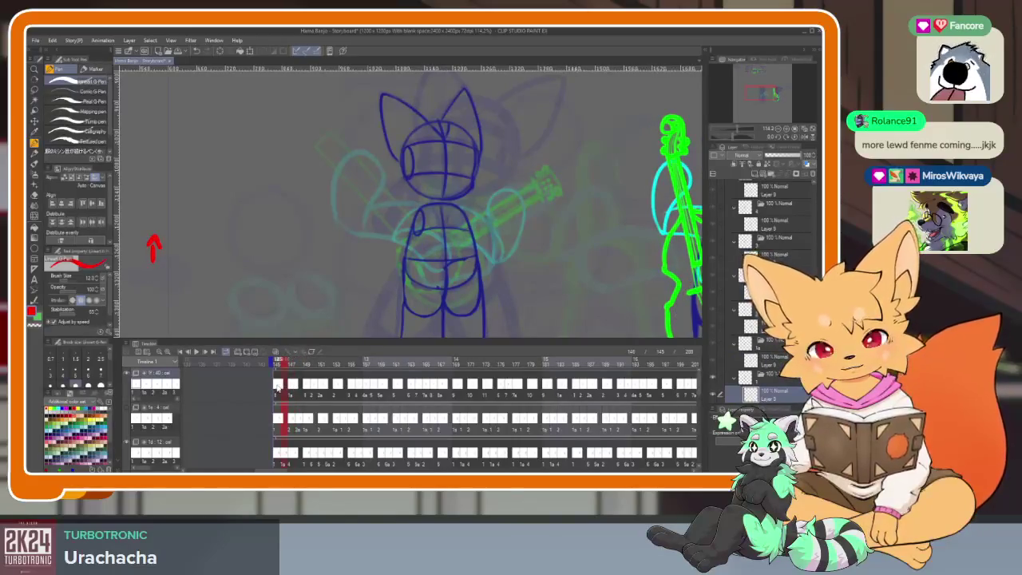
{"action": "left_click", "coordinate": [337, 387]}
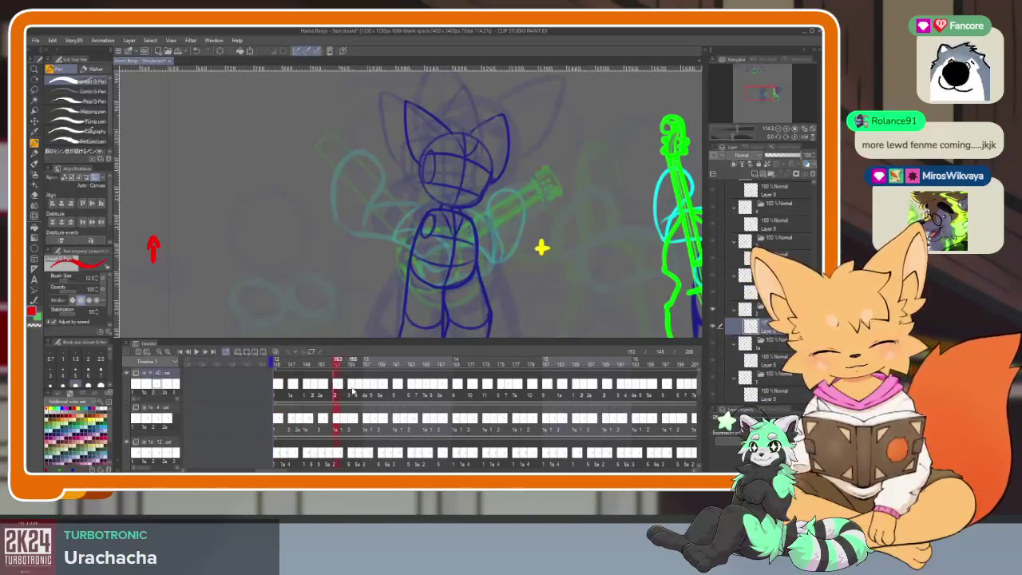
{"action": "left_click", "coordinate": [351, 391]}
{"action": "left_click", "coordinate": [309, 387]}
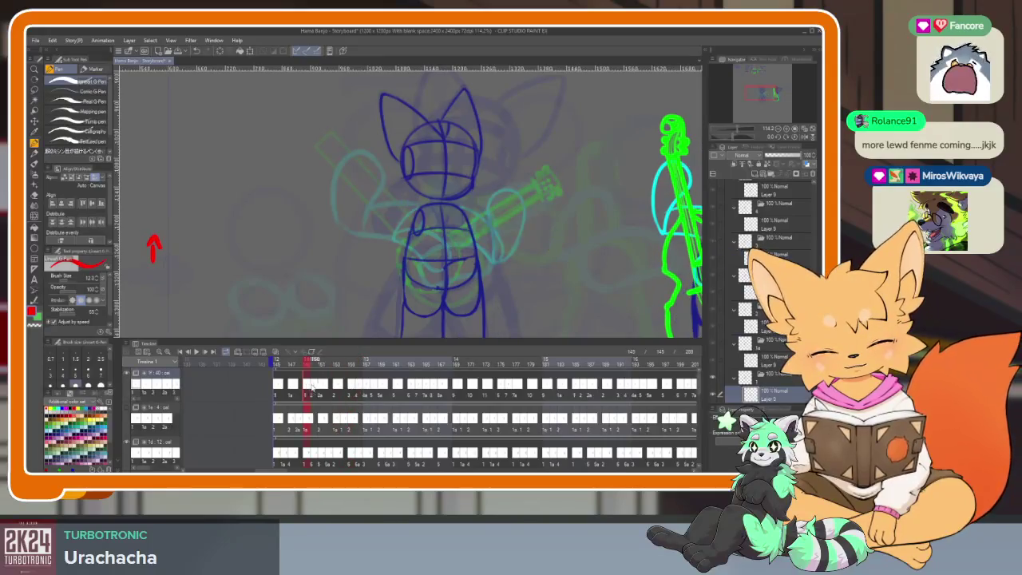
{"action": "left_click", "coordinate": [395, 385]}
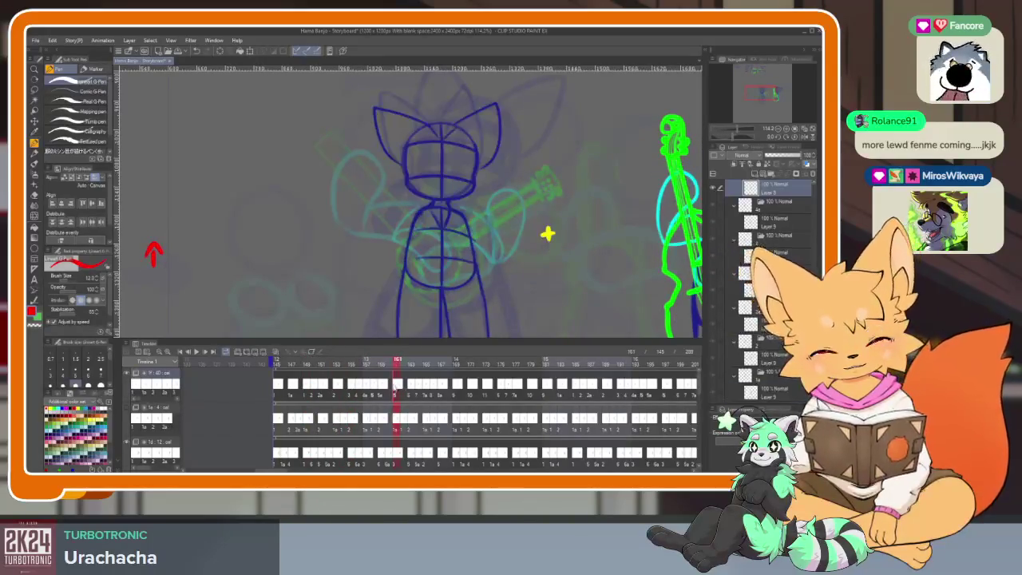
{"action": "left_click", "coordinate": [352, 385]}
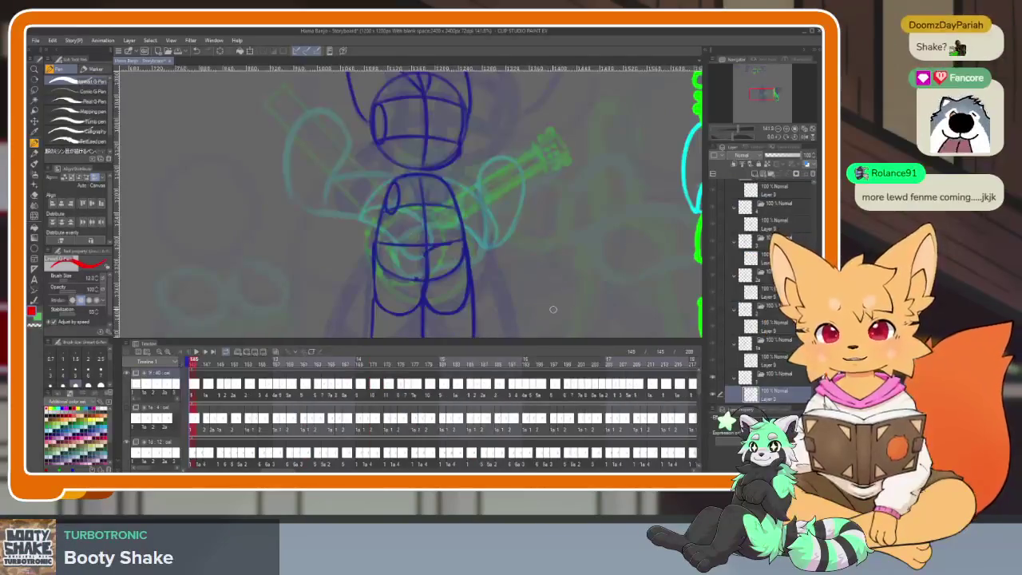
{"action": "key", "text": "Tab"}
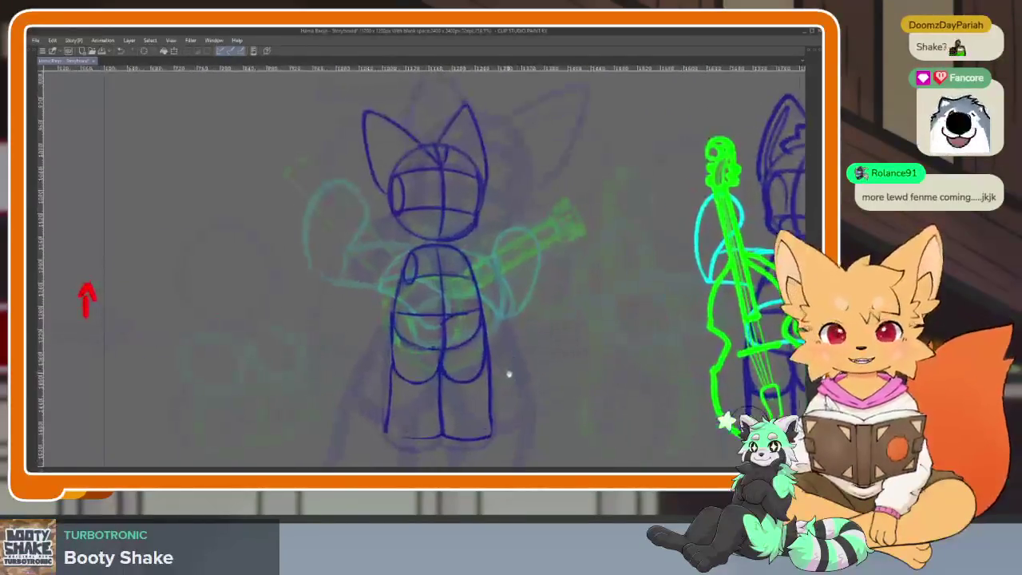
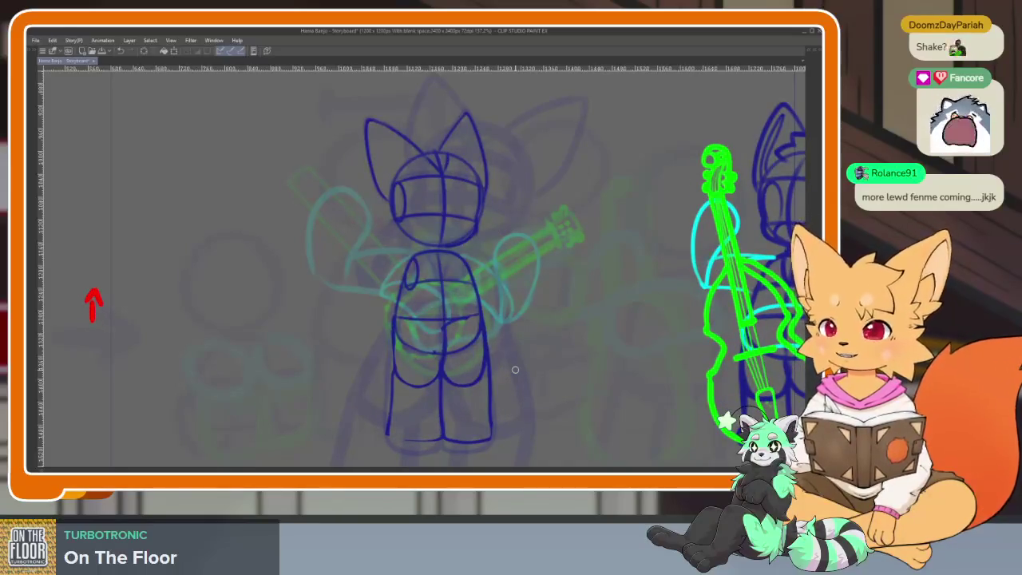
Scrub the timeline to preview another frame, then make Layer 10 active.
{"action": "key", "text": "Tab"}
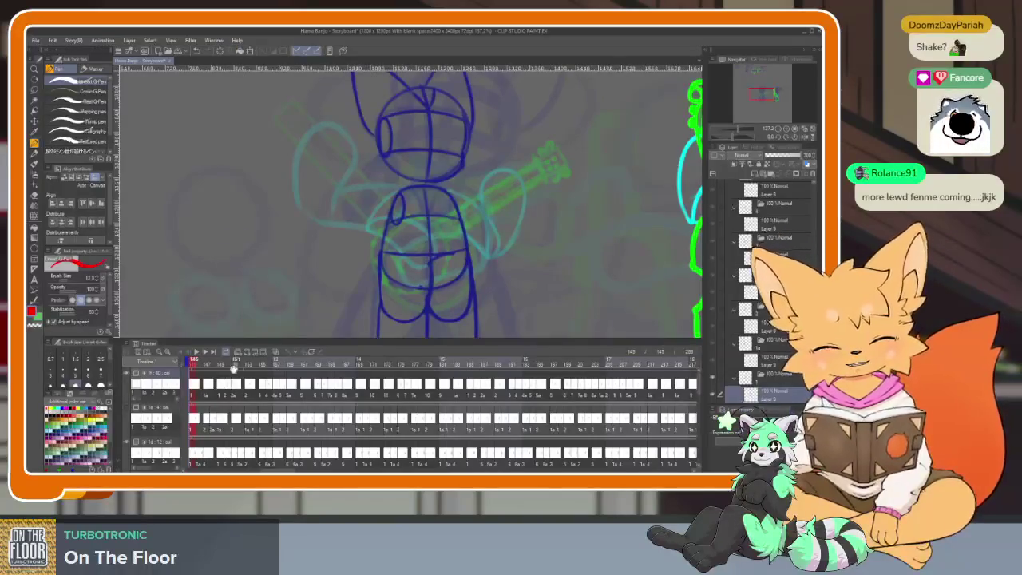
{"action": "left_click_drag", "start_coordinate": [197, 363], "coordinate": [196, 365]}
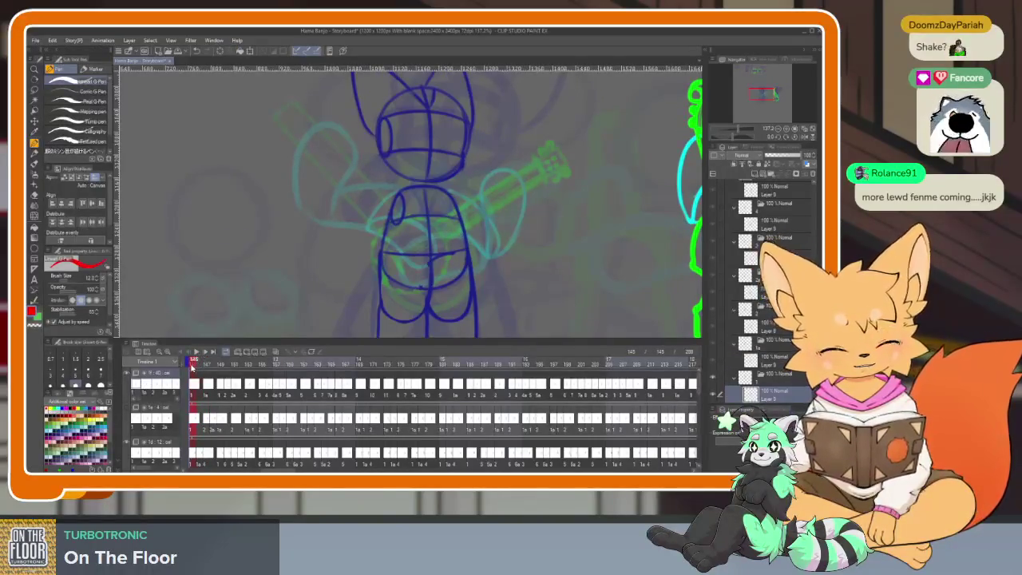
{"action": "key", "text": "Tab"}
{"action": "key", "text": "space"}
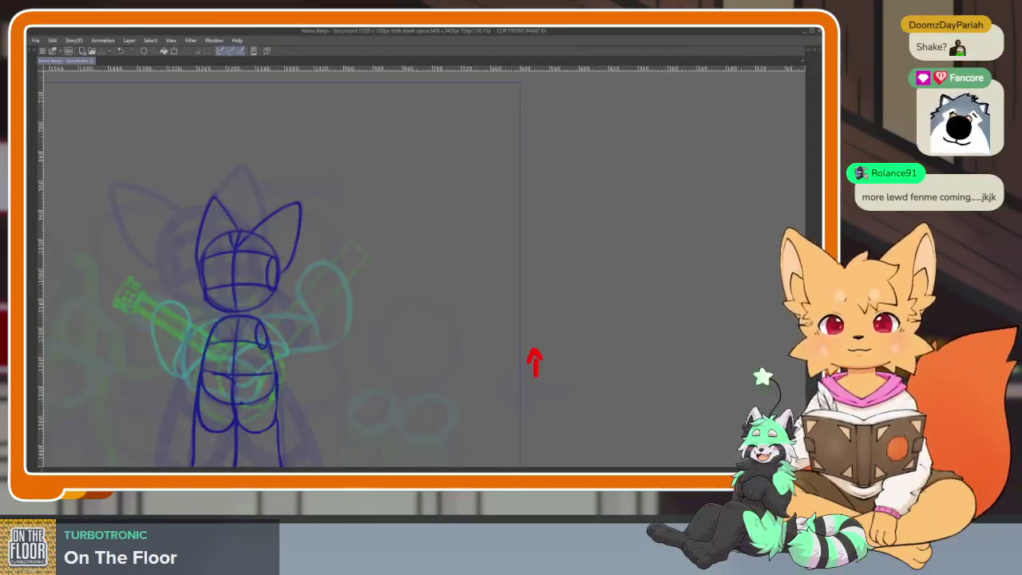
{"action": "key", "text": "Tab"}
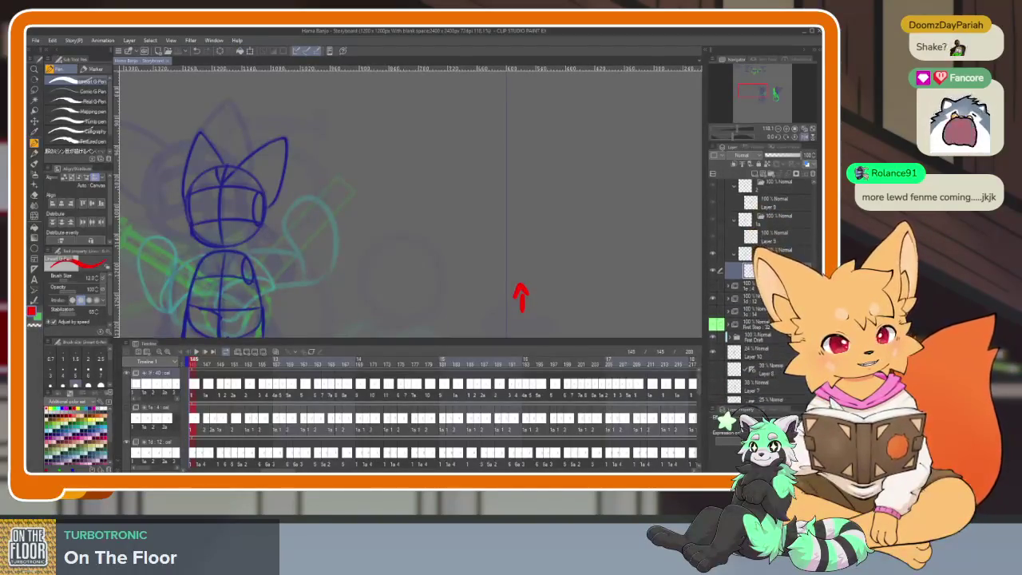
{"action": "left_click", "coordinate": [776, 343]}
{"action": "key", "text": "Tab"}
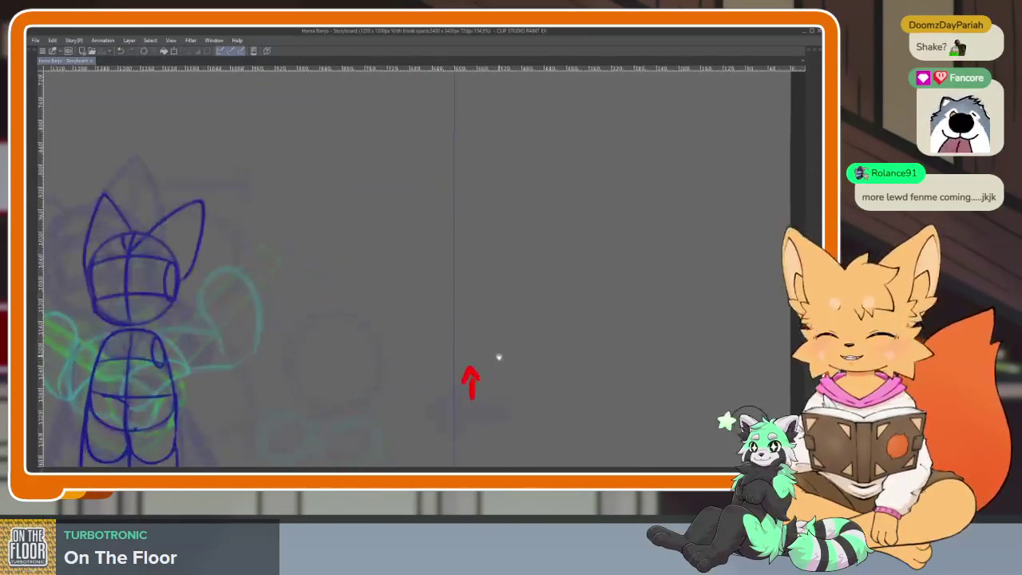
Zoom the full-screen canvas in and out to frame the banjo sketches.
{"action": "scroll", "coordinate": [527, 358], "scroll_direction": "up", "scroll_amount": 3}
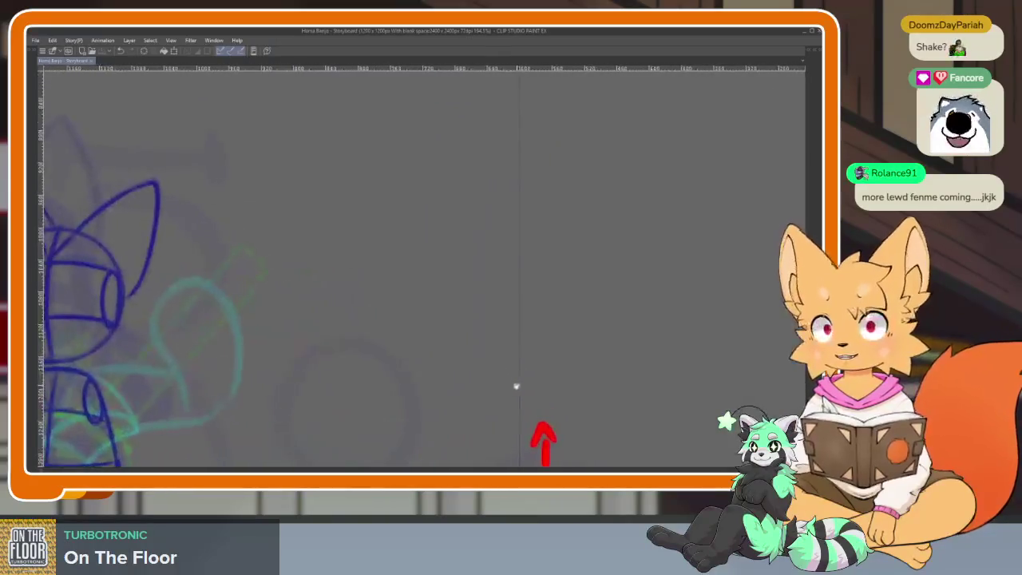
{"action": "scroll", "coordinate": [515, 366], "scroll_direction": "up", "scroll_amount": 2}
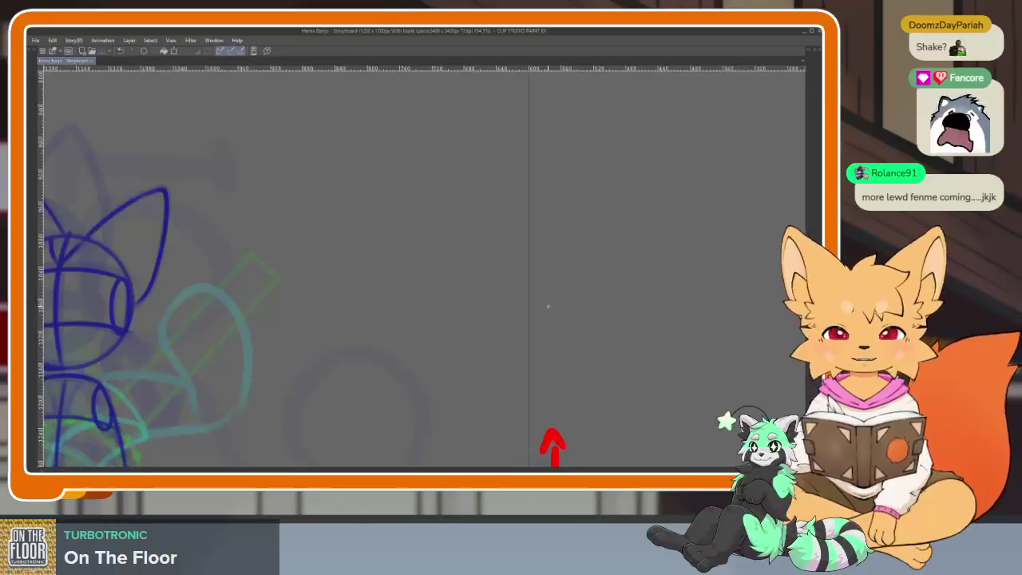
{"action": "scroll", "coordinate": [527, 351], "scroll_direction": "up", "scroll_amount": 1}
{"action": "scroll", "coordinate": [506, 353], "scroll_direction": "up", "scroll_amount": 1}
{"action": "scroll", "coordinate": [527, 363], "scroll_direction": "up", "scroll_amount": 1}
{"action": "scroll", "coordinate": [515, 369], "scroll_direction": "up", "scroll_amount": 1}
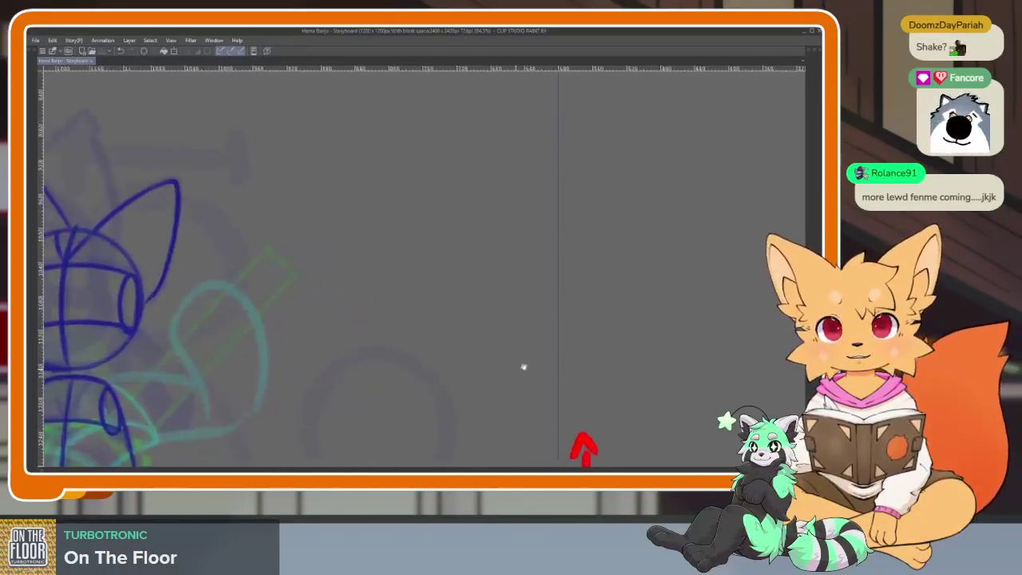
{"action": "scroll", "coordinate": [551, 359], "scroll_direction": "down", "scroll_amount": 1}
{"action": "scroll", "coordinate": [575, 354], "scroll_direction": "down", "scroll_amount": 2}
{"action": "scroll", "coordinate": [578, 336], "scroll_direction": "down", "scroll_amount": 1}
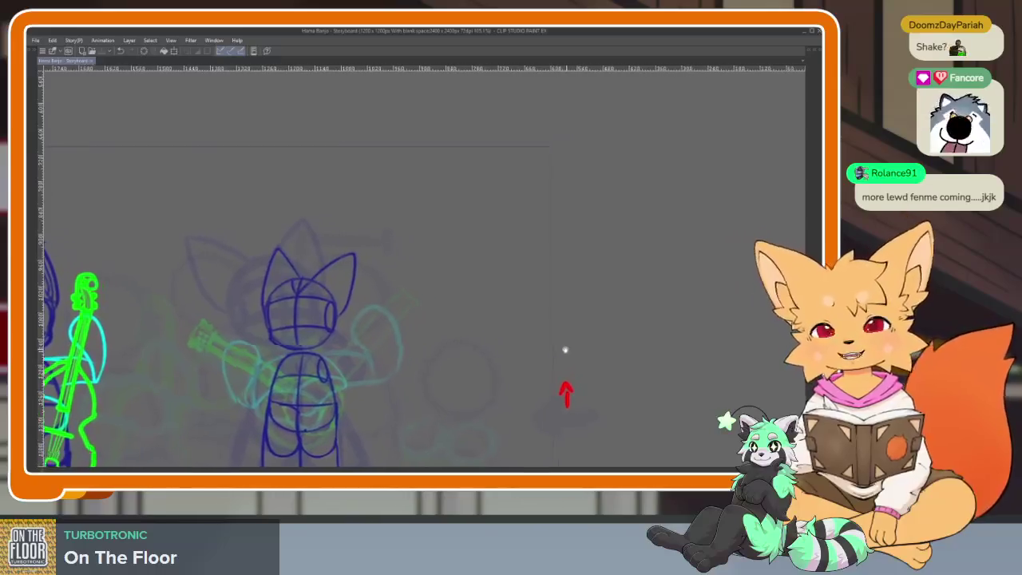
{"action": "scroll", "coordinate": [590, 323], "scroll_direction": "up", "scroll_amount": 1}
{"action": "scroll", "coordinate": [563, 356], "scroll_direction": "up", "scroll_amount": 1}
{"action": "scroll", "coordinate": [541, 369], "scroll_direction": "up", "scroll_amount": 1}
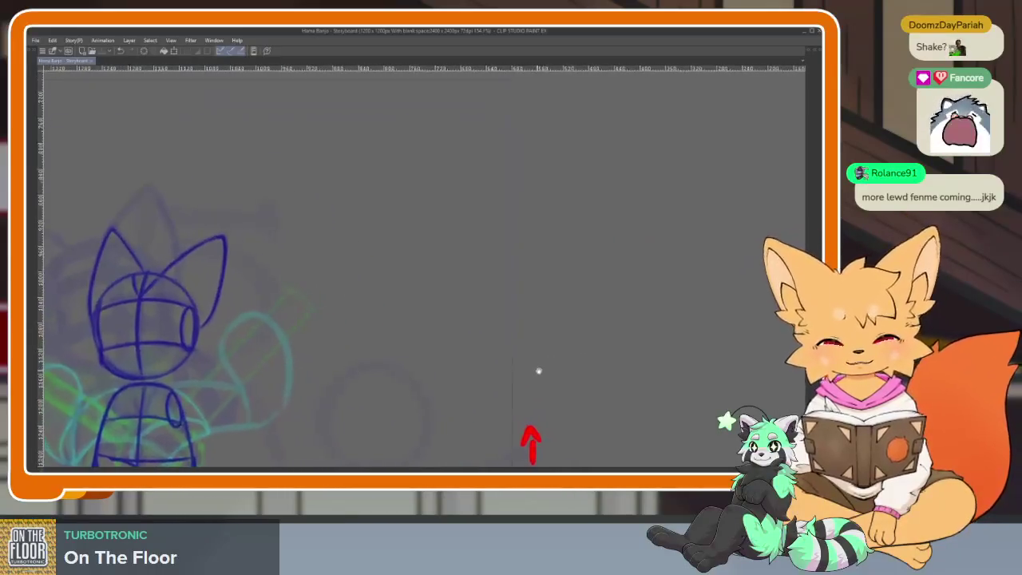
{"action": "scroll", "coordinate": [536, 371], "scroll_direction": "up", "scroll_amount": 1}
{"action": "scroll", "coordinate": [555, 370], "scroll_direction": "down", "scroll_amount": 1}
{"action": "scroll", "coordinate": [554, 354], "scroll_direction": "up", "scroll_amount": 1}
{"action": "scroll", "coordinate": [554, 360], "scroll_direction": "down", "scroll_amount": 1}
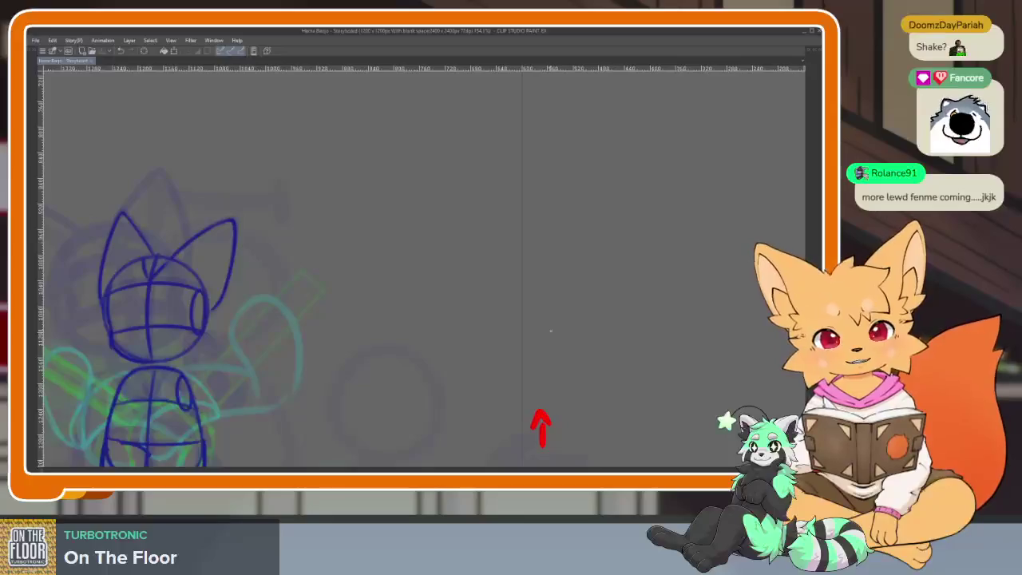
Make Layer 1 active with the G-pen, hide the palettes and zoom beside the sketches.
{"action": "key", "text": "Tab"}
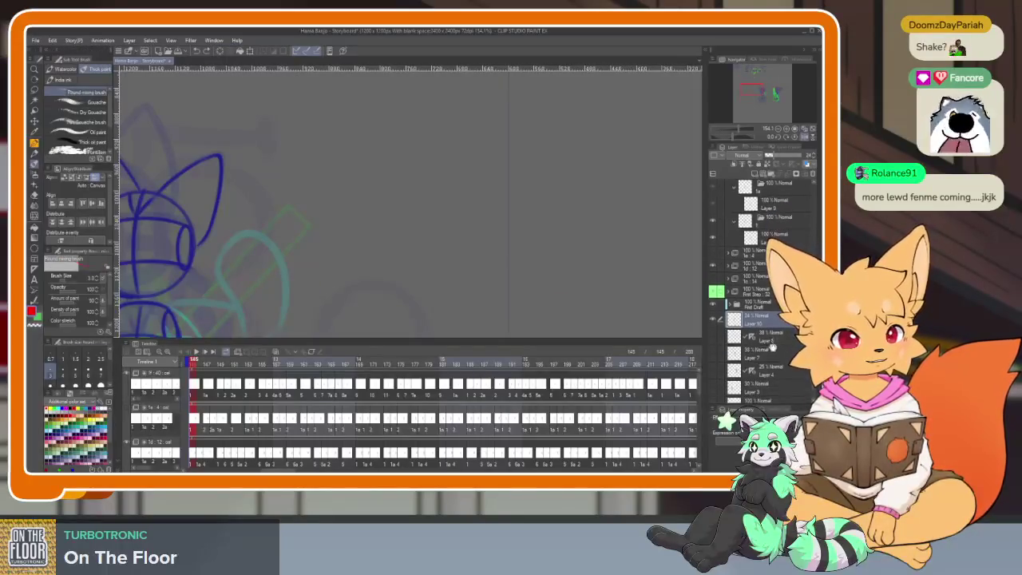
{"action": "scroll", "coordinate": [764, 239], "scroll_direction": "down", "scroll_amount": 2}
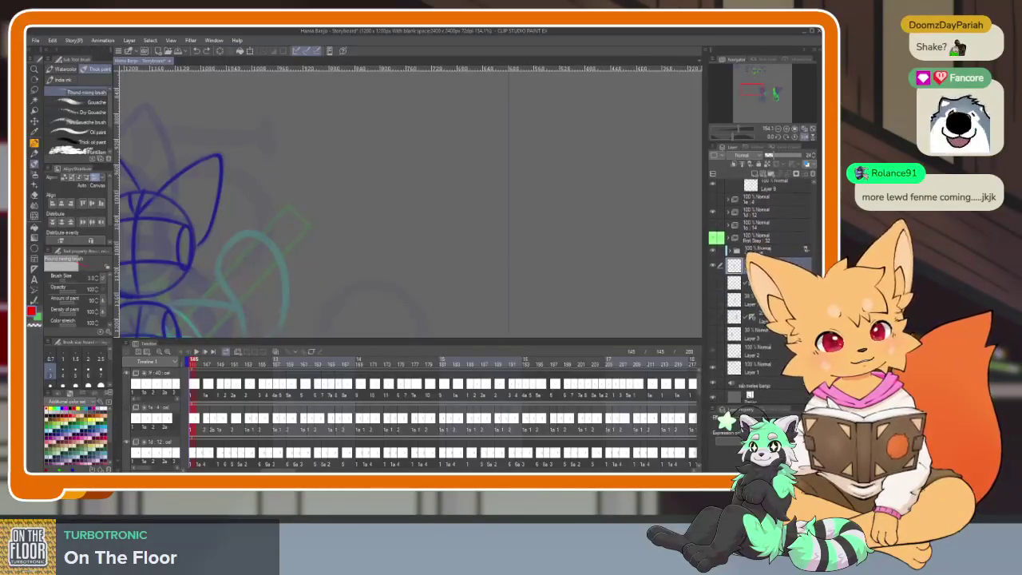
{"action": "left_click", "coordinate": [765, 365]}
{"action": "key", "text": "Tab"}
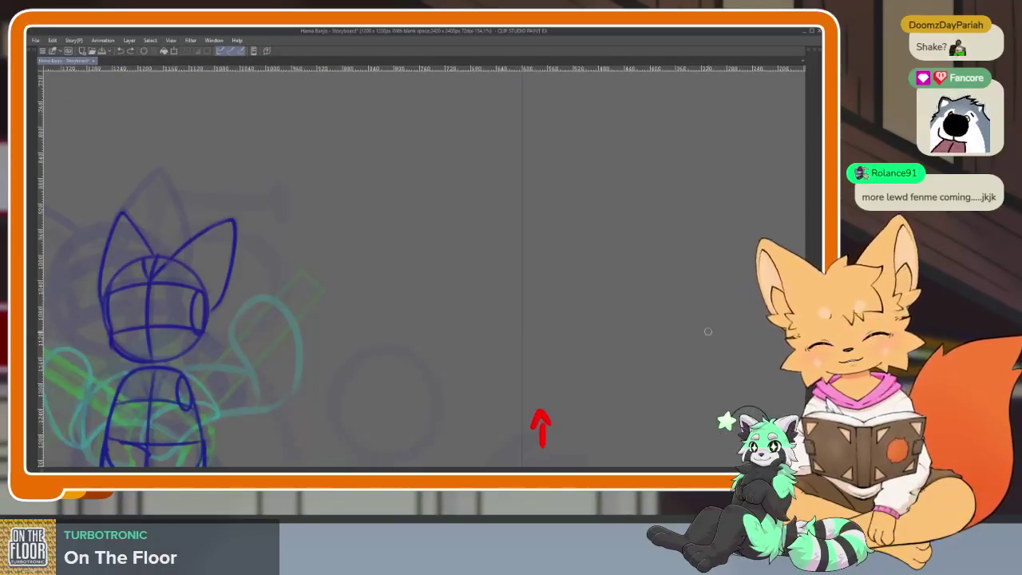
{"action": "key", "text": "p"}
{"action": "key", "text": "Tab"}
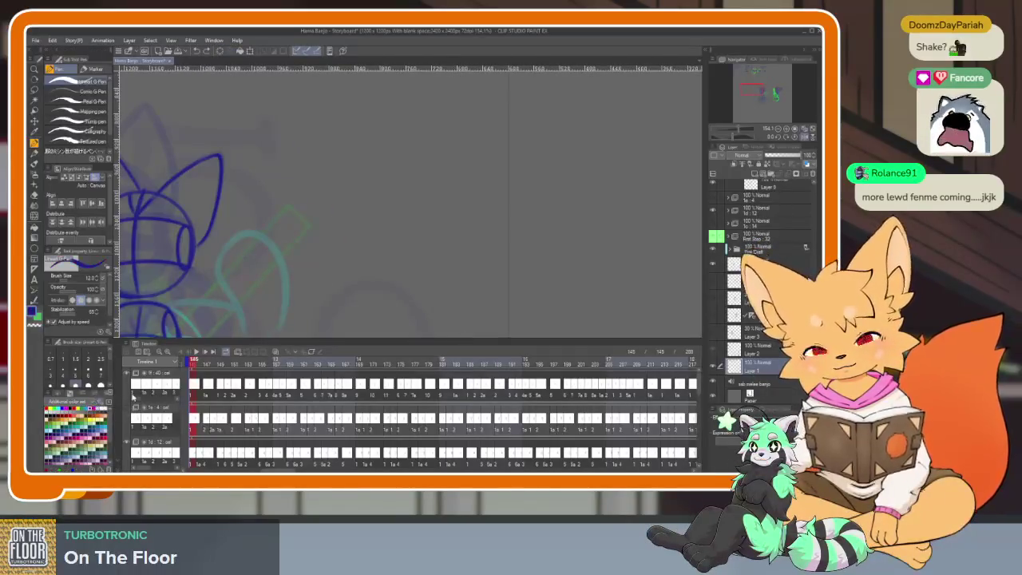
{"action": "key", "text": "Tab"}
{"action": "scroll", "coordinate": [598, 370], "scroll_direction": "down", "scroll_amount": 2}
{"action": "scroll", "coordinate": [598, 370], "scroll_direction": "down", "scroll_amount": 1}
{"action": "scroll", "coordinate": [590, 366], "scroll_direction": "down", "scroll_amount": 2}
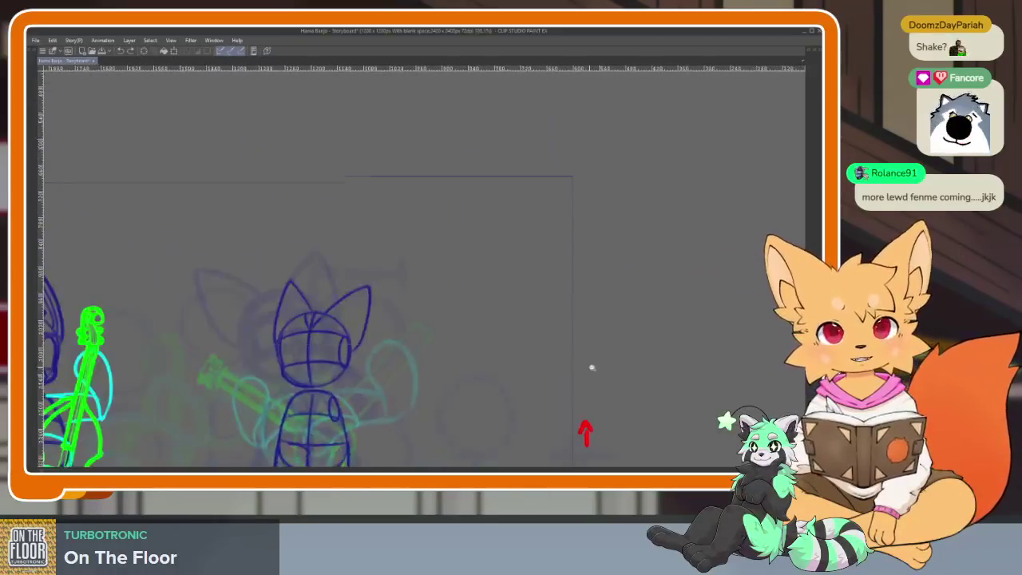
Handwrite 'Banjo Main:' and '1) Group of base', undoing miswritten letters.
{"action": "scroll", "coordinate": [590, 366], "scroll_direction": "up", "scroll_amount": 1}
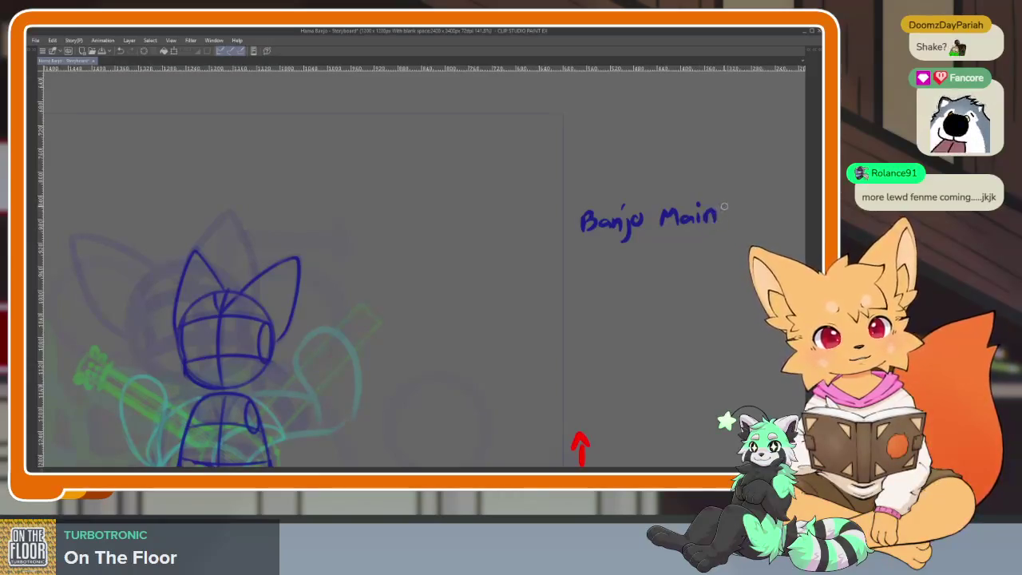
{"action": "scroll", "coordinate": [636, 312], "scroll_direction": "right", "scroll_amount": 1}
{"action": "scroll", "coordinate": [554, 286], "scroll_direction": "right", "scroll_amount": 1}
{"action": "scroll", "coordinate": [642, 291], "scroll_direction": "right", "scroll_amount": 1}
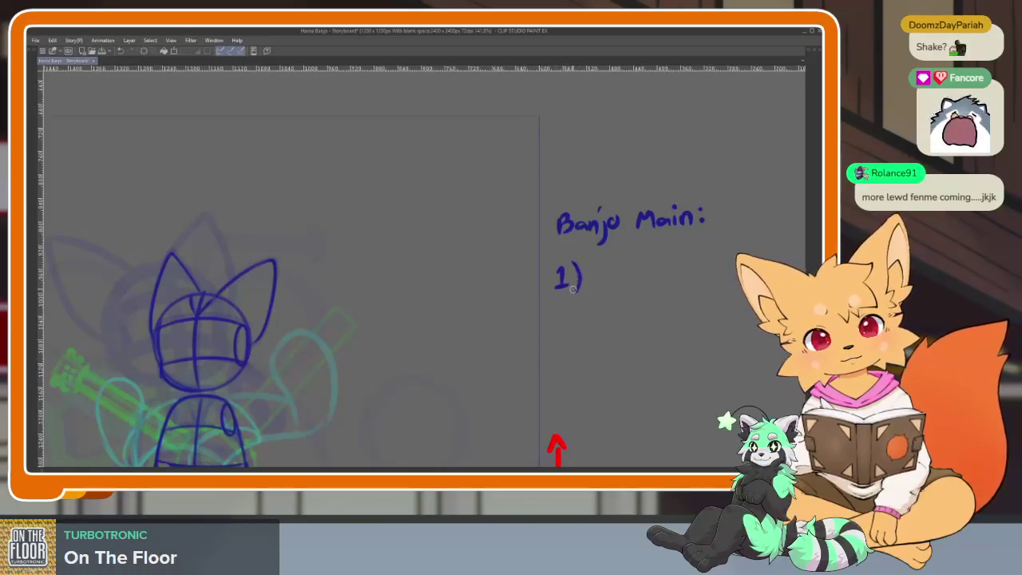
{"action": "scroll", "coordinate": [572, 291], "scroll_direction": "right", "scroll_amount": 1}
{"action": "scroll", "coordinate": [595, 299], "scroll_direction": "right", "scroll_amount": 1}
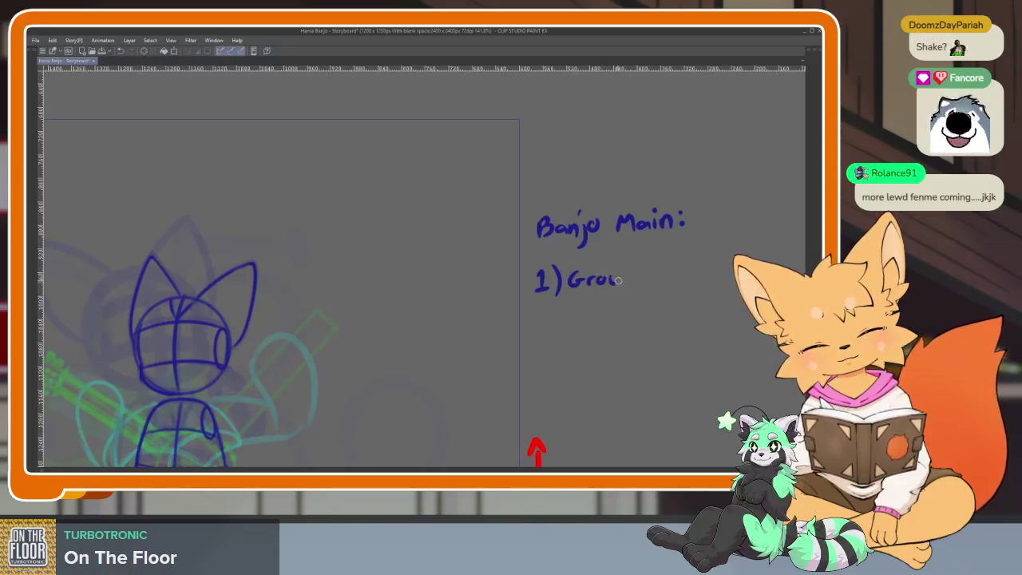
{"action": "key", "text": "ctrl+z"}
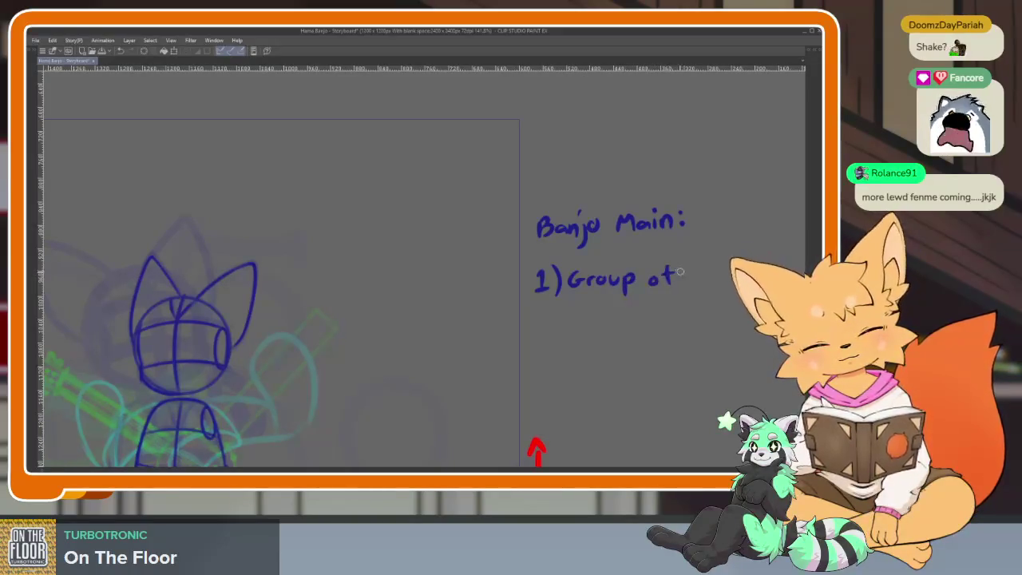
{"action": "left_click_drag", "start_coordinate": [656, 276], "coordinate": [671, 275]}
{"action": "mouse_move", "coordinate": [689, 269]}
{"action": "left_mouse_down"}
{"action": "mouse_move", "coordinate": [689, 289]}
{"action": "mouse_move", "coordinate": [693, 279]}
{"action": "mouse_move", "coordinate": [690, 289]}
{"action": "mouse_move", "coordinate": [713, 282]}
{"action": "left_mouse_up"}
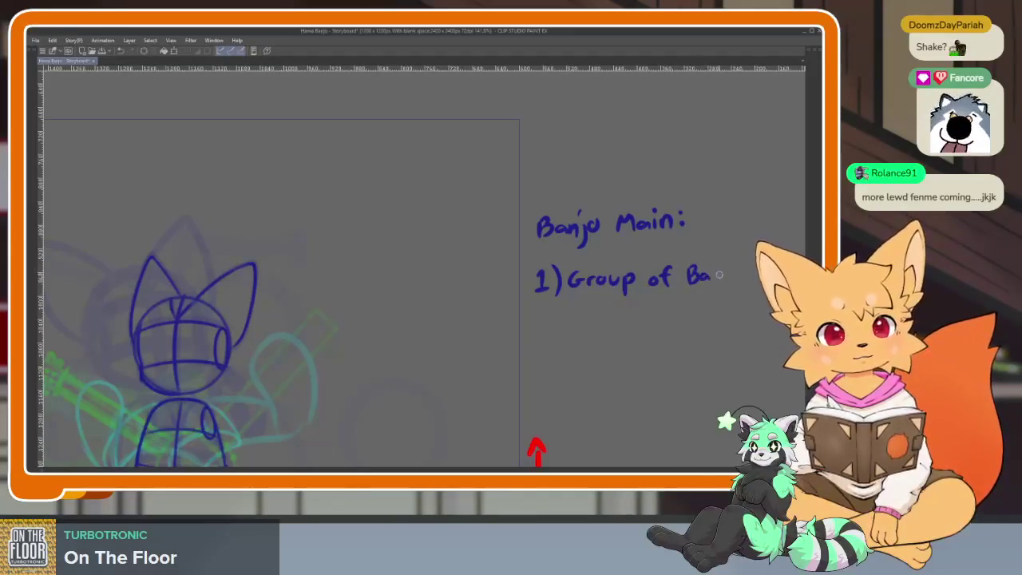
{"action": "key", "text": "ctrl+z"}
{"action": "key", "text": "ctrl+z"}
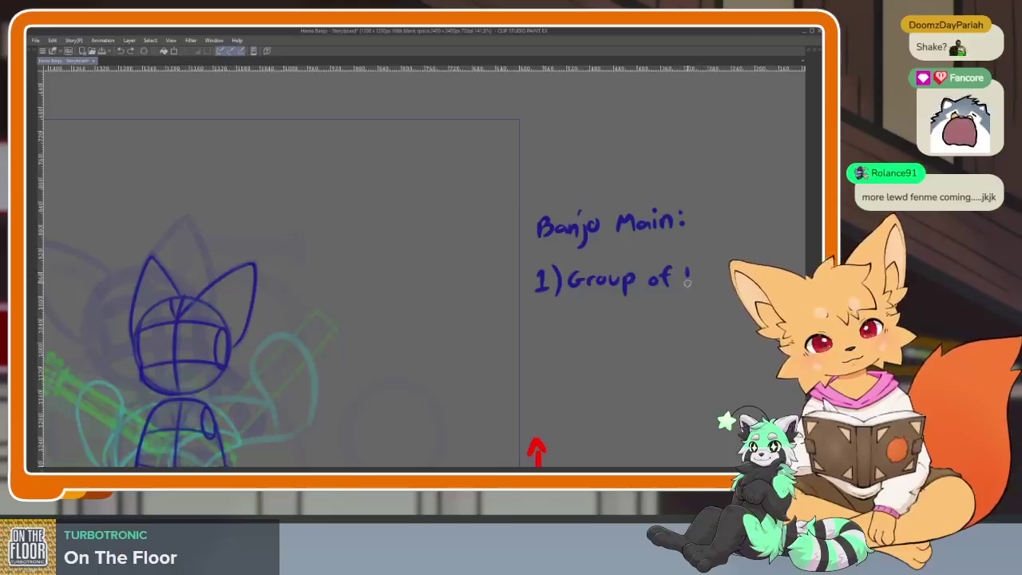
{"action": "mouse_move", "coordinate": [703, 276]}
{"action": "left_mouse_down"}
{"action": "mouse_move", "coordinate": [707, 286]}
{"action": "mouse_move", "coordinate": [731, 284]}
{"action": "left_mouse_up"}
Finish 'movement' and write line two, '2) Small loop of hopping'.
{"action": "scroll", "coordinate": [657, 290], "scroll_direction": "right", "scroll_amount": 5}
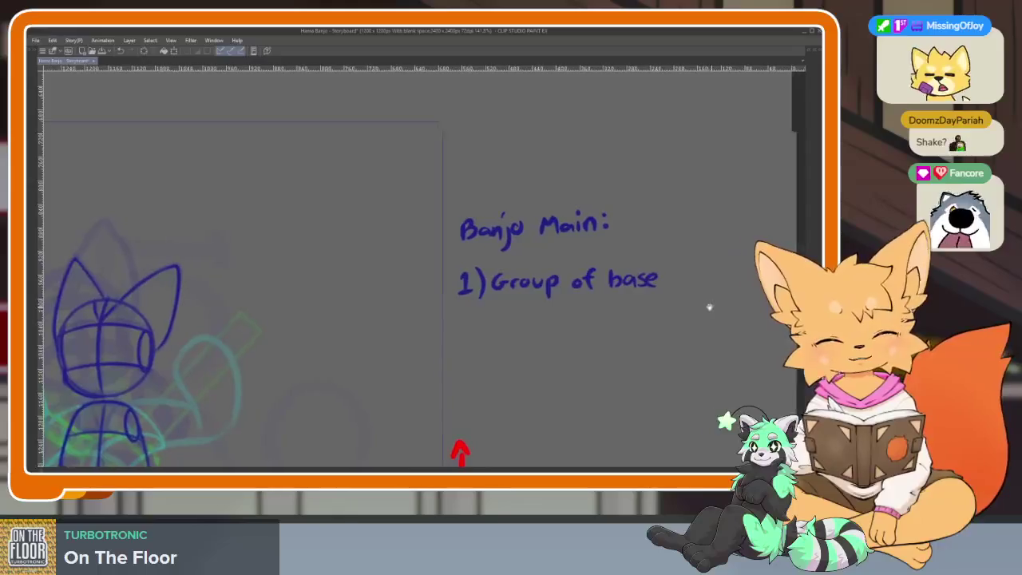
{"action": "scroll", "coordinate": [700, 307], "scroll_direction": "right", "scroll_amount": 2}
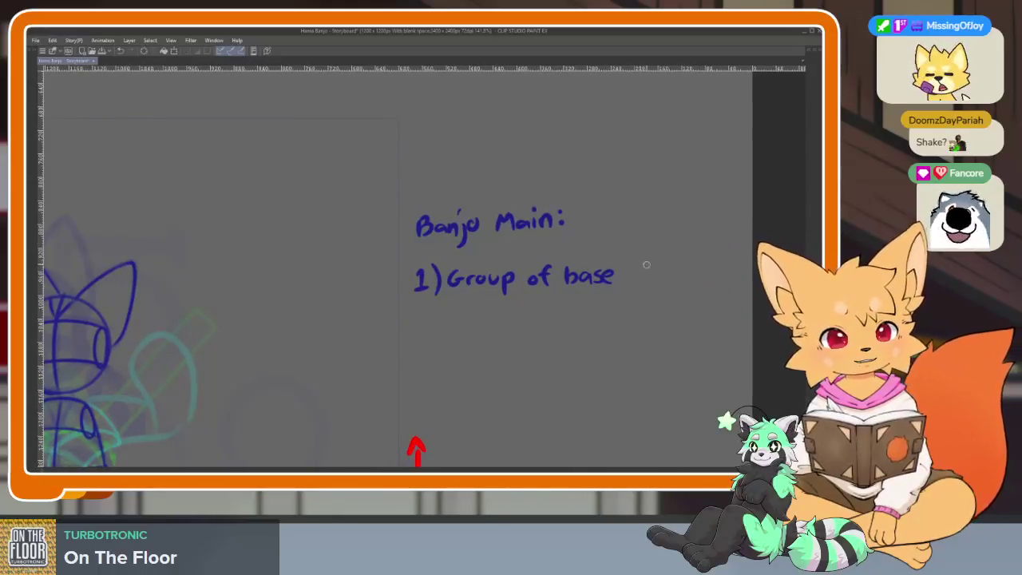
{"action": "left_click_drag", "start_coordinate": [641, 269], "coordinate": [654, 270]}
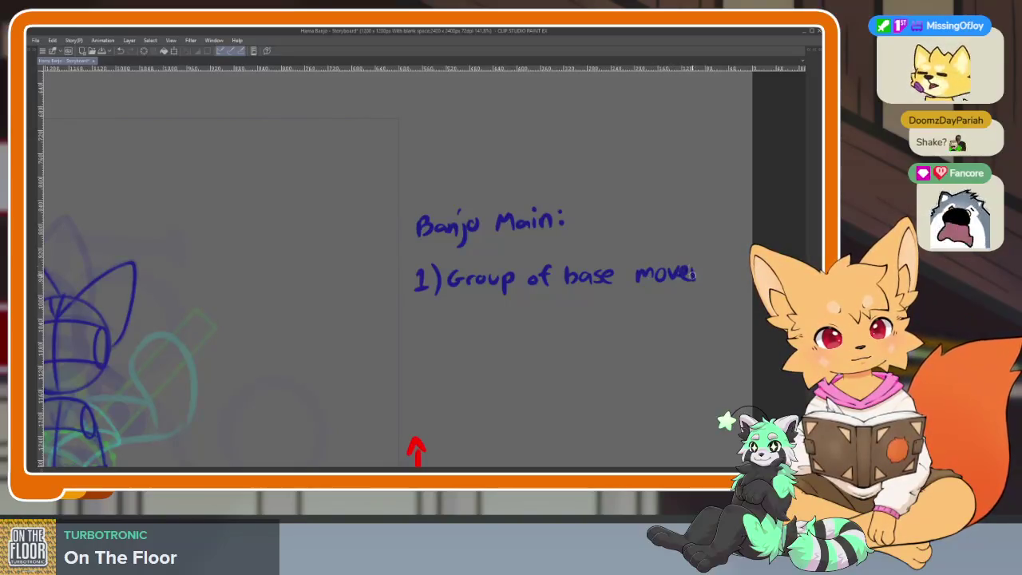
{"action": "mouse_move", "coordinate": [708, 274]}
{"action": "left_mouse_down"}
{"action": "mouse_move", "coordinate": [718, 279]}
{"action": "mouse_move", "coordinate": [739, 256]}
{"action": "left_mouse_up"}
{"action": "mouse_move", "coordinate": [418, 322]}
{"action": "left_mouse_down"}
{"action": "mouse_move", "coordinate": [451, 305]}
{"action": "mouse_move", "coordinate": [471, 323]}
{"action": "mouse_move", "coordinate": [473, 306]}
{"action": "left_mouse_up"}
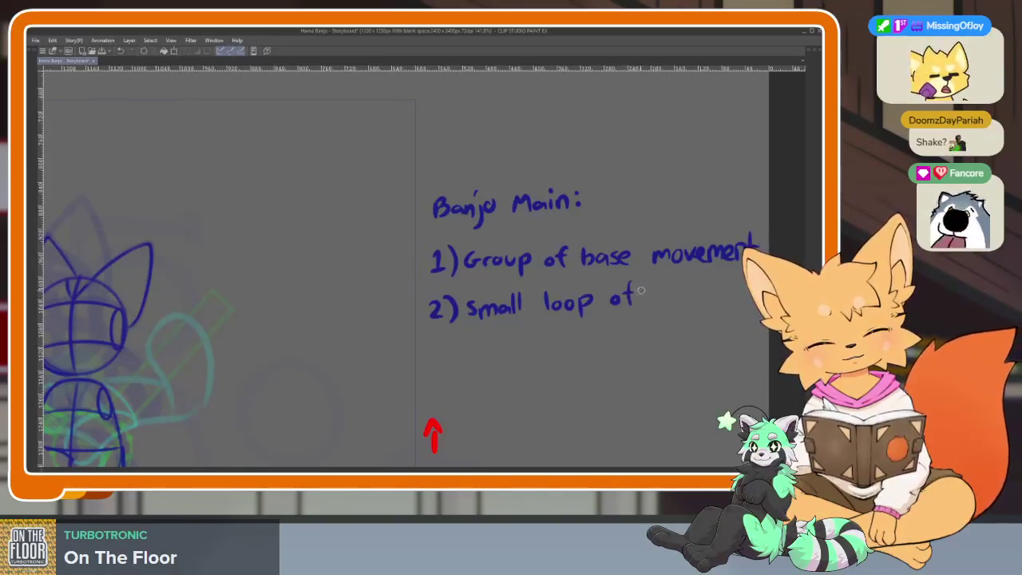
{"action": "left_click_drag", "start_coordinate": [655, 295], "coordinate": [742, 307]}
{"action": "left_click", "coordinate": [725, 281]}
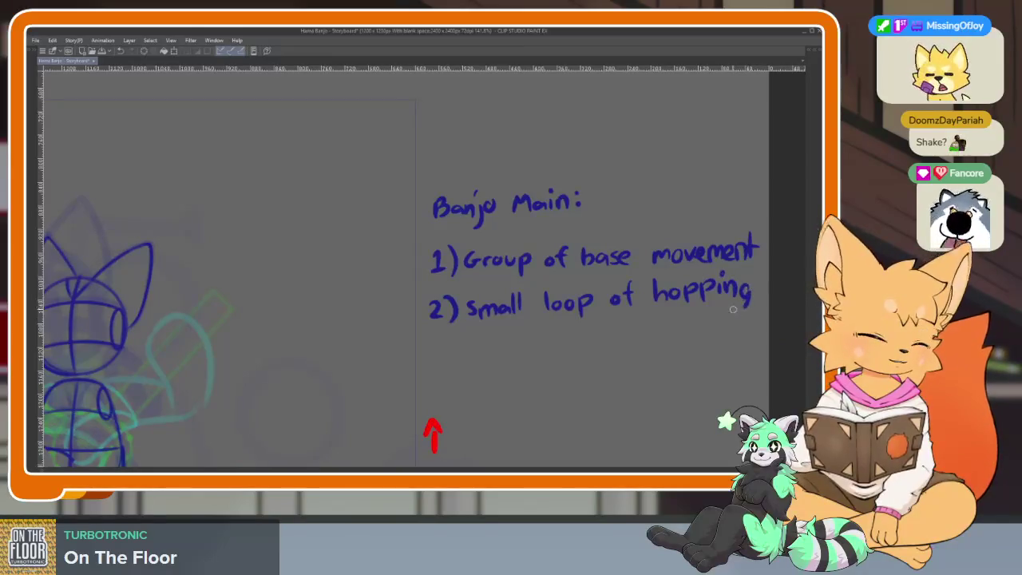
{"action": "scroll", "coordinate": [697, 306], "scroll_direction": "down", "scroll_amount": 3}
{"action": "scroll", "coordinate": [660, 299], "scroll_direction": "down", "scroll_amount": 2}
{"action": "scroll", "coordinate": [661, 300], "scroll_direction": "up", "scroll_amount": 4}
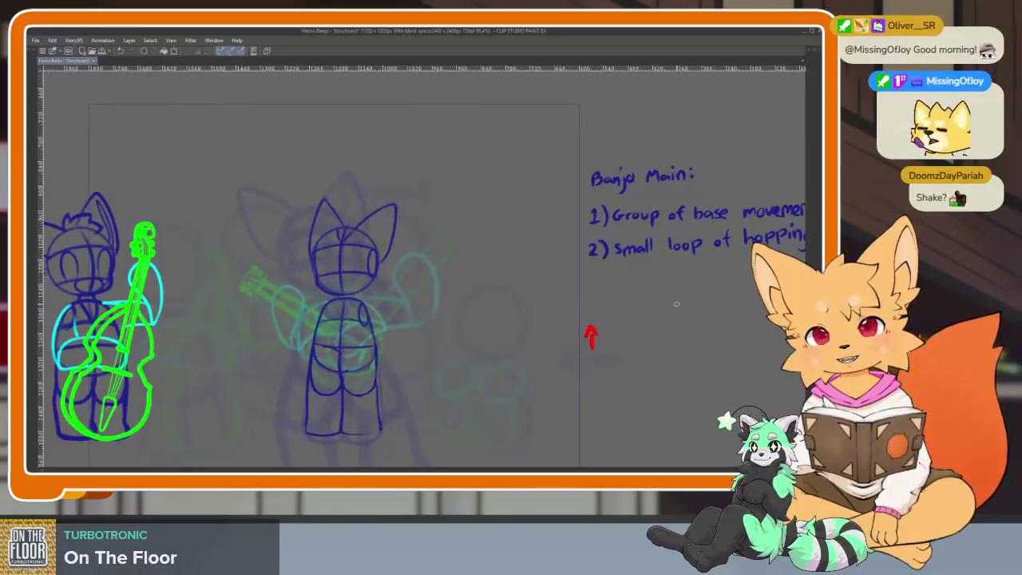
Step the timeline back to frame 154 and handwrite '2 →' below the Banjo Main list.
{"action": "key", "text": "Tab"}
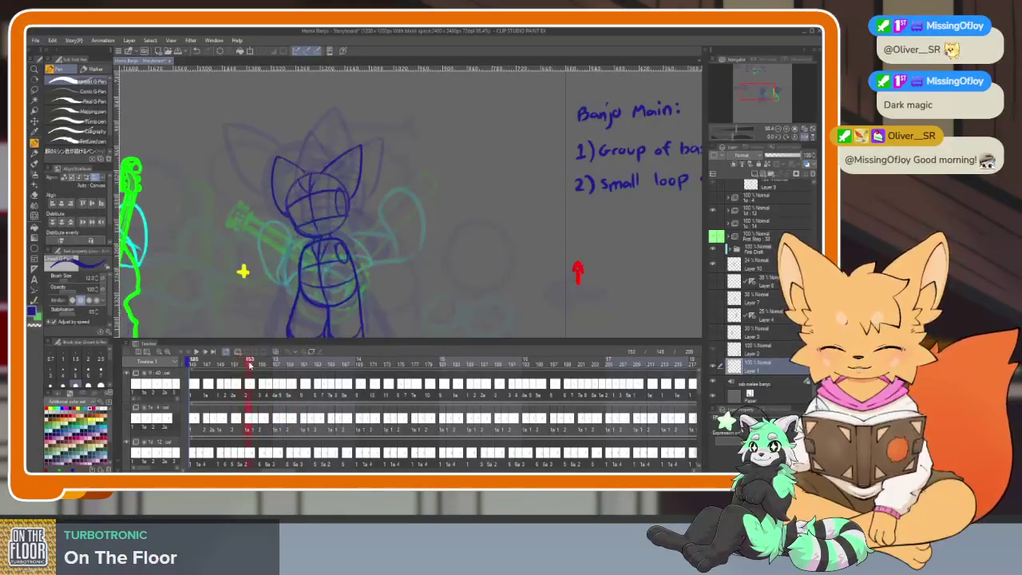
{"action": "mouse_move", "coordinate": [266, 364]}
{"action": "left_mouse_down"}
{"action": "mouse_move", "coordinate": [250, 366]}
{"action": "mouse_move", "coordinate": [317, 364]}
{"action": "left_mouse_up"}
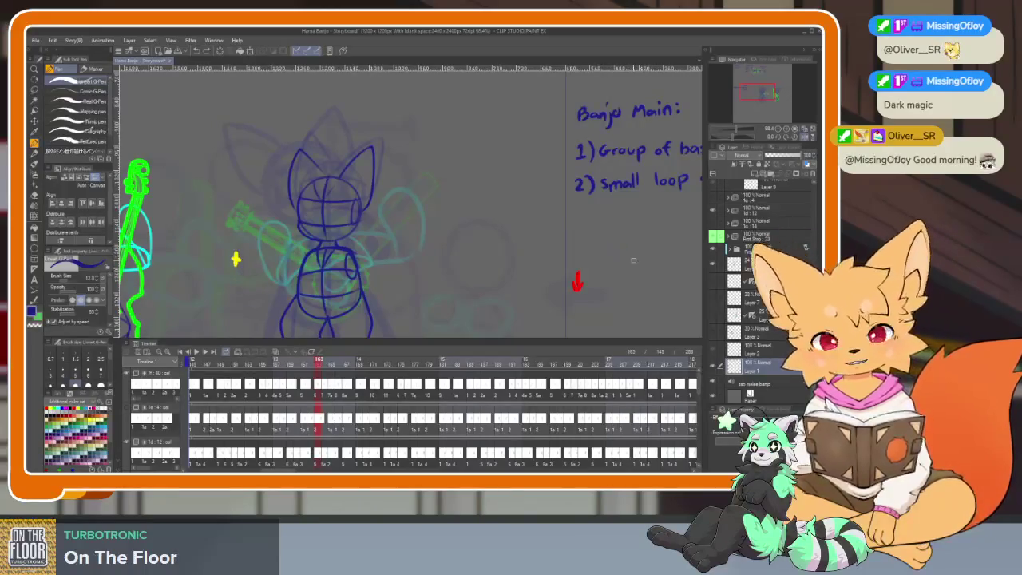
{"action": "scroll", "coordinate": [607, 259], "scroll_direction": "right", "scroll_amount": 2}
{"action": "mouse_move", "coordinate": [531, 224]}
{"action": "left_mouse_down"}
{"action": "mouse_move", "coordinate": [543, 236]}
{"action": "mouse_move", "coordinate": [569, 231]}
{"action": "mouse_move", "coordinate": [559, 239]}
{"action": "left_mouse_up"}
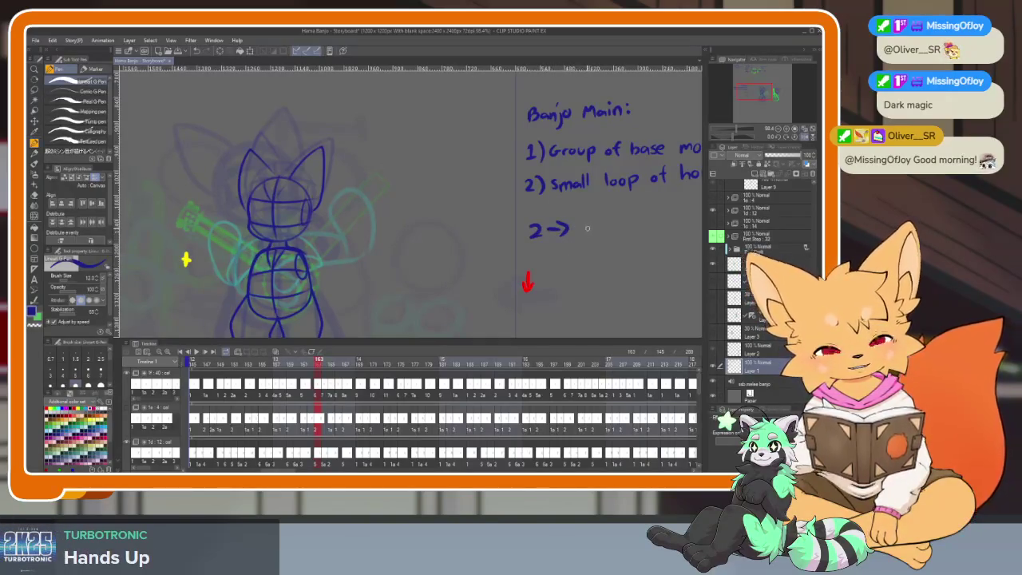